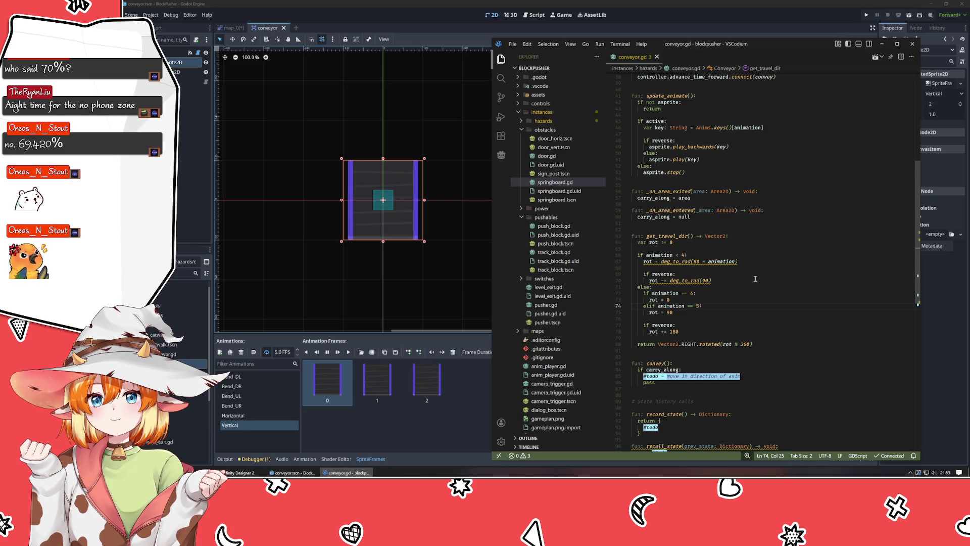
Step: Return to conveyor.gd and review the get_travel_dir function and the convey stub
key("alt+Tab")
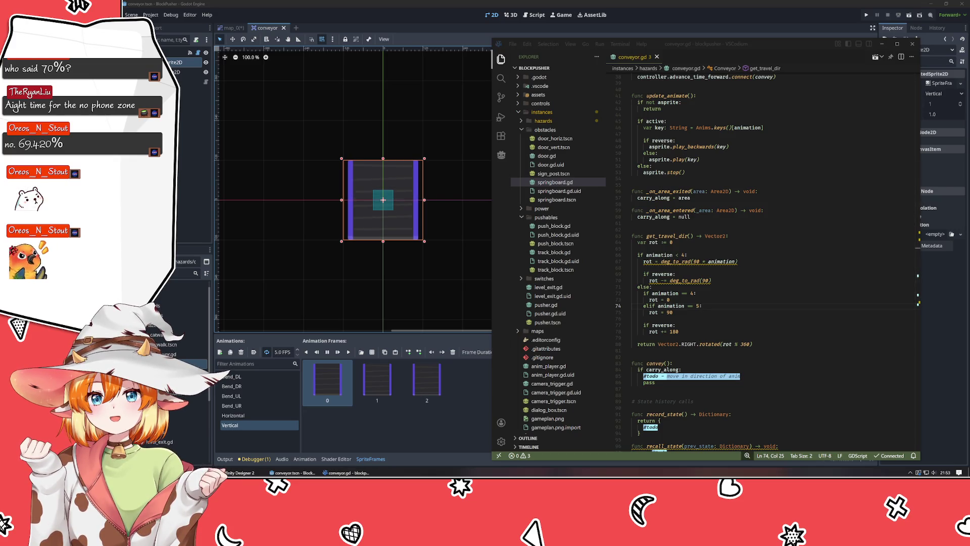
left_click(766, 312)
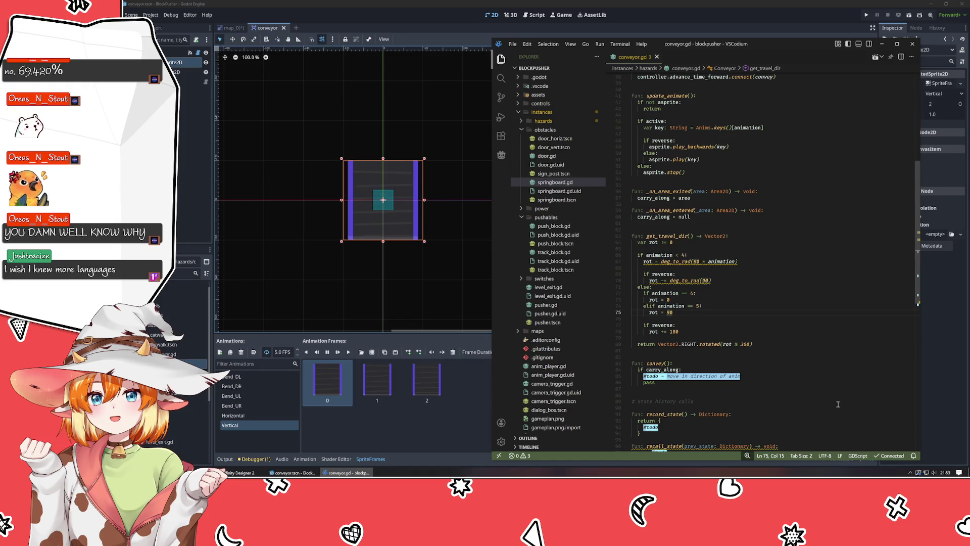
left_click(815, 363)
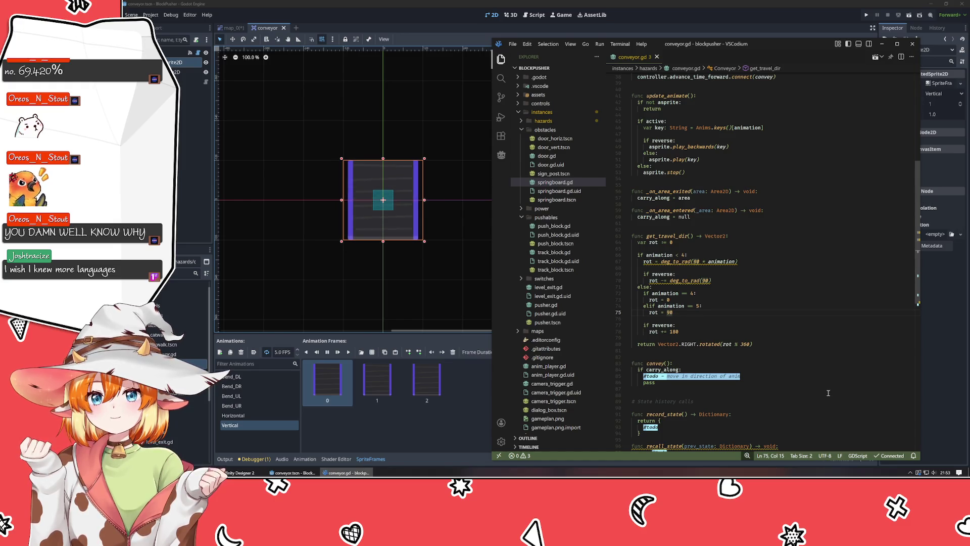
left_click(804, 351)
scroll(786, 354, "down", 3)
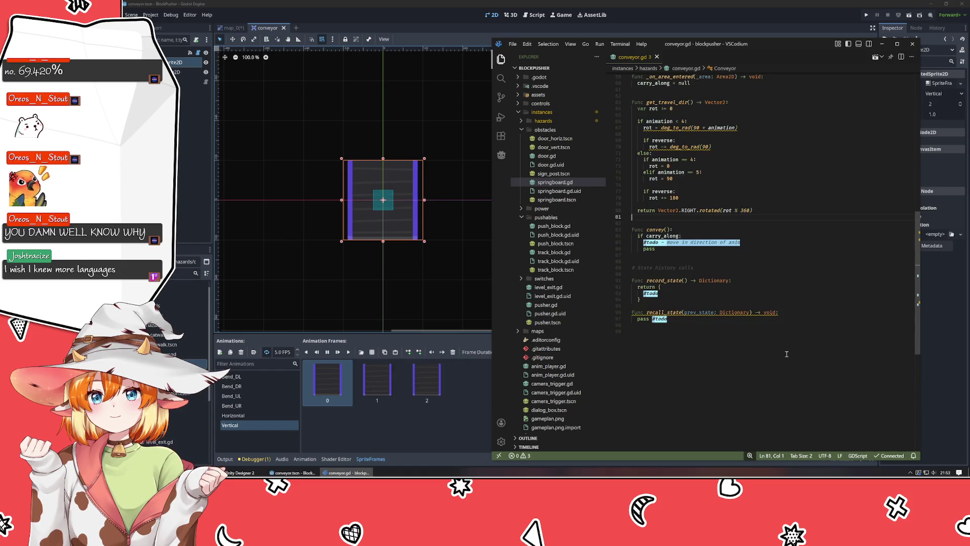
left_click(663, 186)
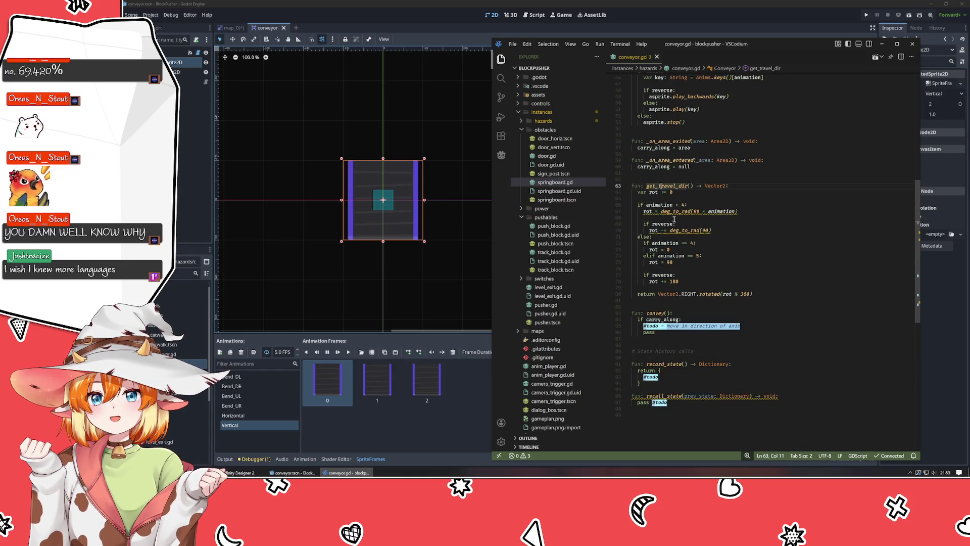
scroll(701, 308, "up", 7)
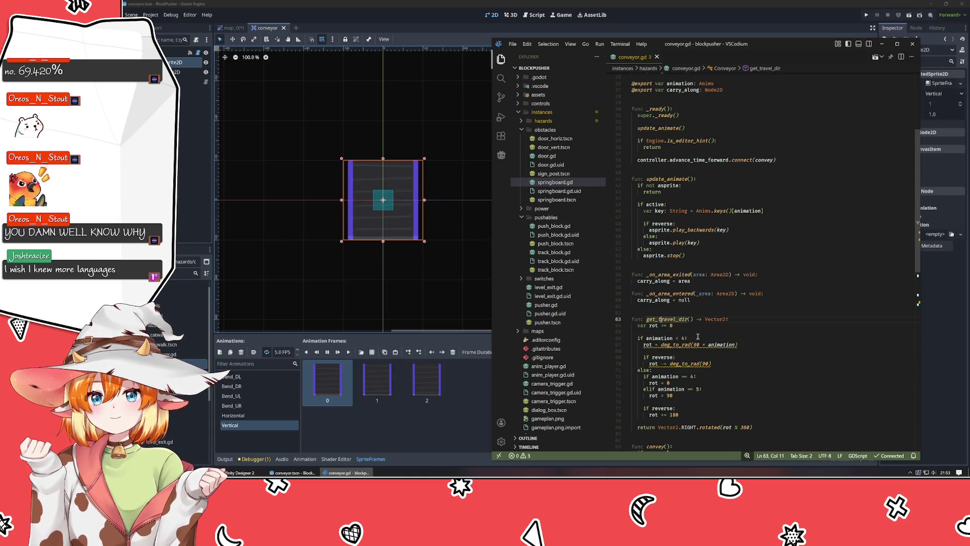
Step: Check the pass line in convey(), then open springboard.gd from the obstacles folder
scroll(697, 336, "down", 8)
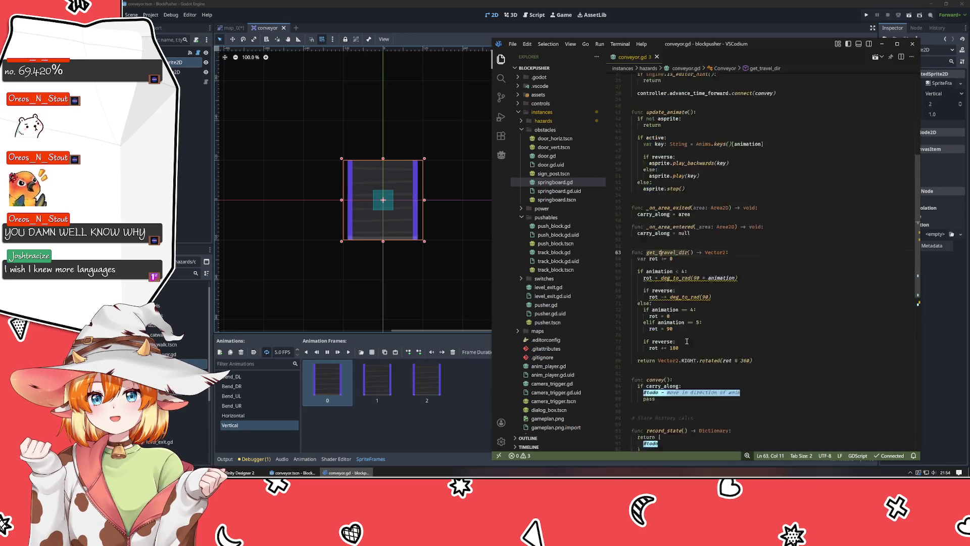
left_click(682, 315)
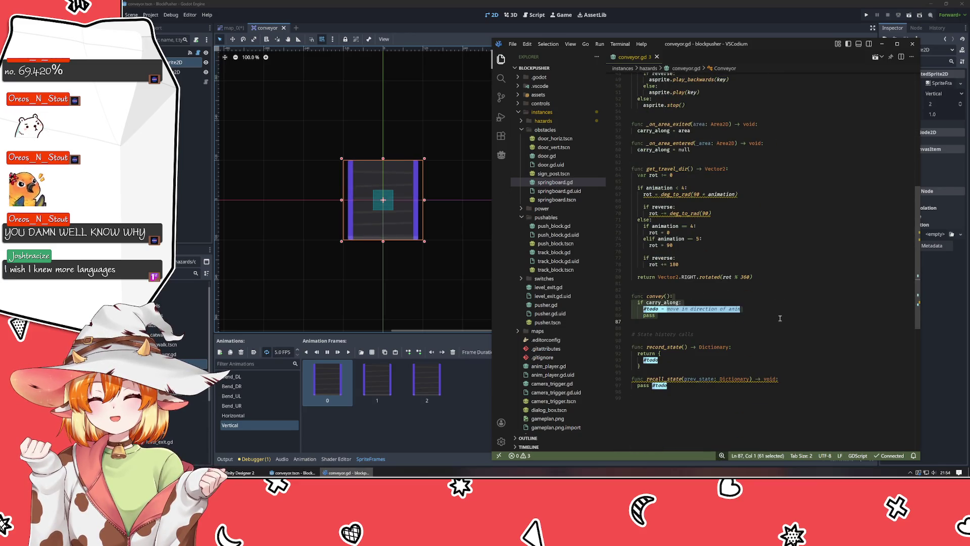
scroll(780, 318, "up", 8)
scroll(781, 320, "up", 3)
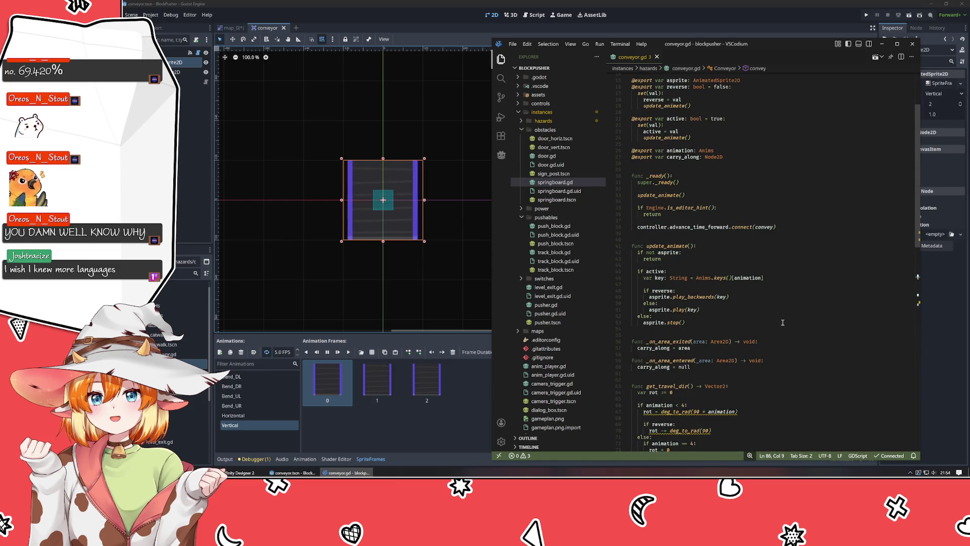
scroll(793, 323, "down", 12)
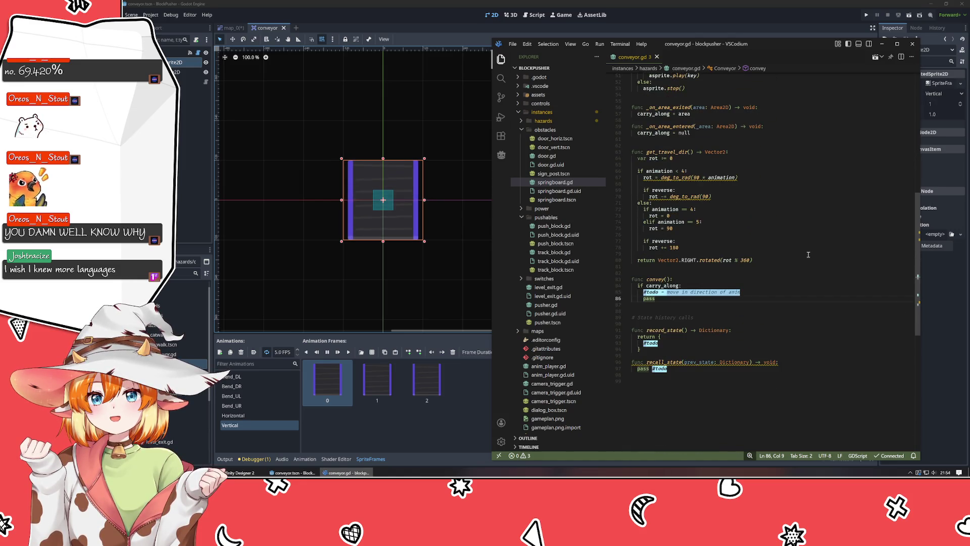
left_click(555, 182)
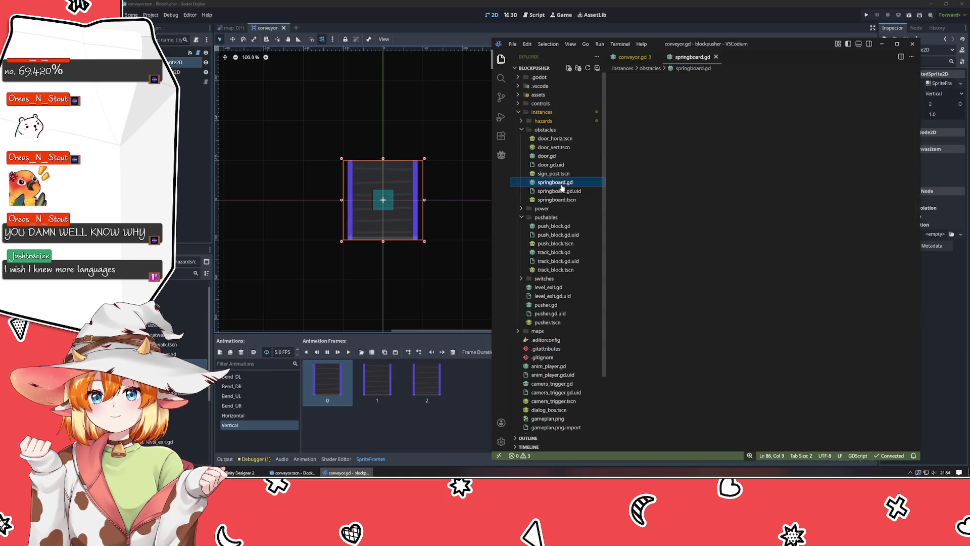
Step: Split springboard.gd beside conveyor.gd, widen the editor window leftward, and narrow the Explorer
mouse_move(555, 182)
left_mouse_down()
mouse_move(795, 170)
mouse_move(909, 177)
left_mouse_up()
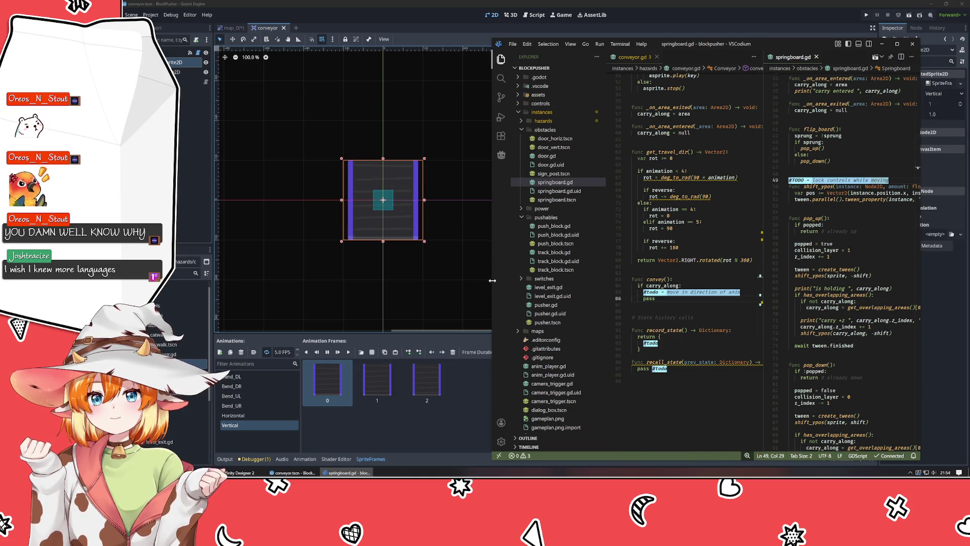
left_click_drag(493, 284, 383, 286)
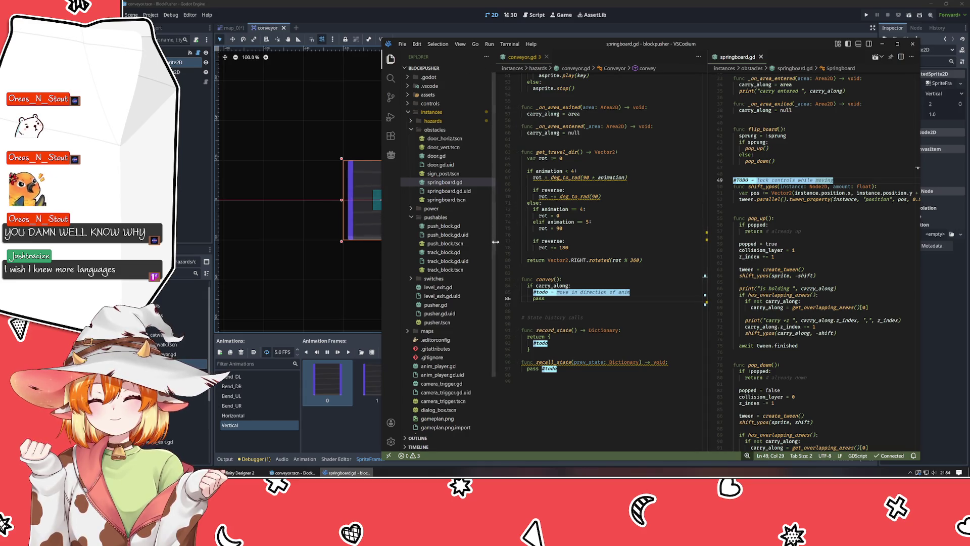
left_click_drag(495, 243, 483, 245)
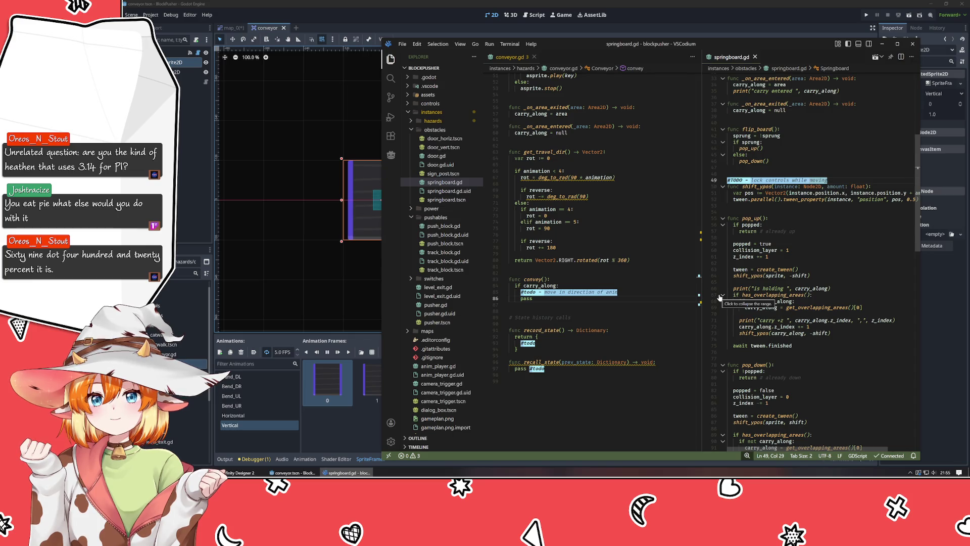
Step: Browse conveyor.gd's animation code, then open the Vector2.rotated documentation, which fails to load
left_click(620, 331)
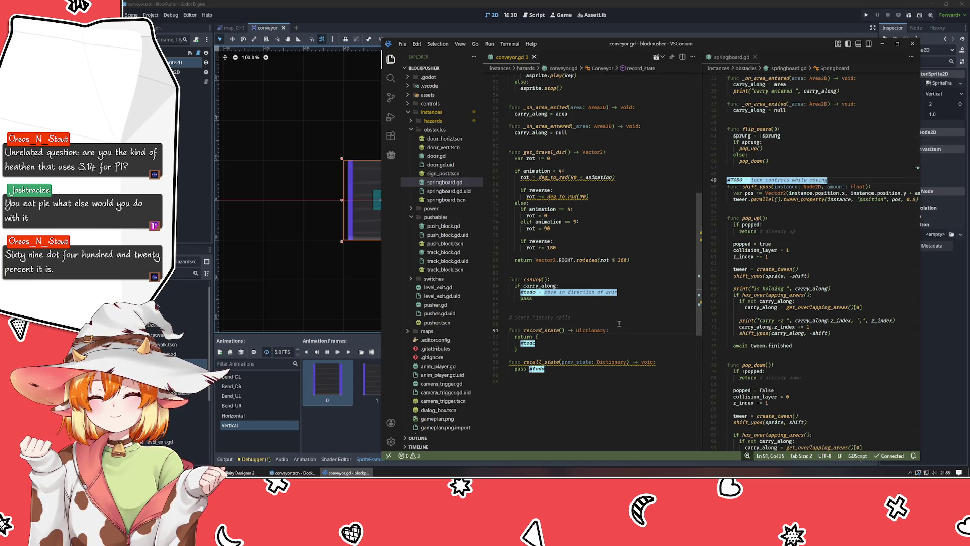
left_click(619, 323)
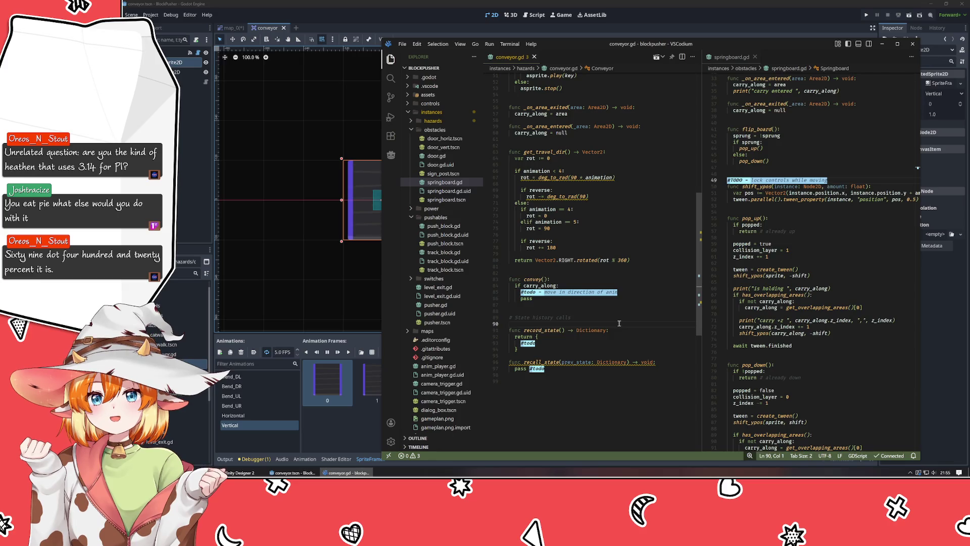
left_click(614, 219)
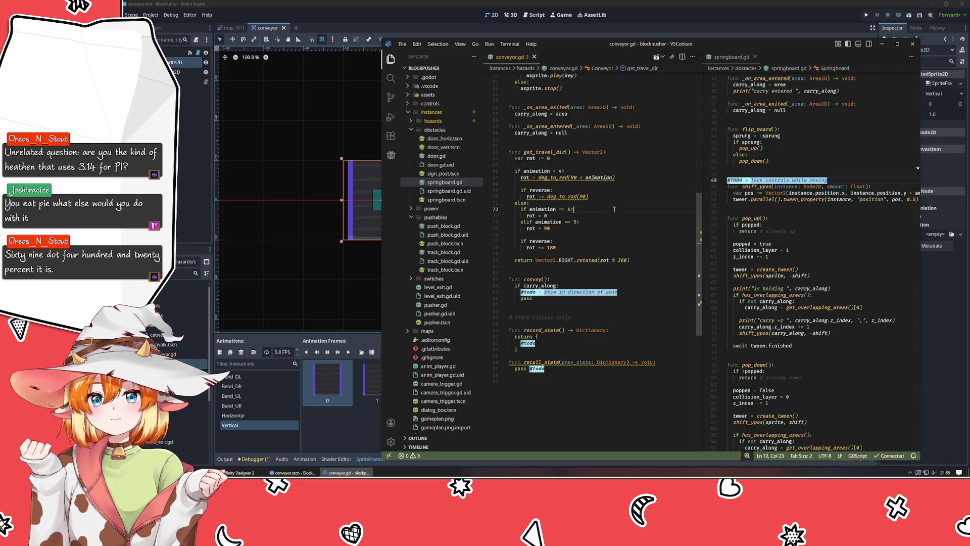
left_click(609, 197)
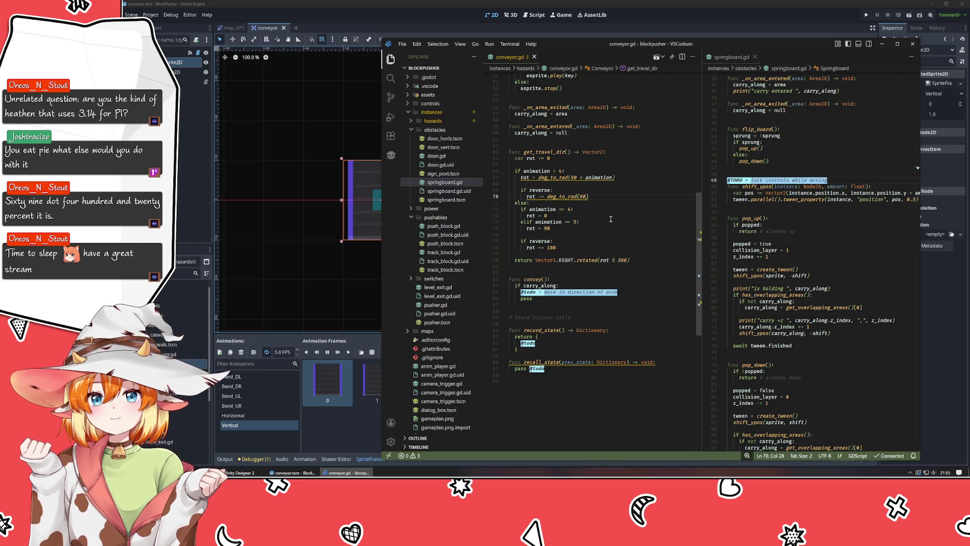
left_click(607, 223)
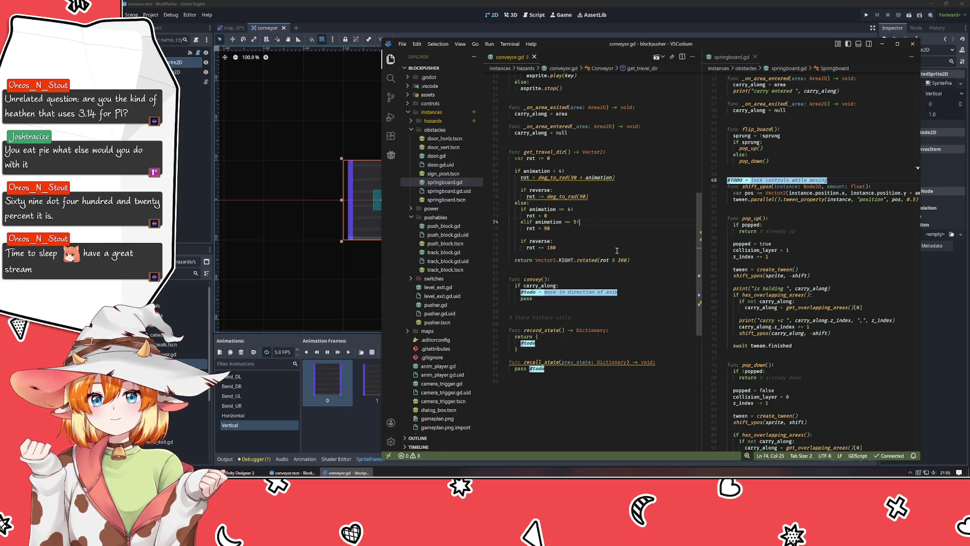
left_click(613, 273)
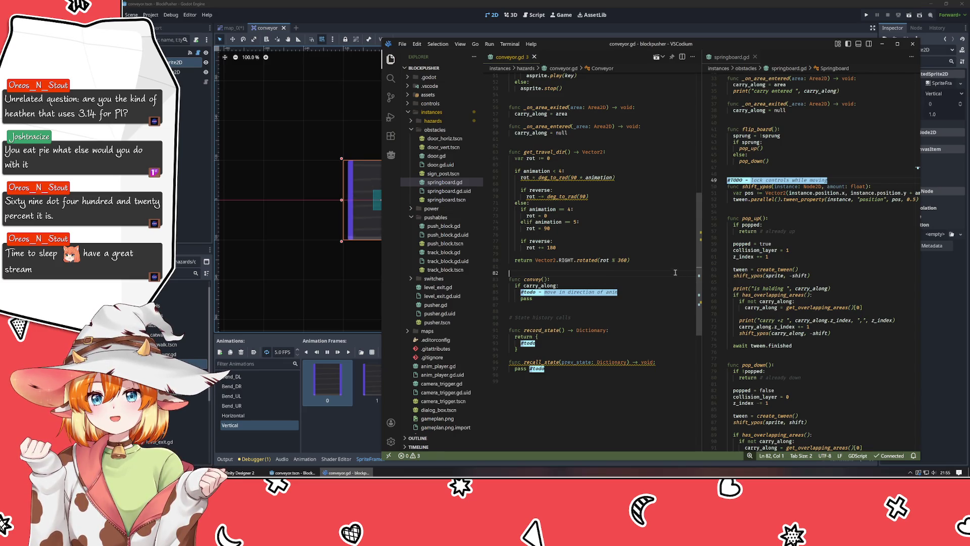
mouse_move(586, 262)
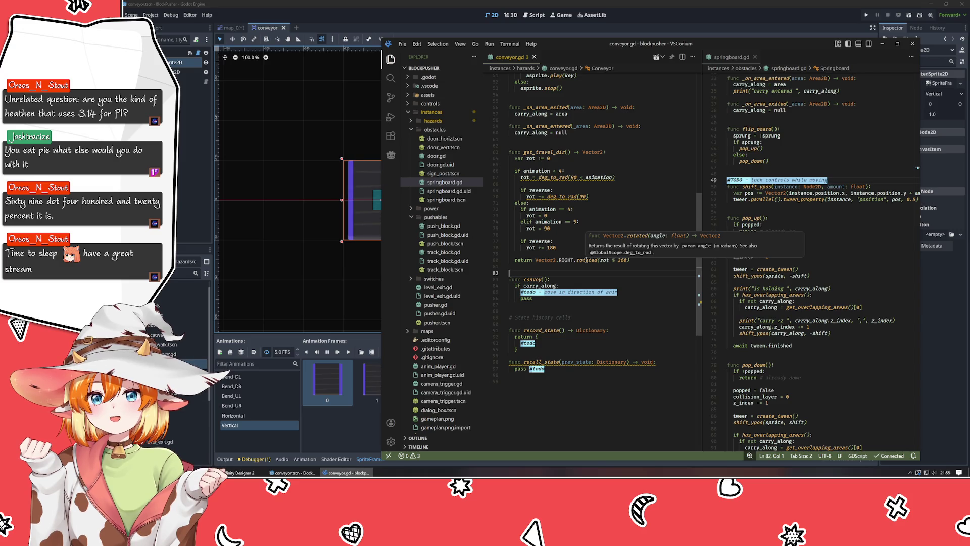
left_click(586, 260, "ctrl")
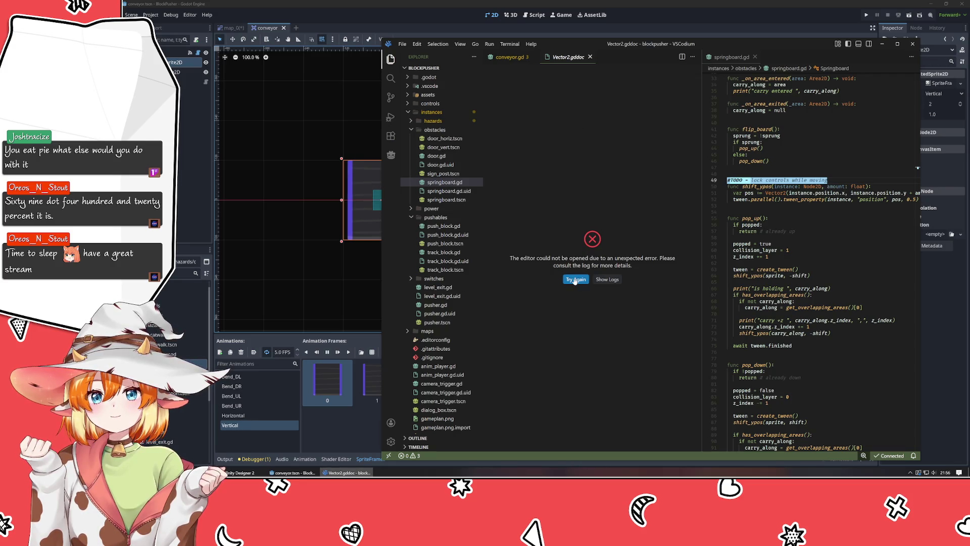
Step: Retry the Vector2.rotated docs, view the error log, then close the failed tab and editor window
left_click(575, 279)
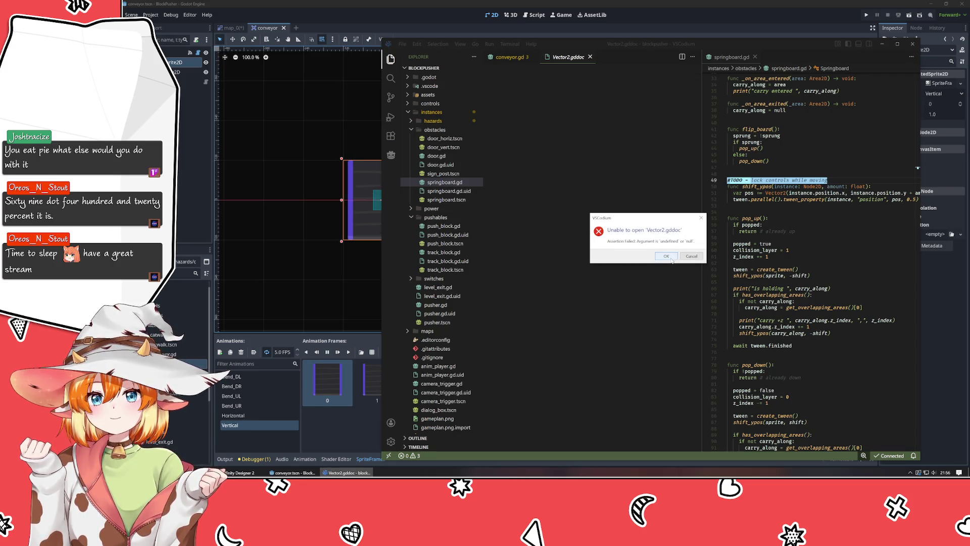
left_click(667, 257)
left_click(590, 57)
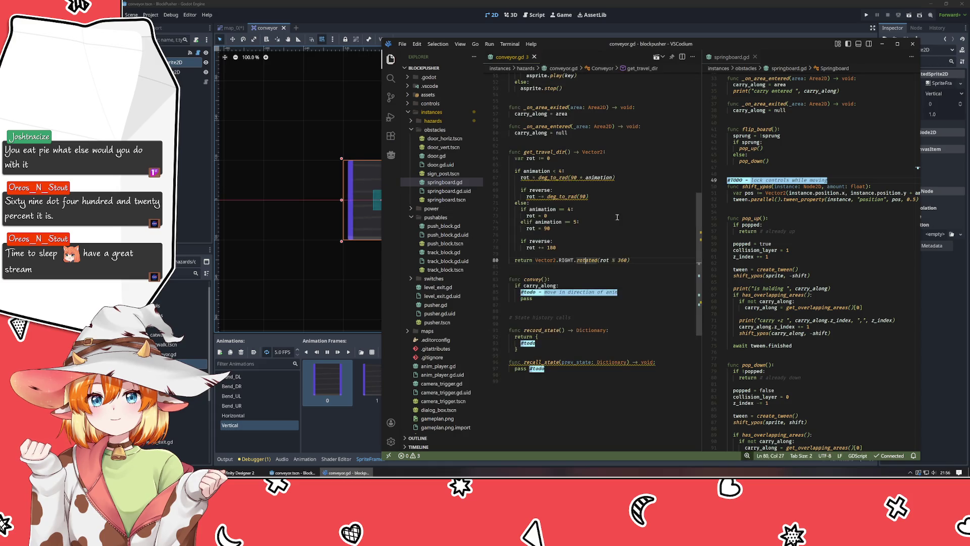
left_click(586, 260, "ctrl")
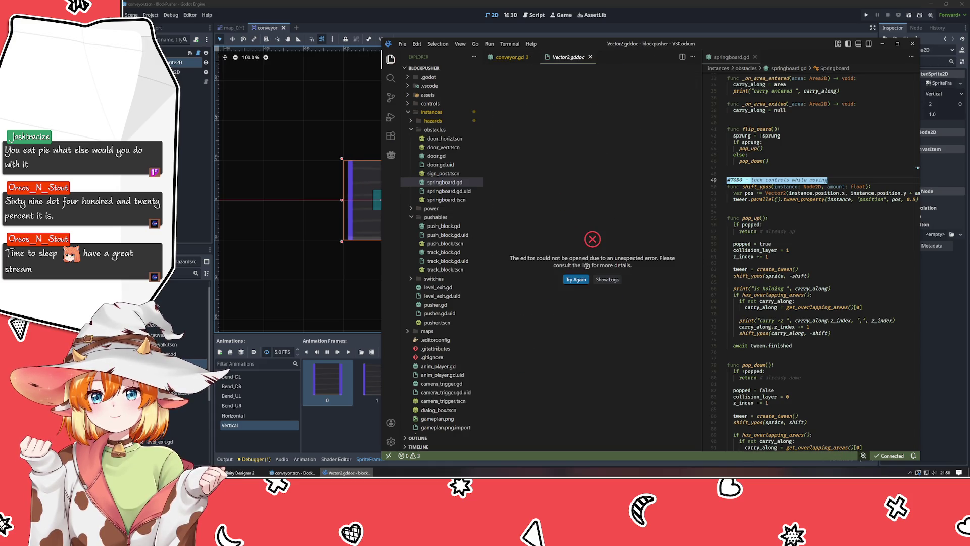
left_click(609, 279)
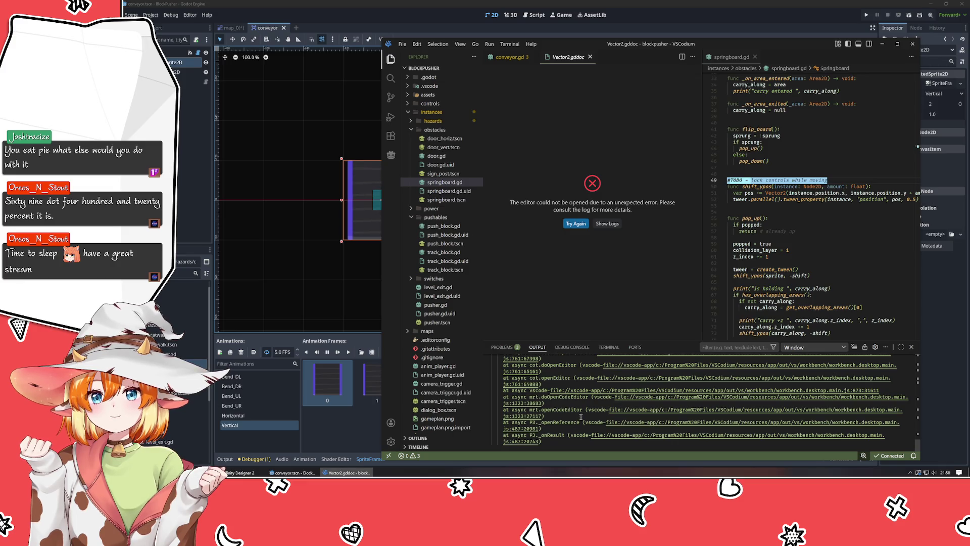
left_click(912, 347)
left_click(591, 57)
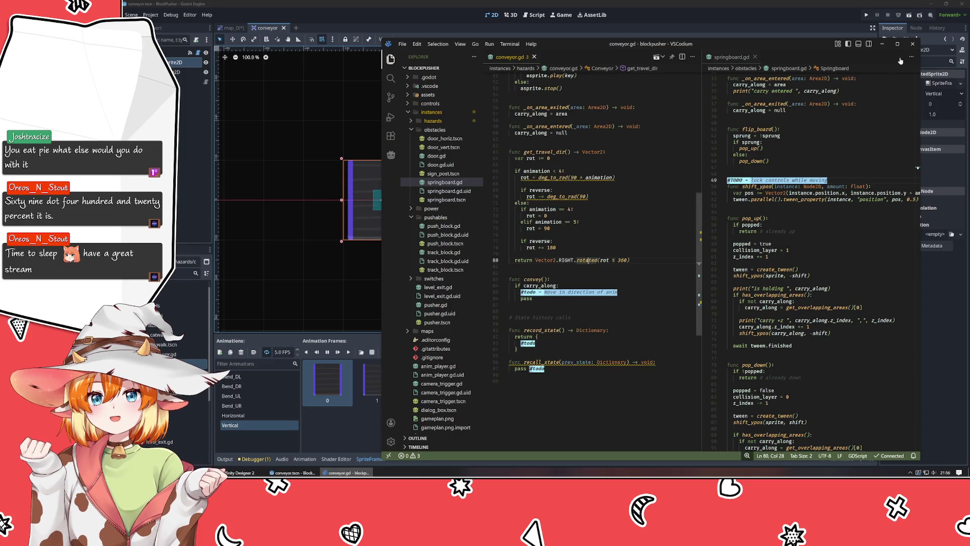
left_click(912, 44)
Step: Reopen conveyor.gd, read the docs error log, close Vector2.gddoc, and open the play_backwards docs
left_click(199, 52)
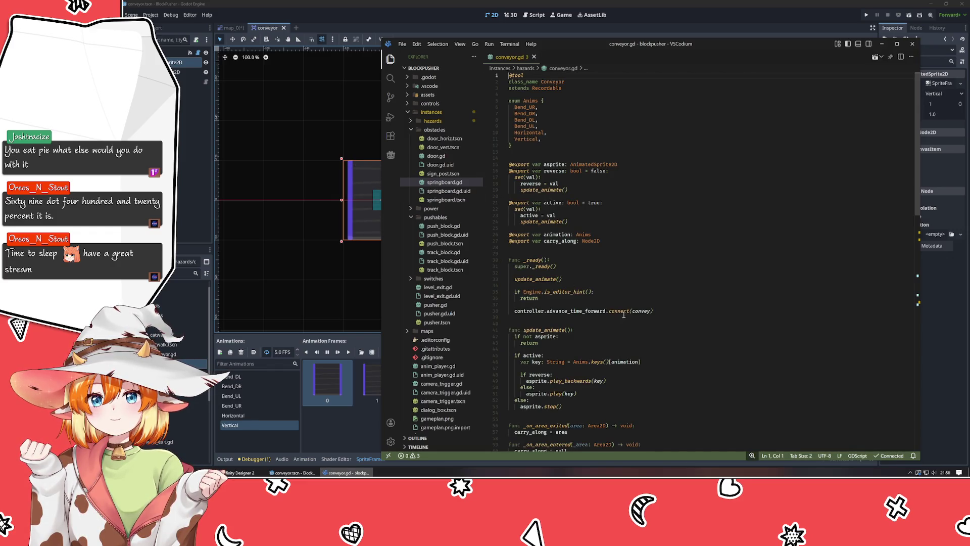
scroll(565, 361, "down", 10)
left_click(589, 361, "ctrl")
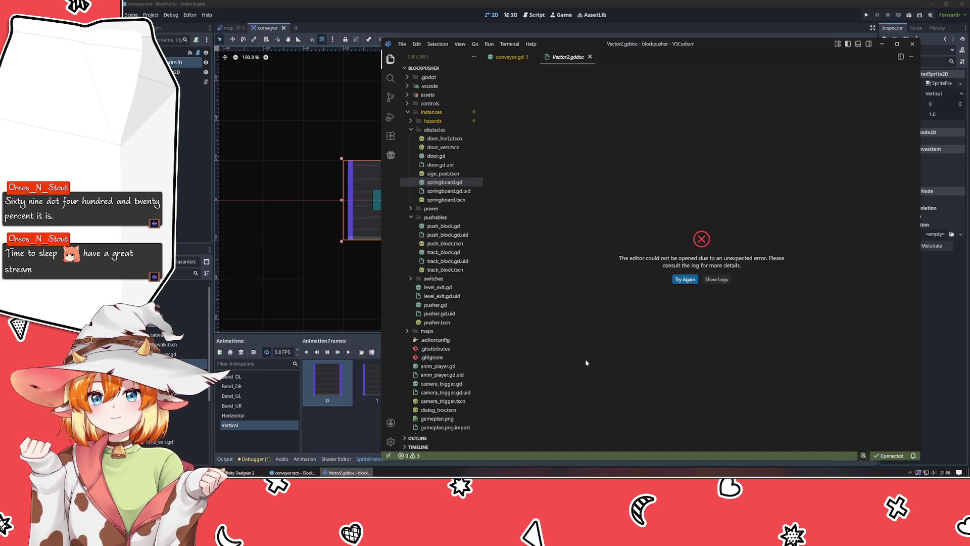
left_click(716, 279)
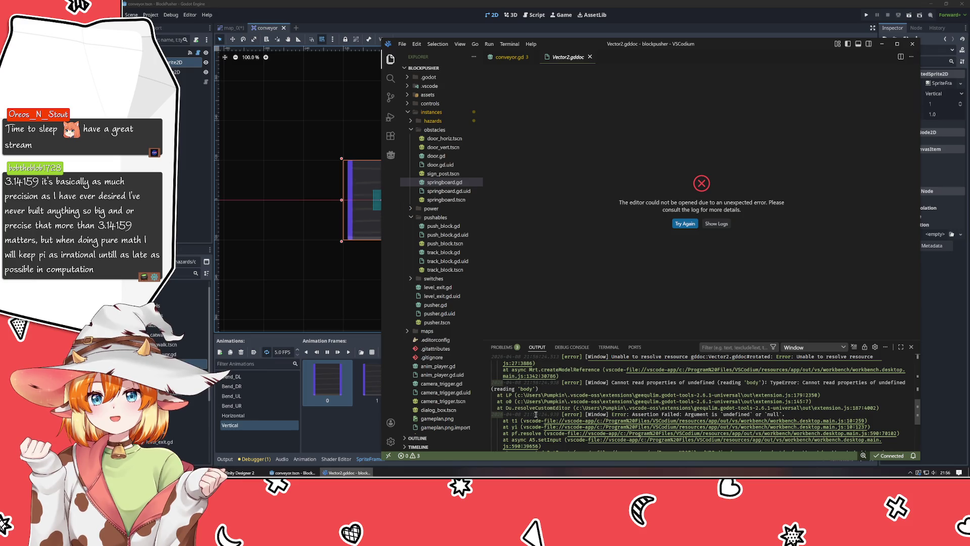
scroll(535, 415, "up", 3)
scroll(534, 414, "up", 2)
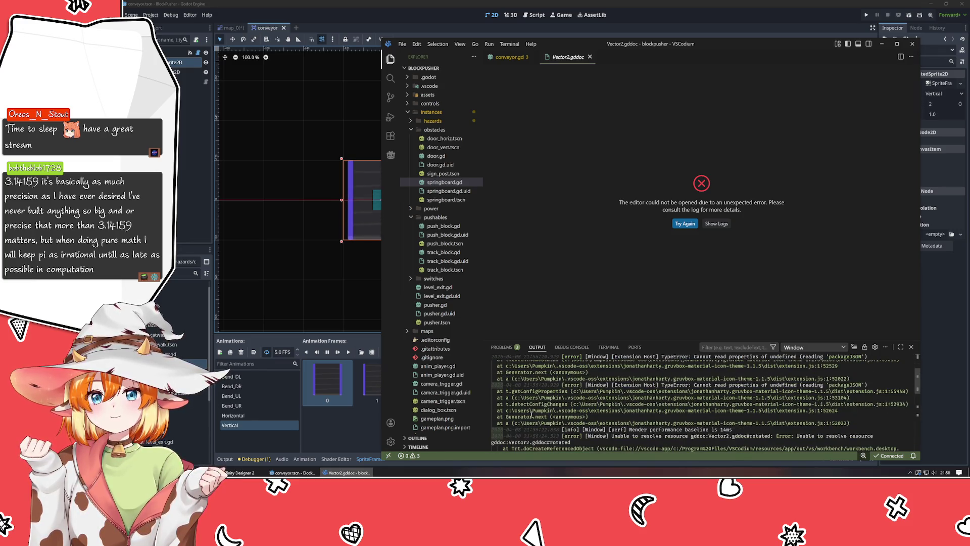
scroll(532, 416, "up", 5)
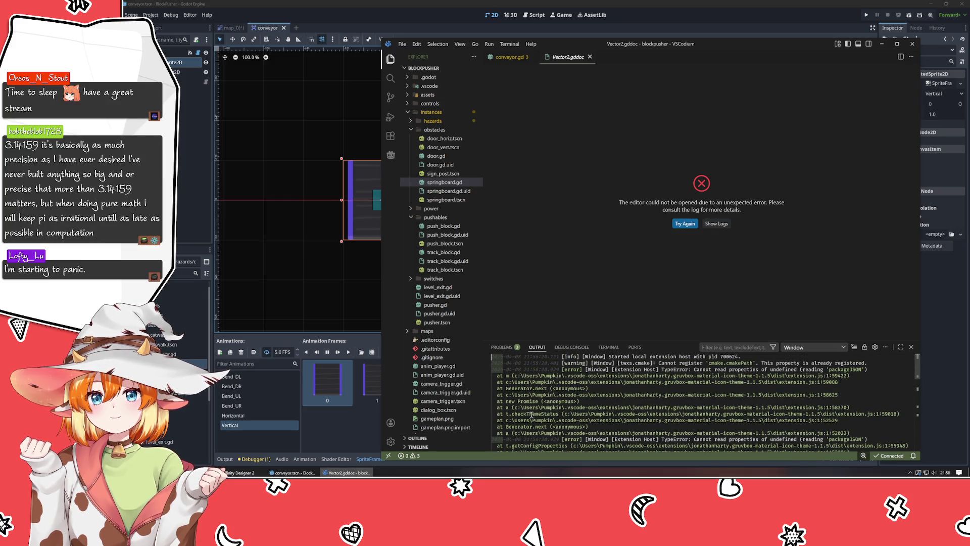
left_click(911, 346)
middle_click(573, 58)
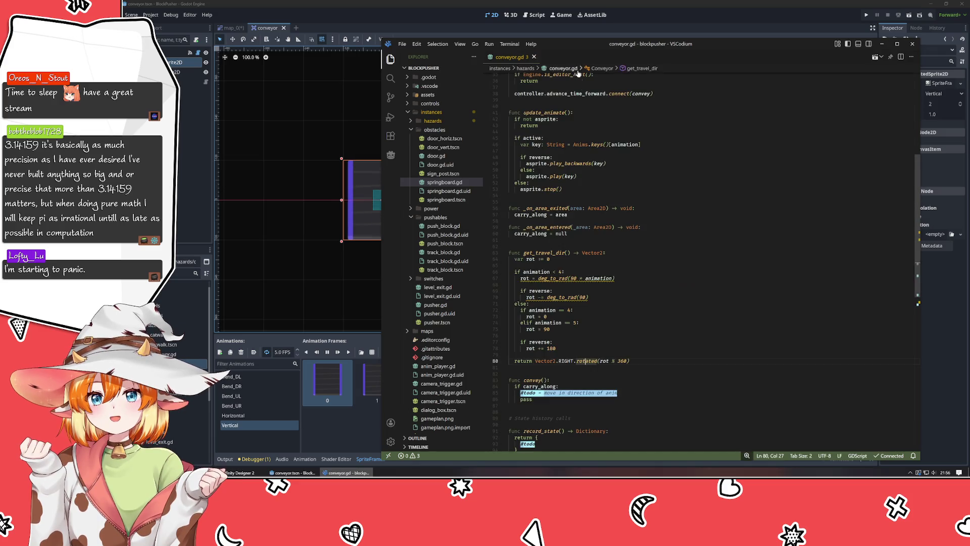
left_click(571, 164, "ctrl")
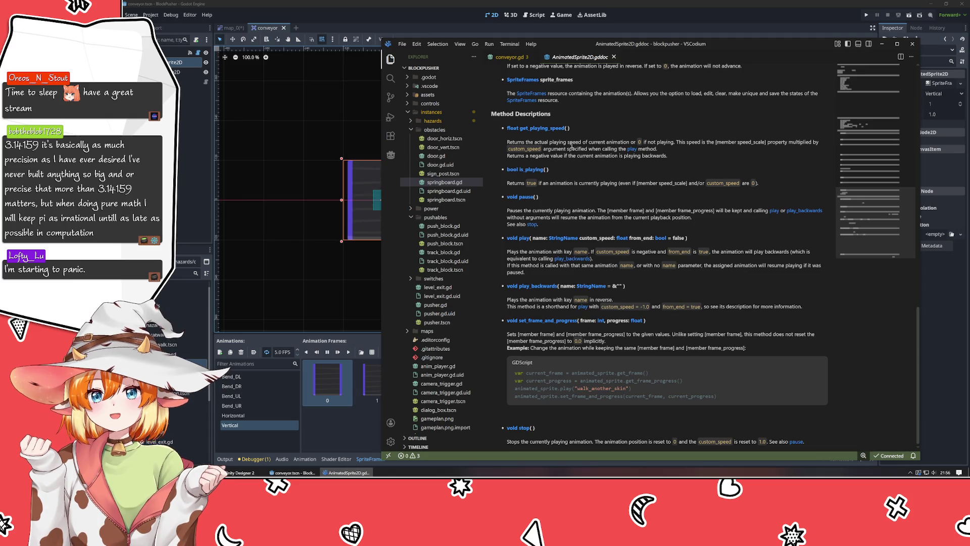
Step: Follow the AnimatedSprite2D docs to the Node2D and Vector2 pages, then return to conveyor.gd
scroll(571, 145, "up", 15)
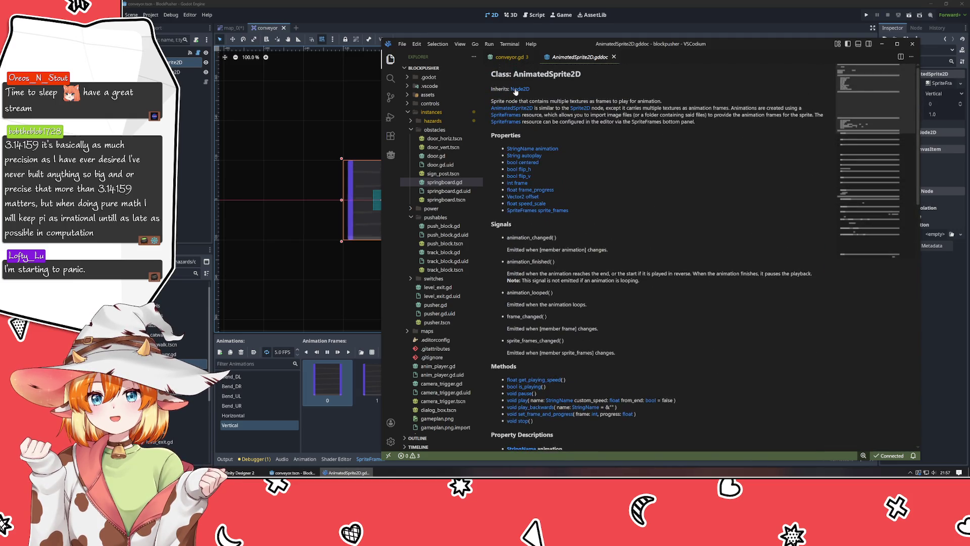
left_click(515, 89)
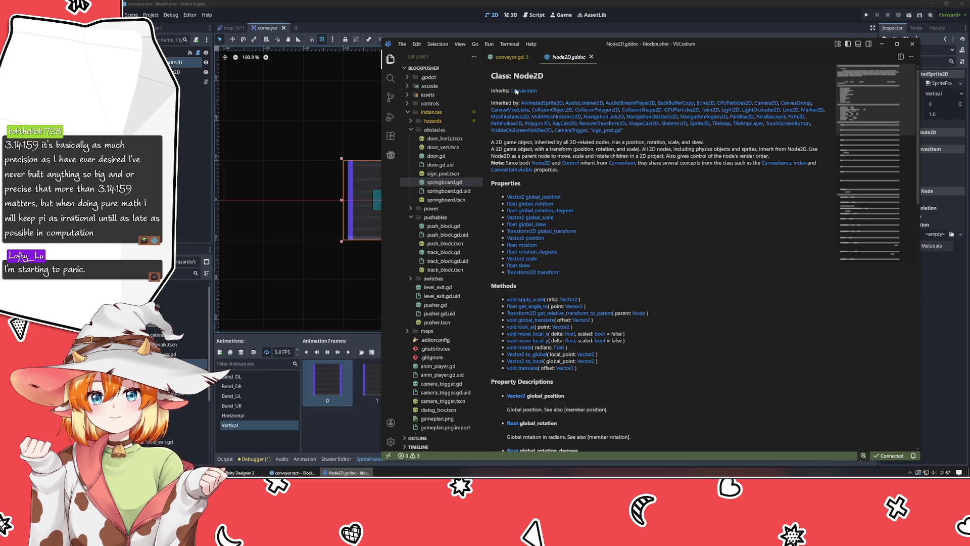
left_click(524, 196)
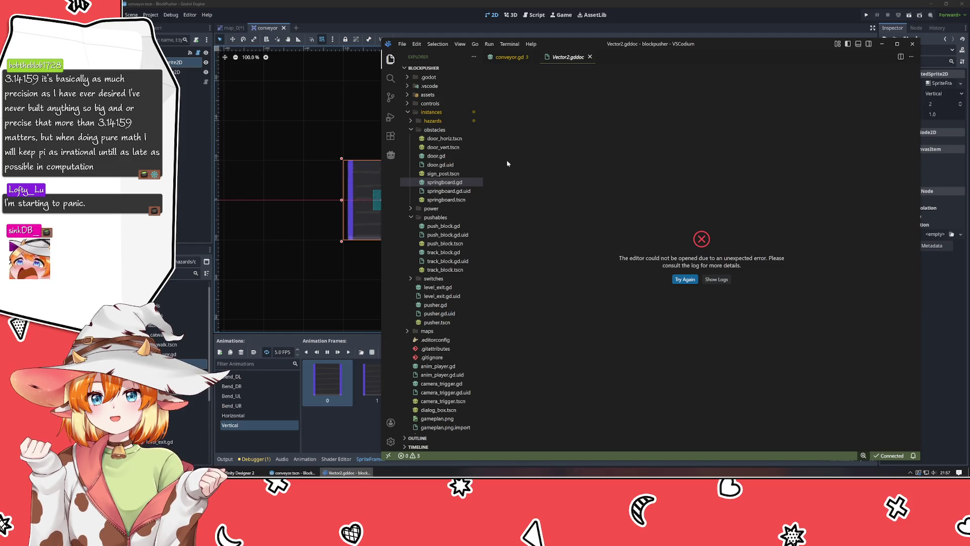
left_click(509, 57)
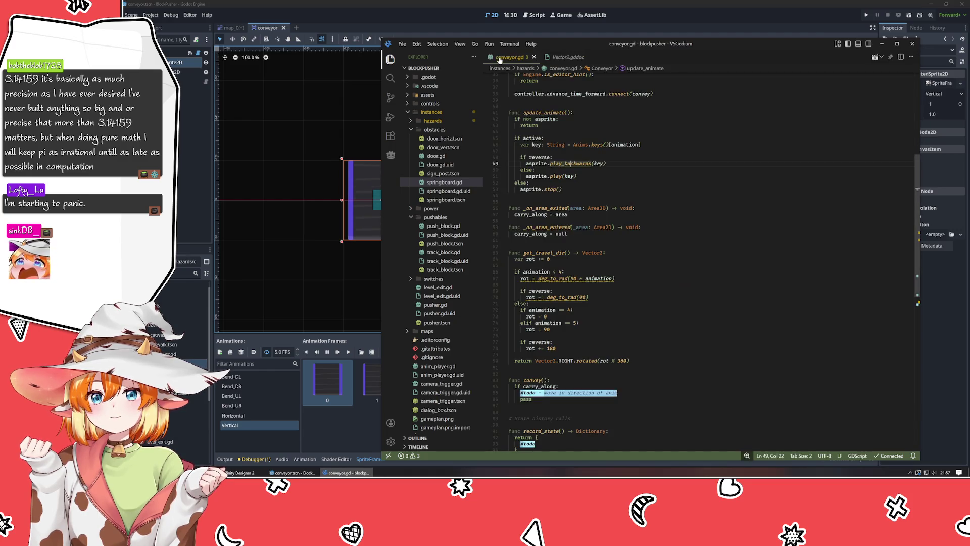
Step: Check the rotated hint on the reverse rotation line, then split springboard.gd beside conveyor.gd
left_click(613, 342)
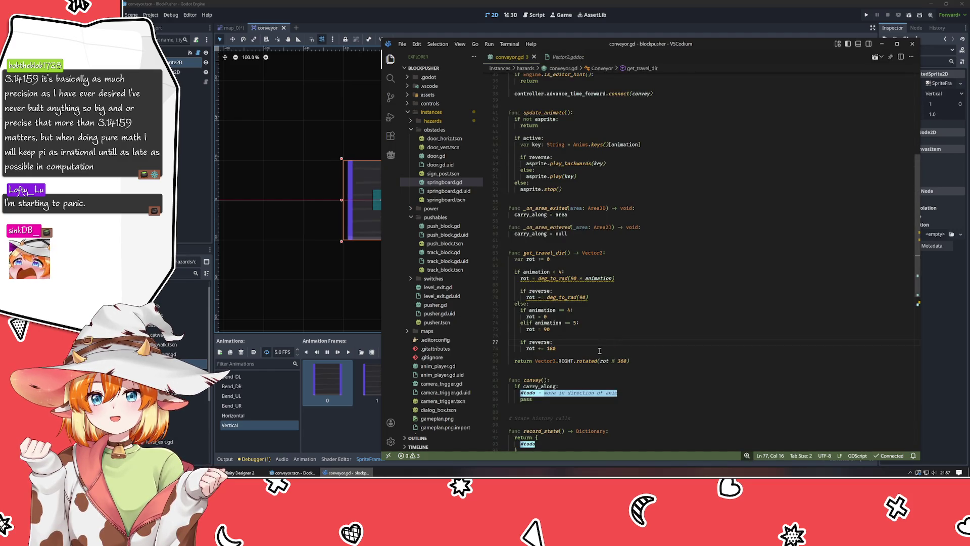
mouse_move(600, 361)
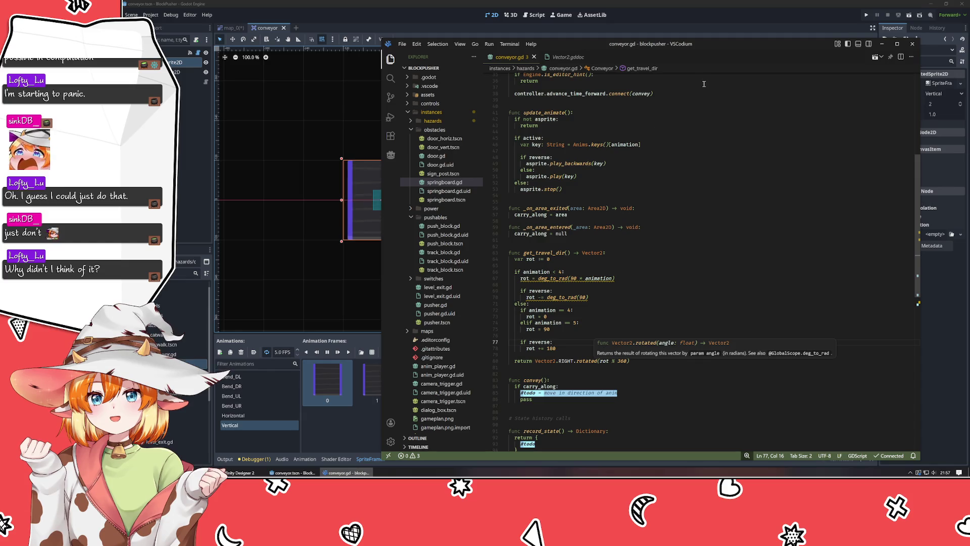
left_click(668, 171)
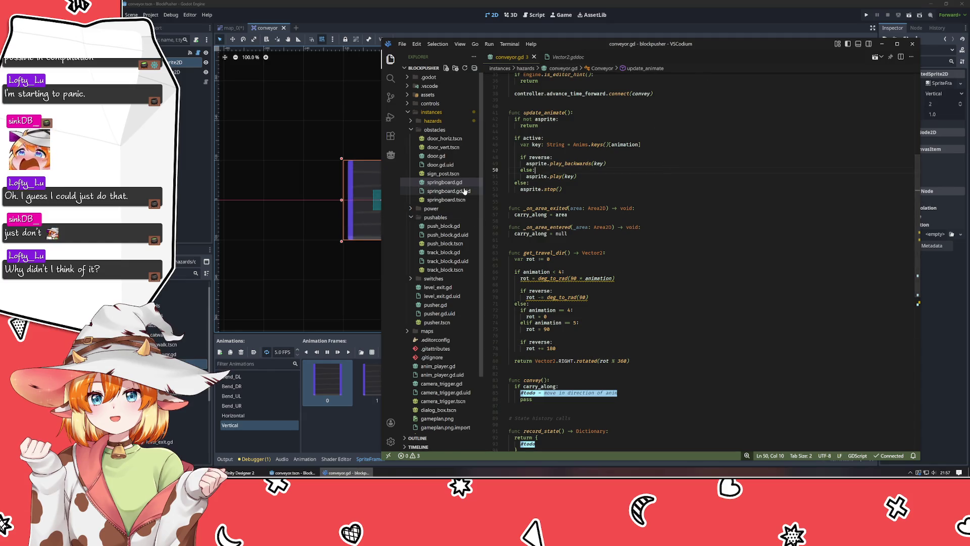
double_click(445, 182)
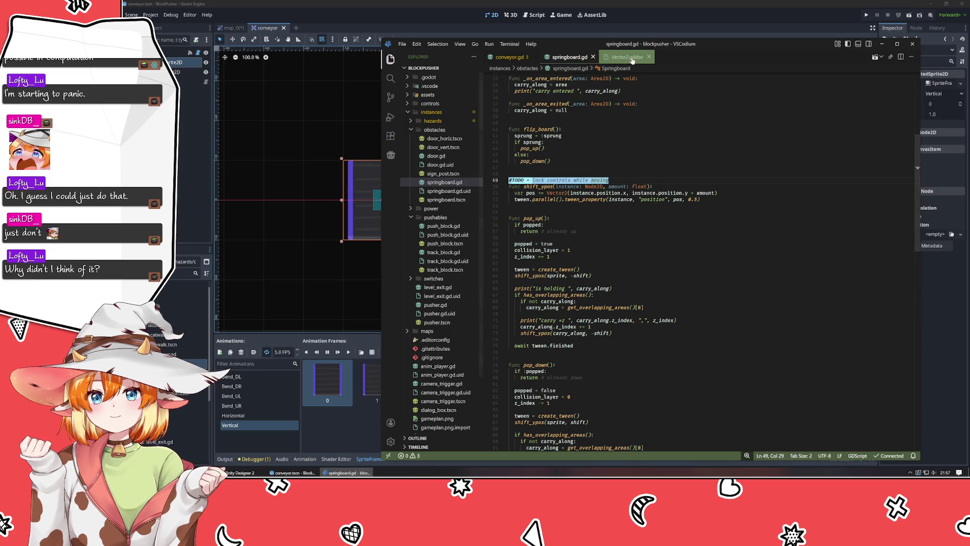
mouse_move(565, 58)
left_mouse_down()
mouse_move(784, 218)
mouse_move(877, 210)
left_mouse_up()
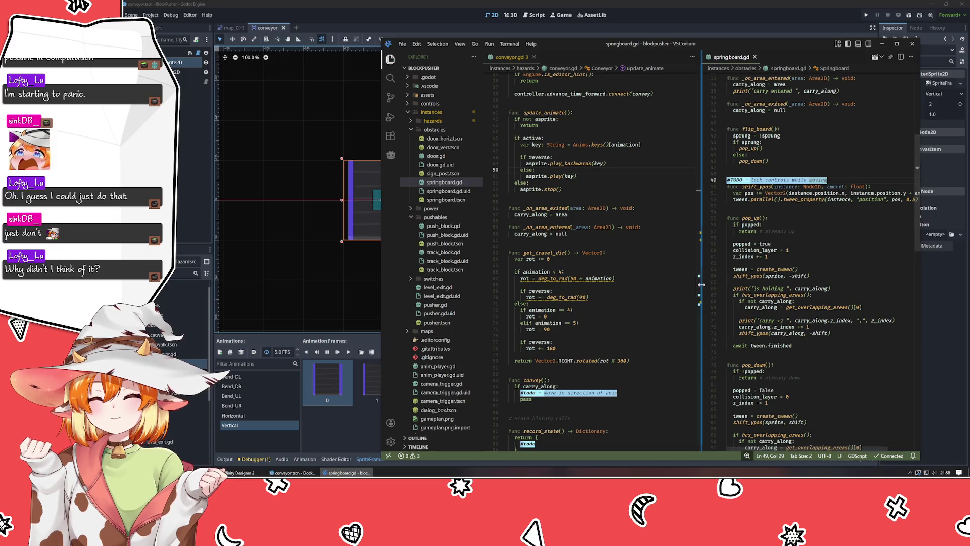
left_click_drag(704, 284, 716, 285)
Step: Browse conveyor.gd around lines 55–90 and the convey function header
left_click(656, 279)
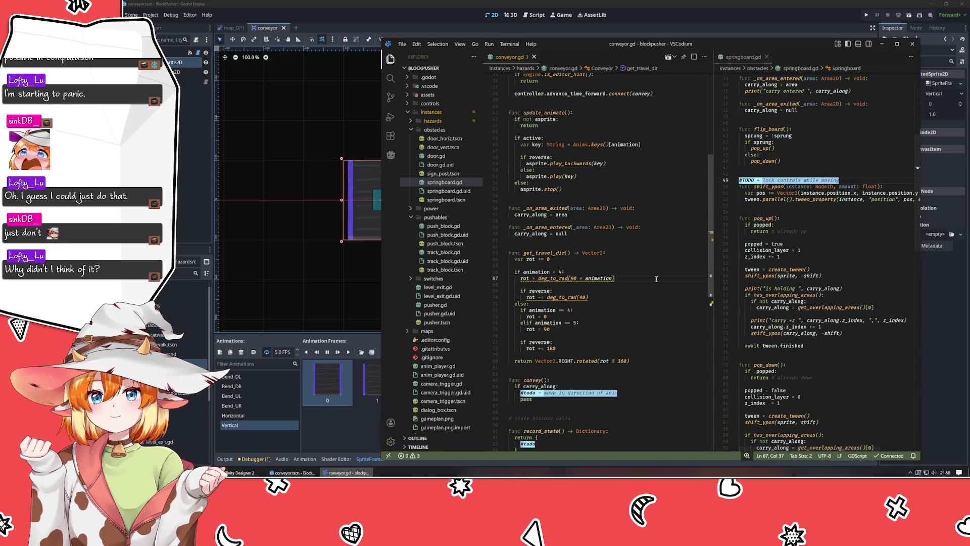
left_click(651, 287)
left_click(635, 265)
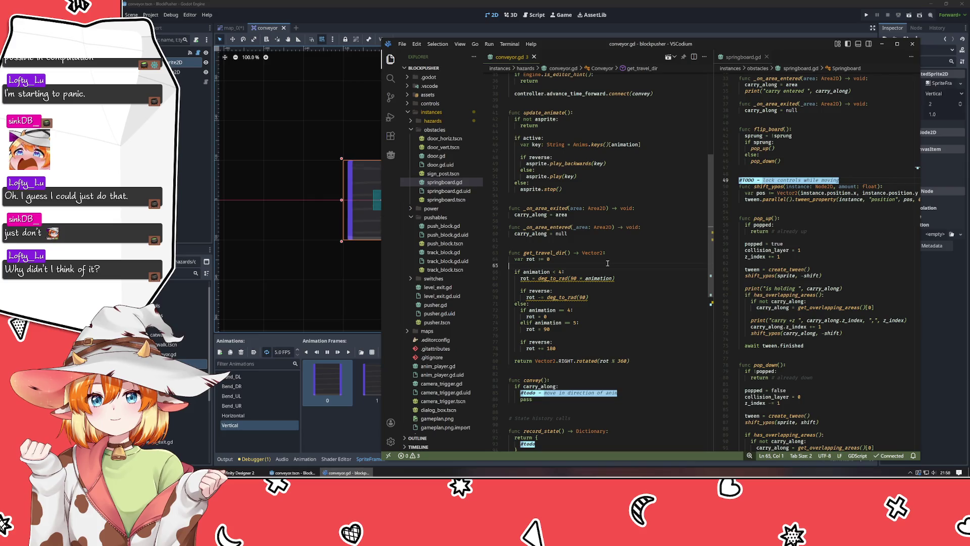
scroll(589, 269, "down", 10)
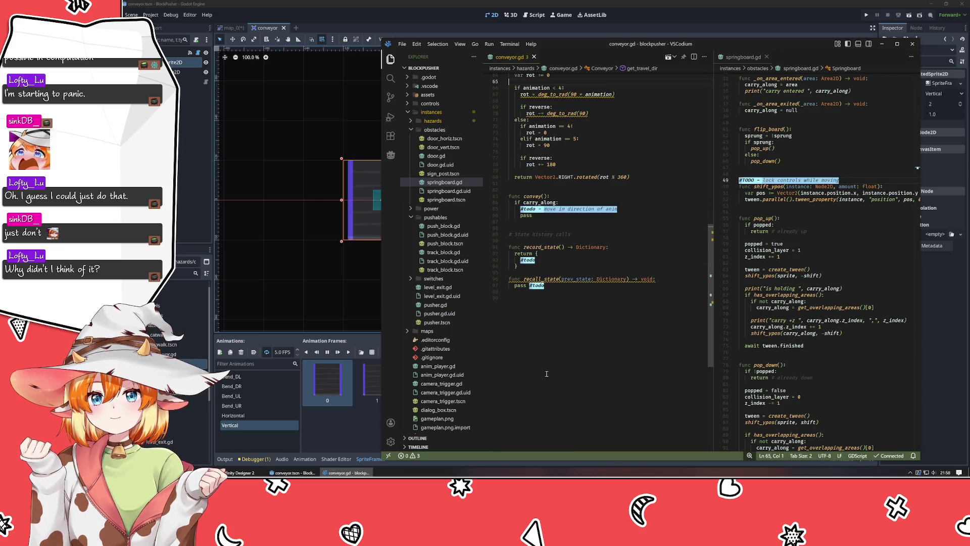
scroll(549, 366, "up", 8)
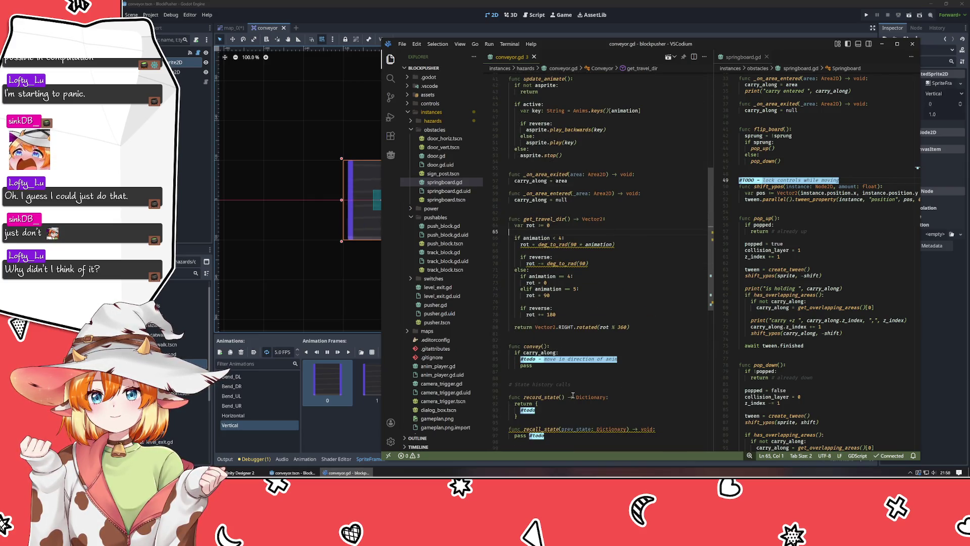
scroll(572, 395, "down", 3)
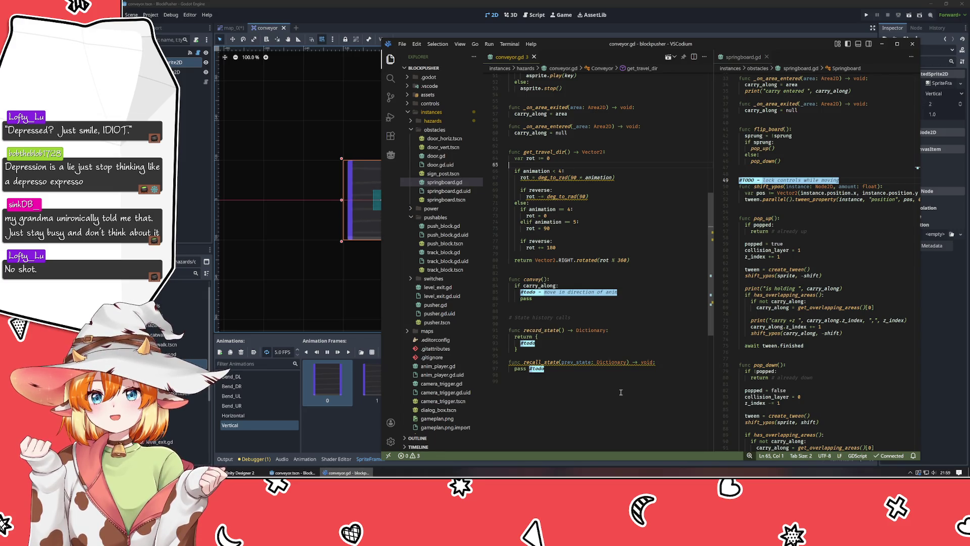
left_click(656, 280)
left_click(645, 272)
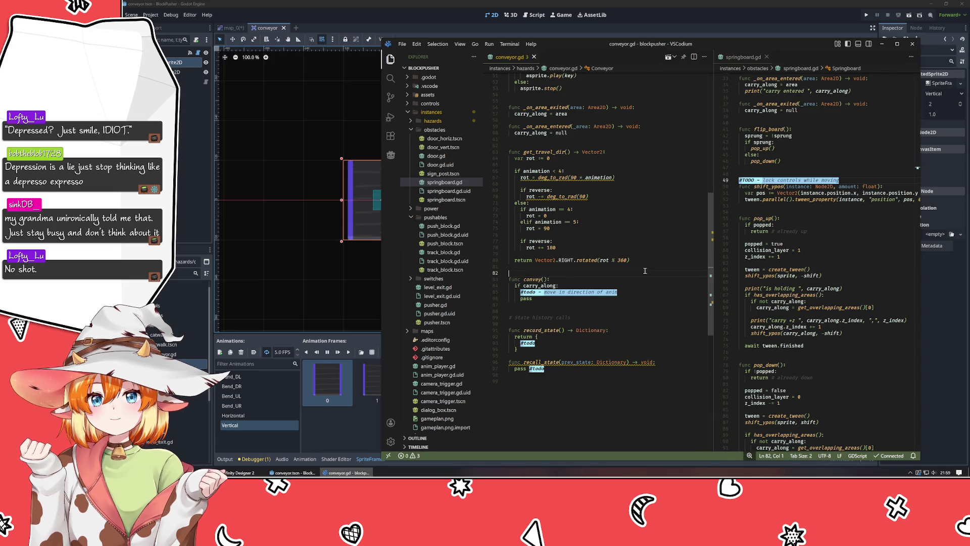
key("Down")
key("Down")
key("Down")
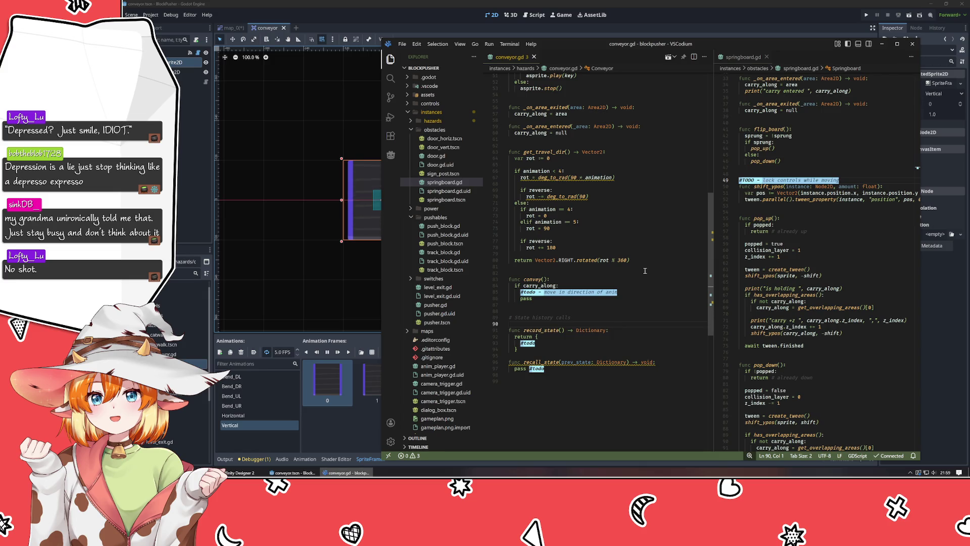
left_click(532, 101)
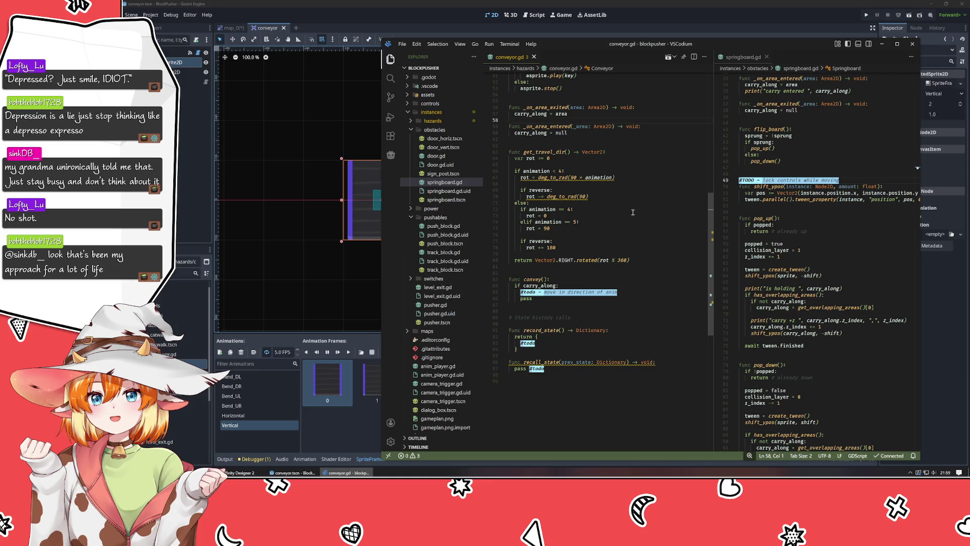
scroll(616, 209, "up", 10)
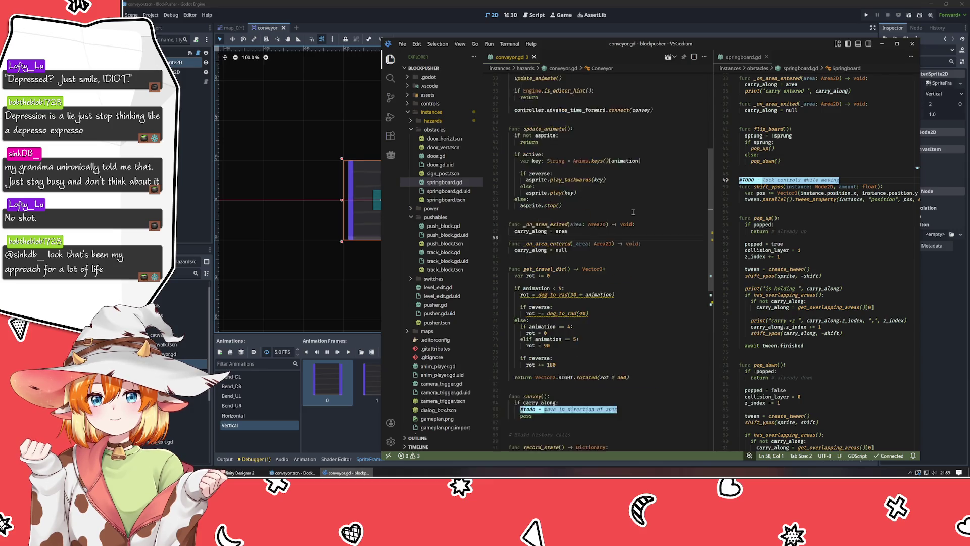
Step: Navigate conveyor.gd from the connect call in _ready down to the convey todo comment
left_click(597, 205)
left_click(594, 199)
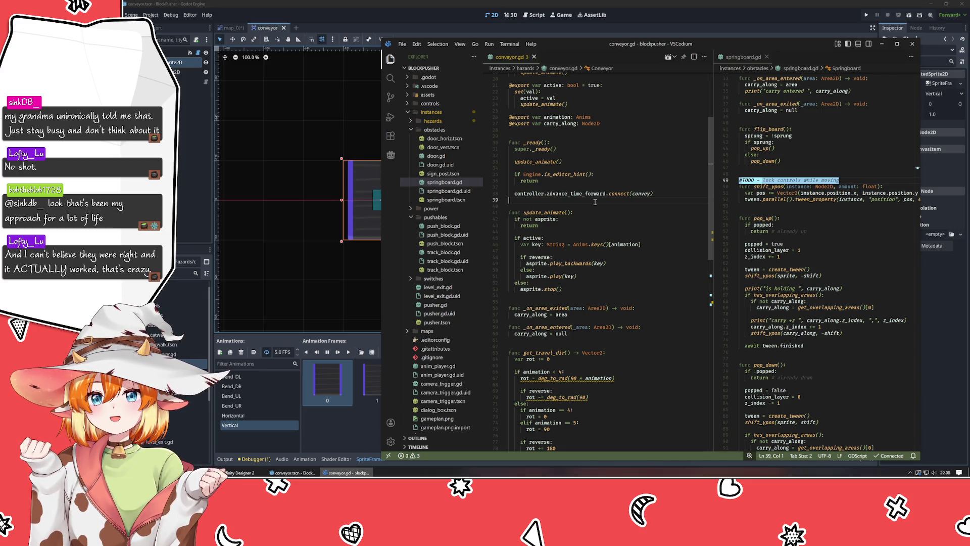
scroll(595, 202, "down", 10)
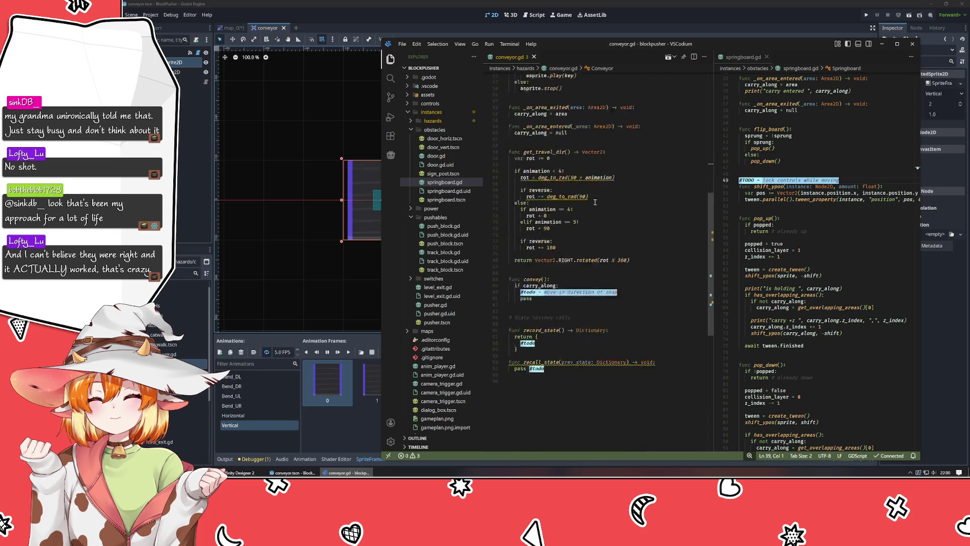
left_click(546, 326)
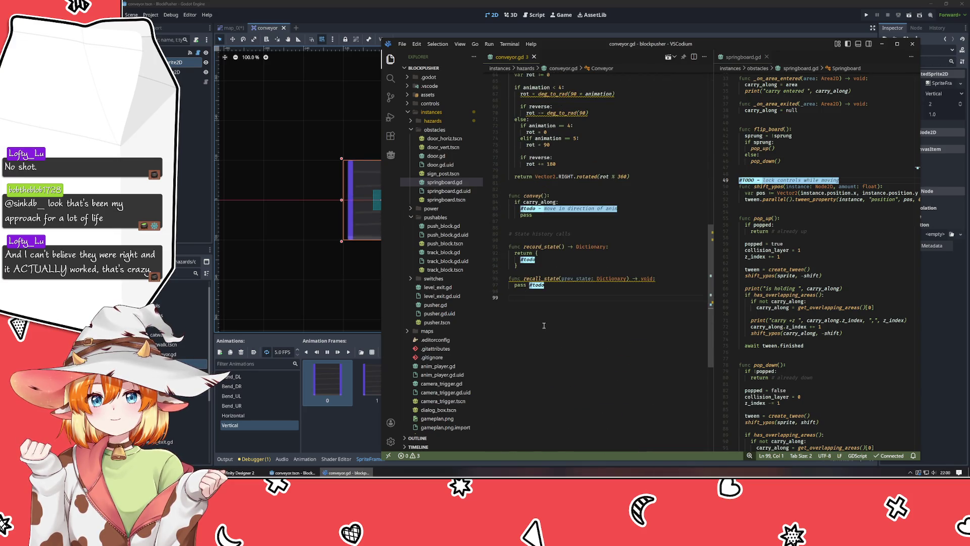
scroll(556, 327, "up", 5)
left_click(652, 312)
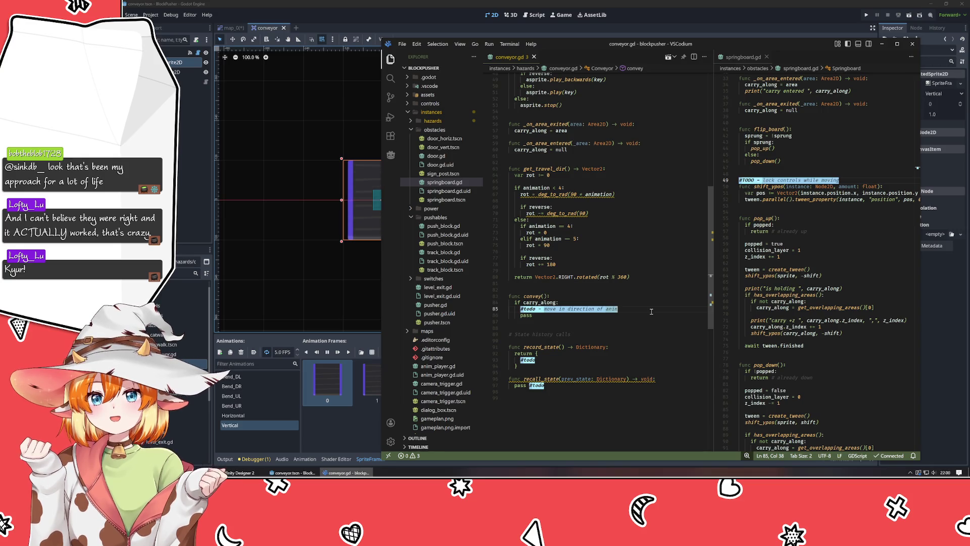
Step: Open a new indented line at the end of line 85 under 'if carry_along:'
left_click(617, 277)
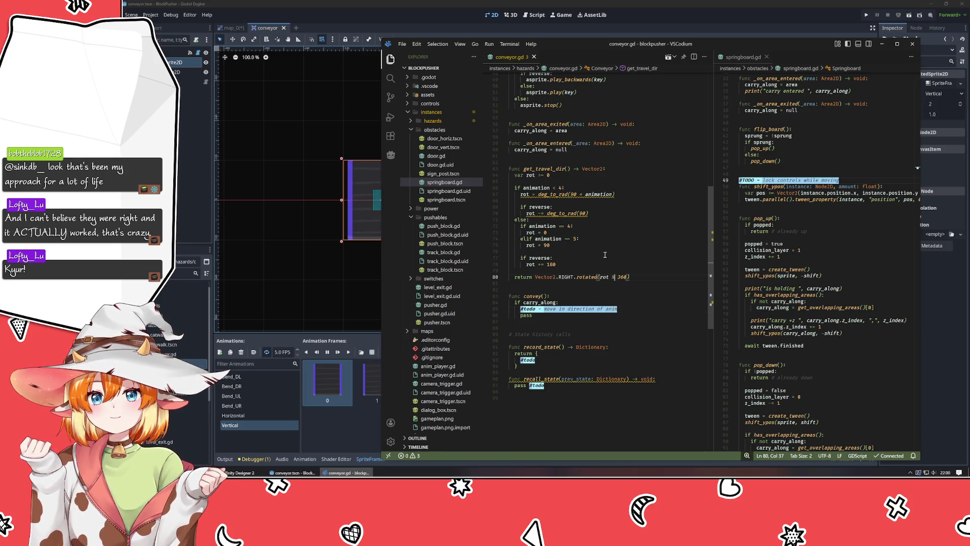
key("Up")
key("Up")
key("Up")
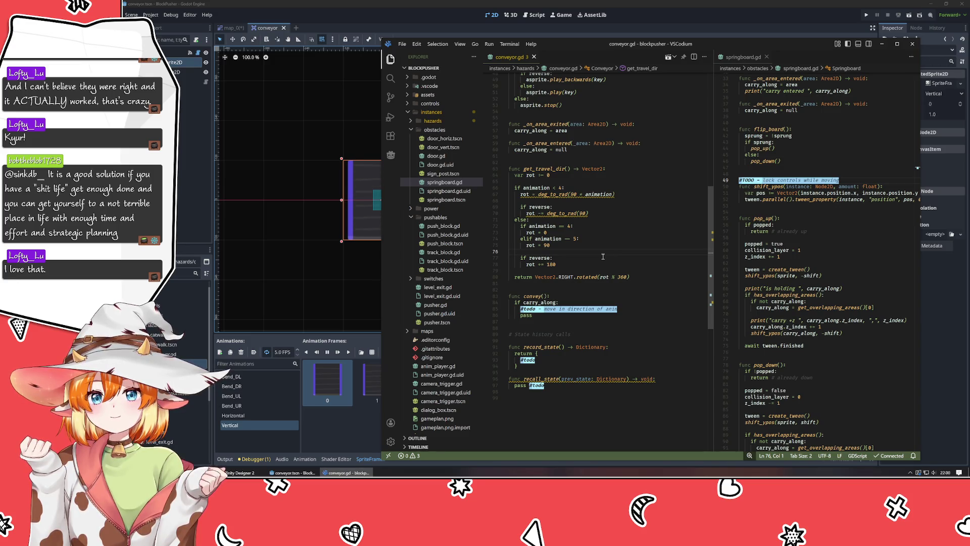
left_click(609, 322)
left_click(610, 328)
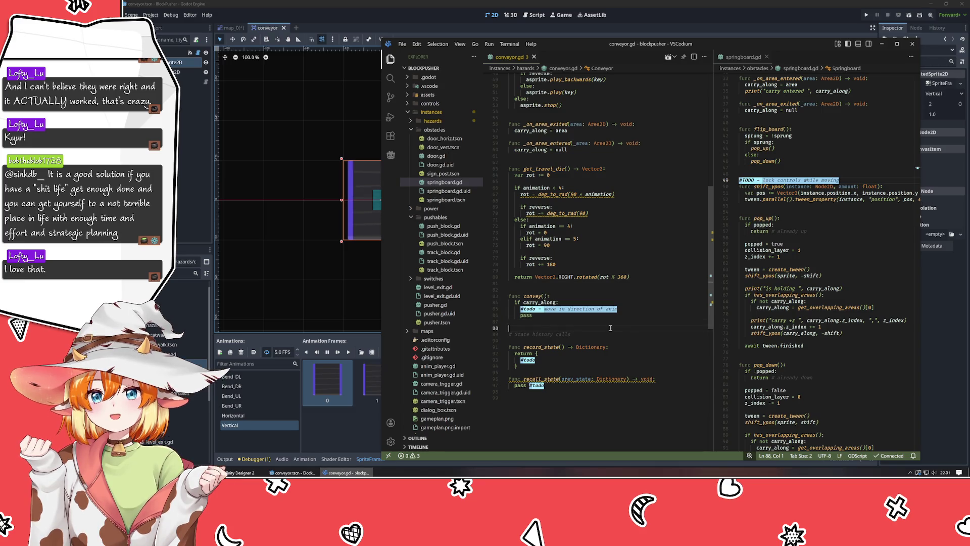
left_click(627, 310)
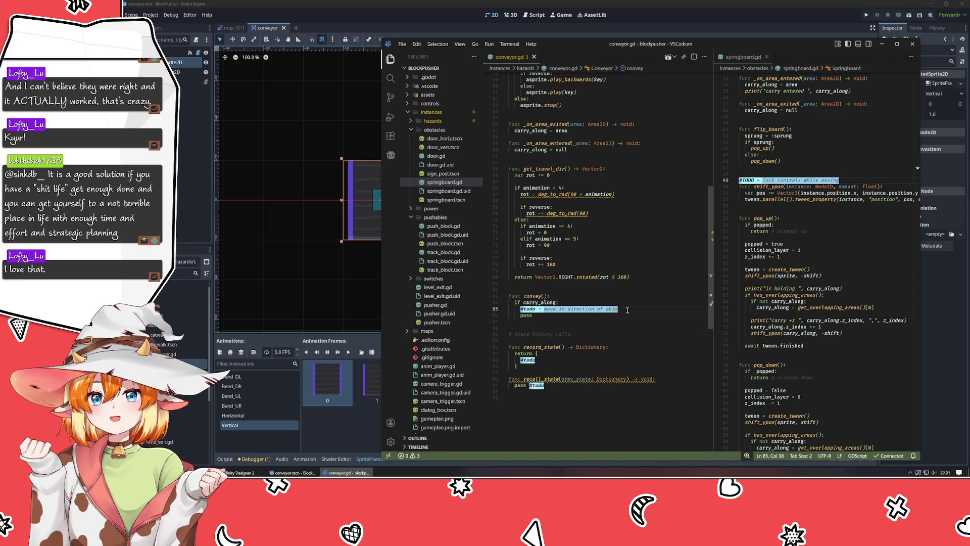
key("Return")
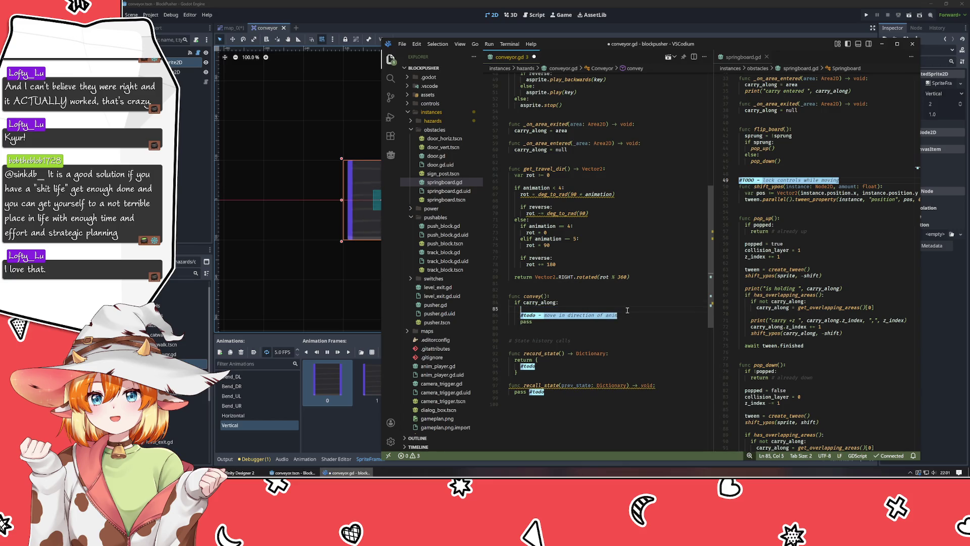
Step: Declare 'var dot := get_travel_dir()' inside convey() with blank lines below, then bring up Godot
type("Vec")
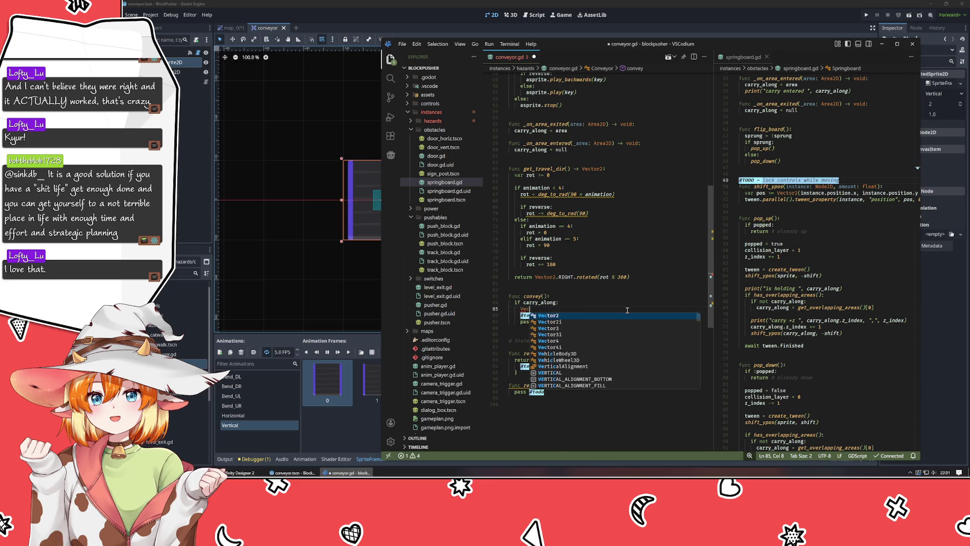
type("tor2")
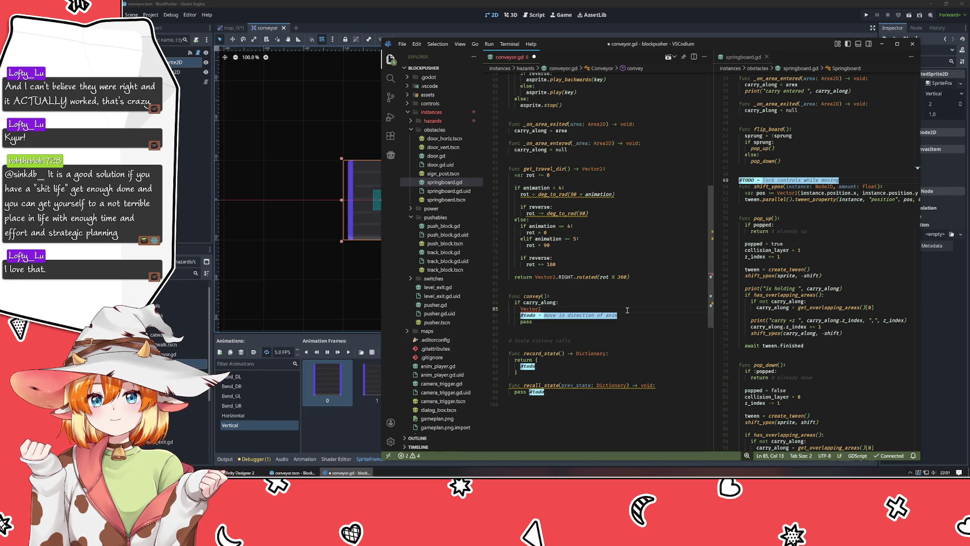
key("ctrl+BackSpace")
type("var ")
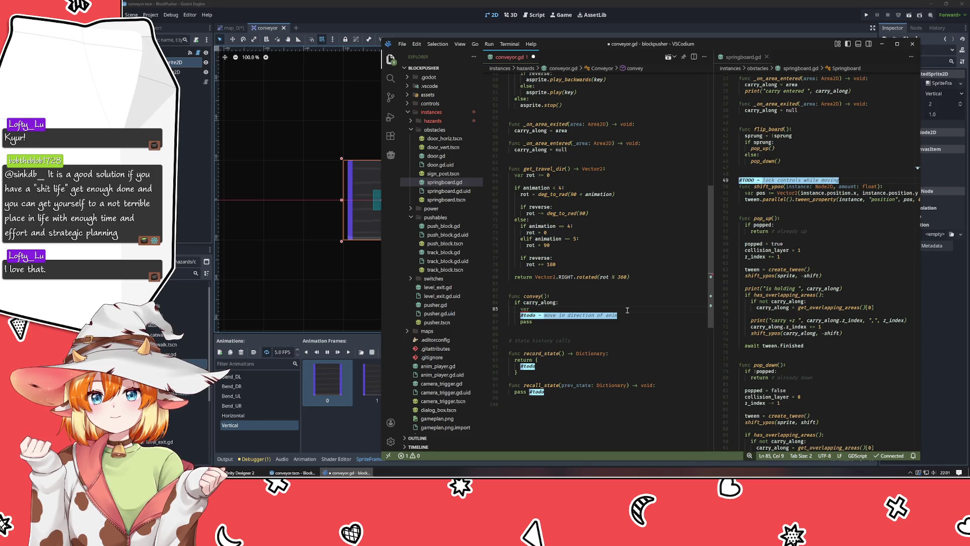
type("dir")
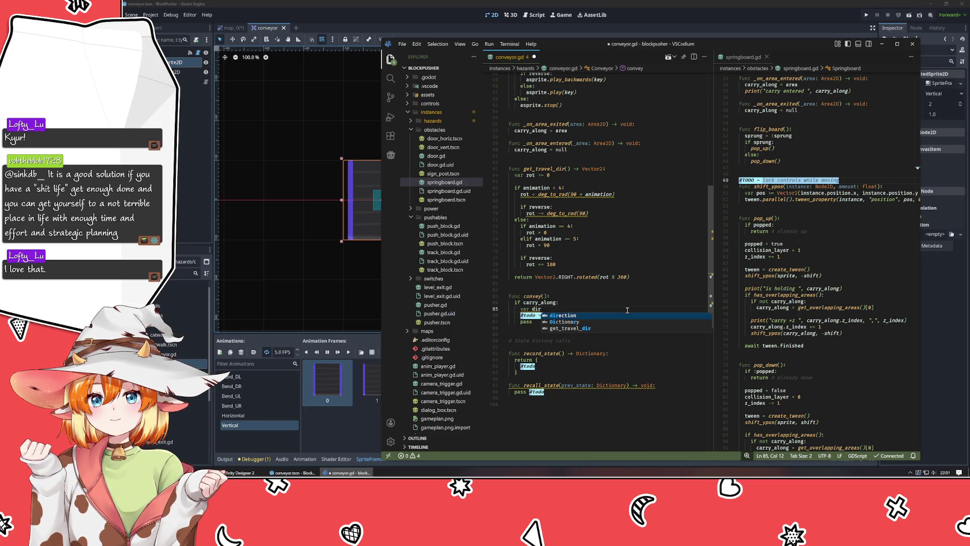
key("BackSpace")
key("BackSpace")
type("ot")
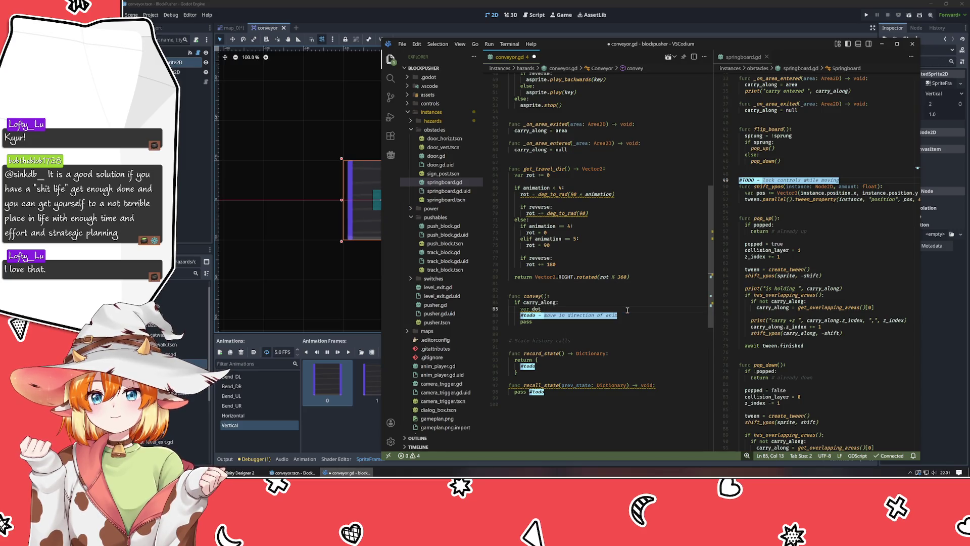
type(" = get_dir")
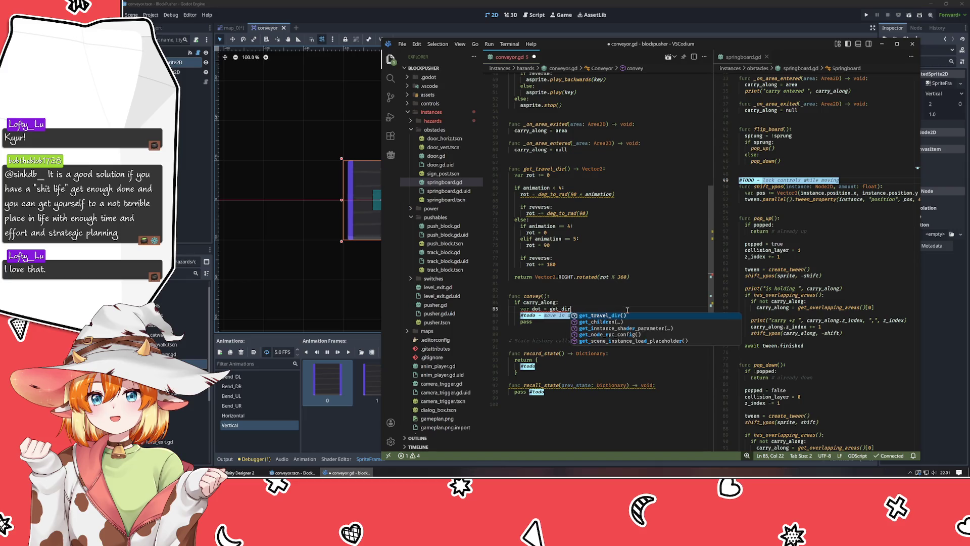
key("Return")
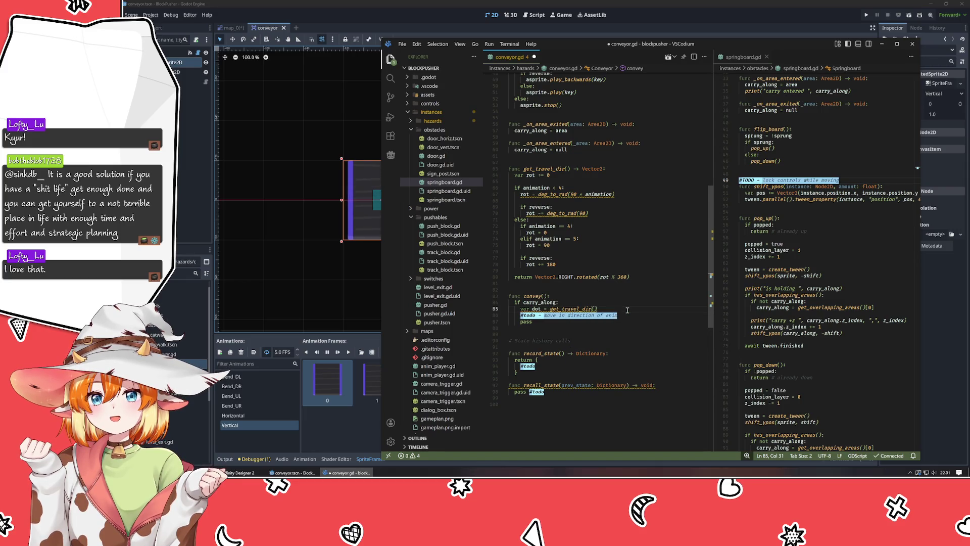
key("Return")
key("Return")
key("Return")
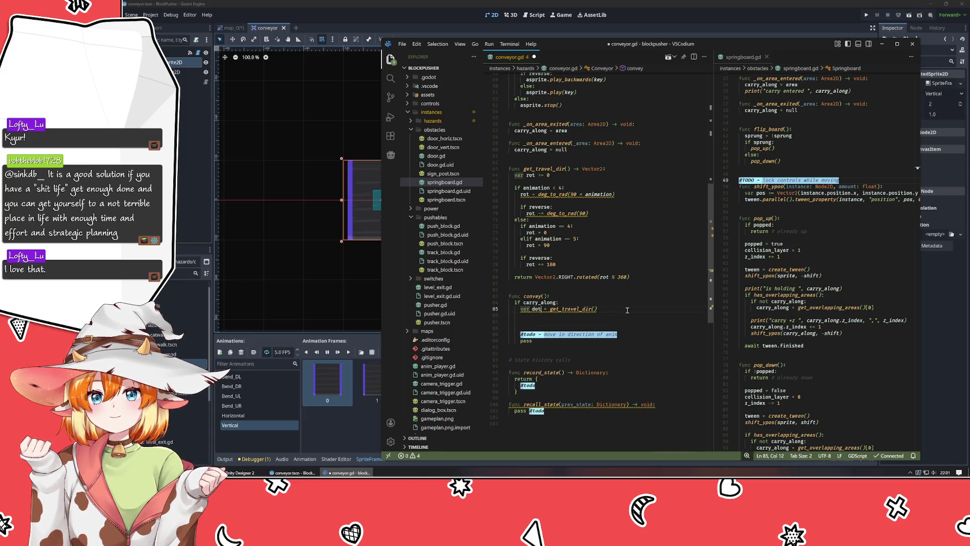
key("ctrl+Right")
key("ctrl+Right")
key("Right")
type(":")
key("Down")
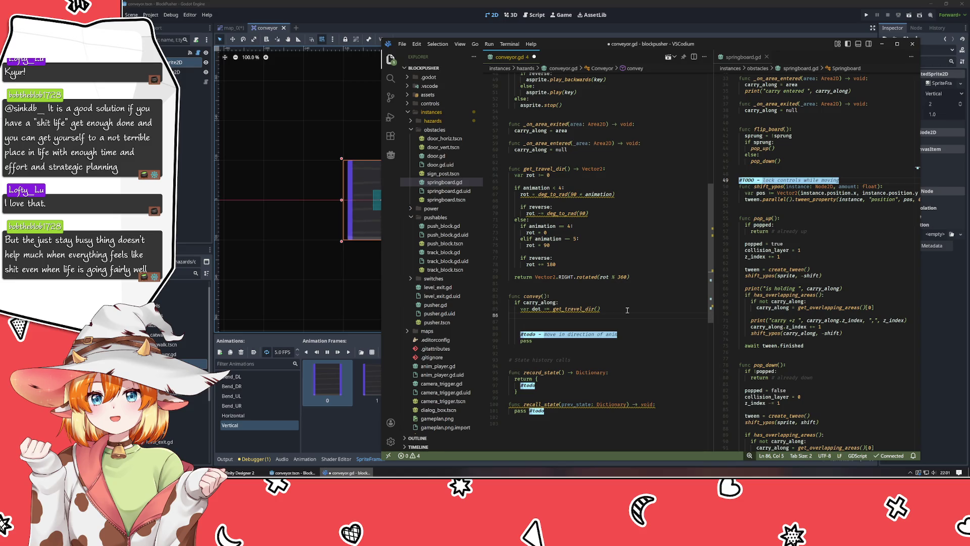
left_click(264, 112)
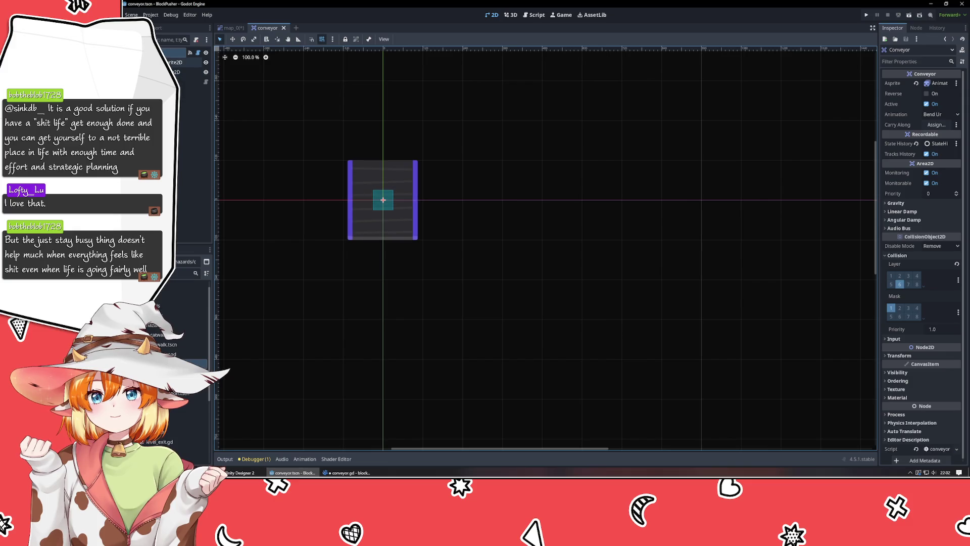
Step: Check the conveyor's 60×60 CollisionShape2D in the Inspector, reselect Conveyor, and return to VSCodium
left_click(348, 472)
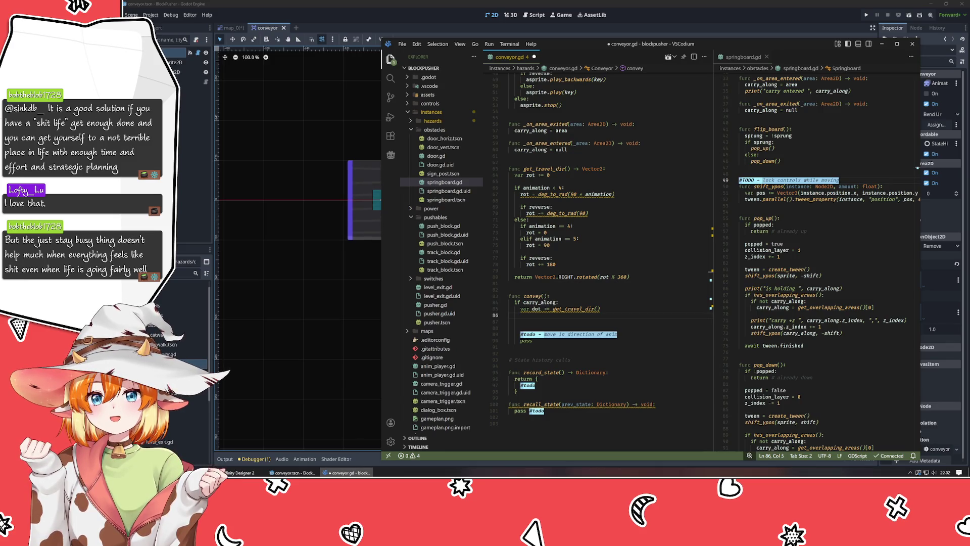
left_click(244, 93)
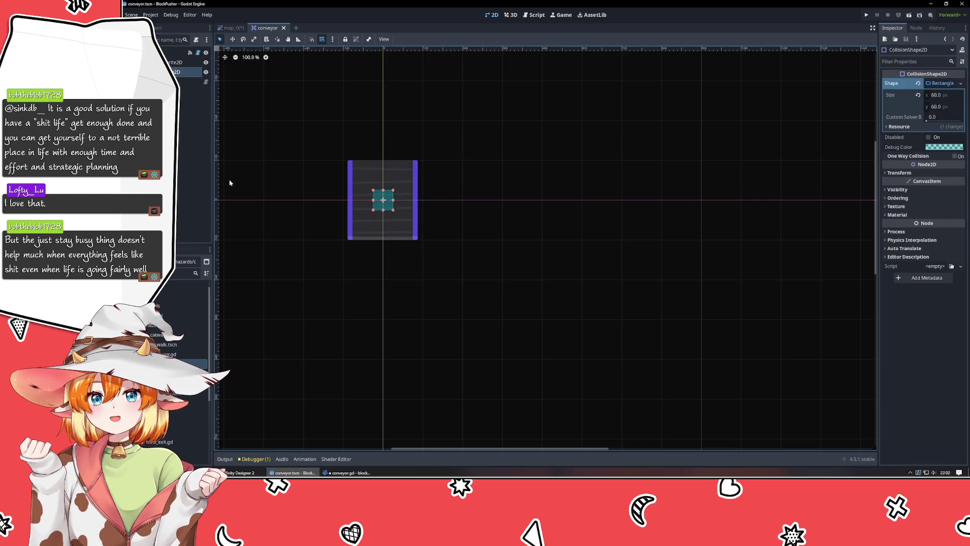
left_click(177, 53)
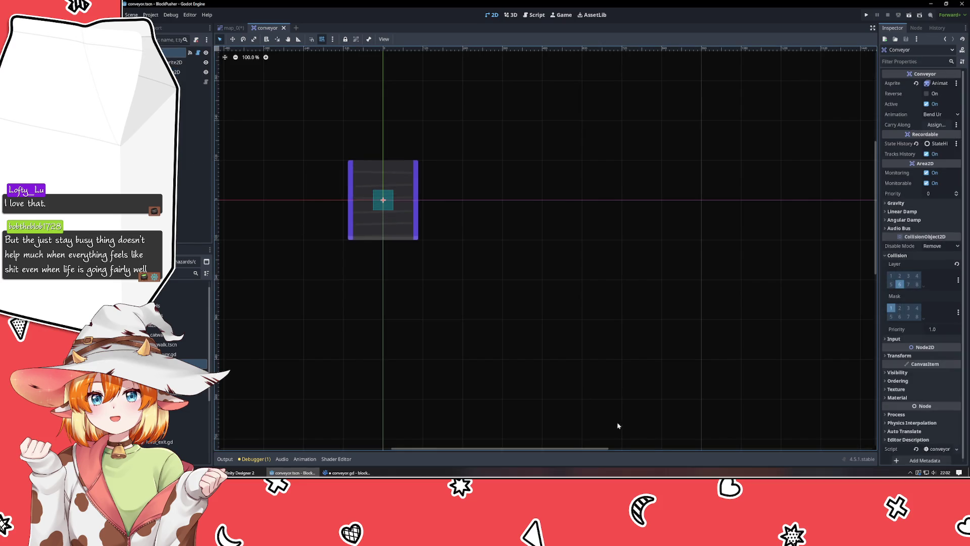
left_click(349, 472)
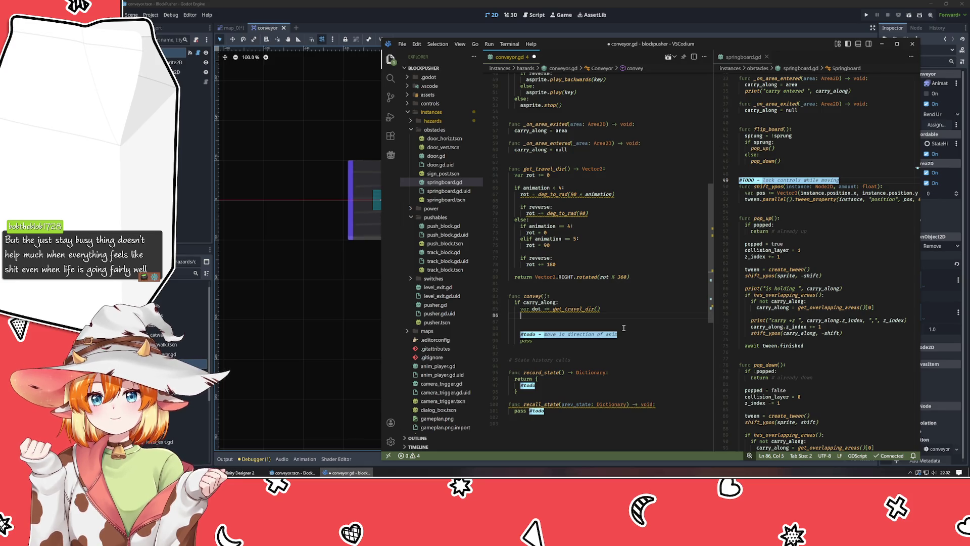
Step: Add a blank line below the dot declaration in convey(), consulting springboard.gd's pop_down code
scroll(624, 328, "up", 5)
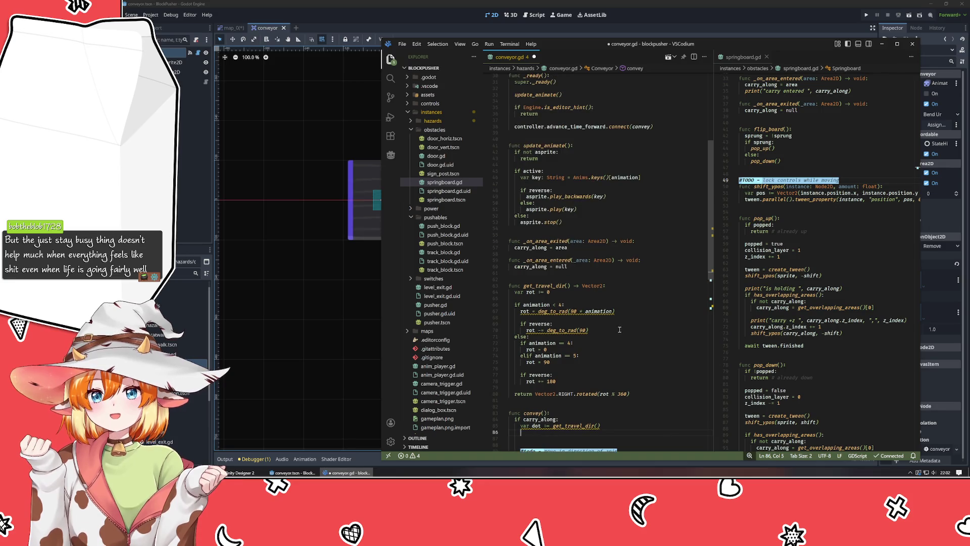
scroll(622, 329, "down", 5)
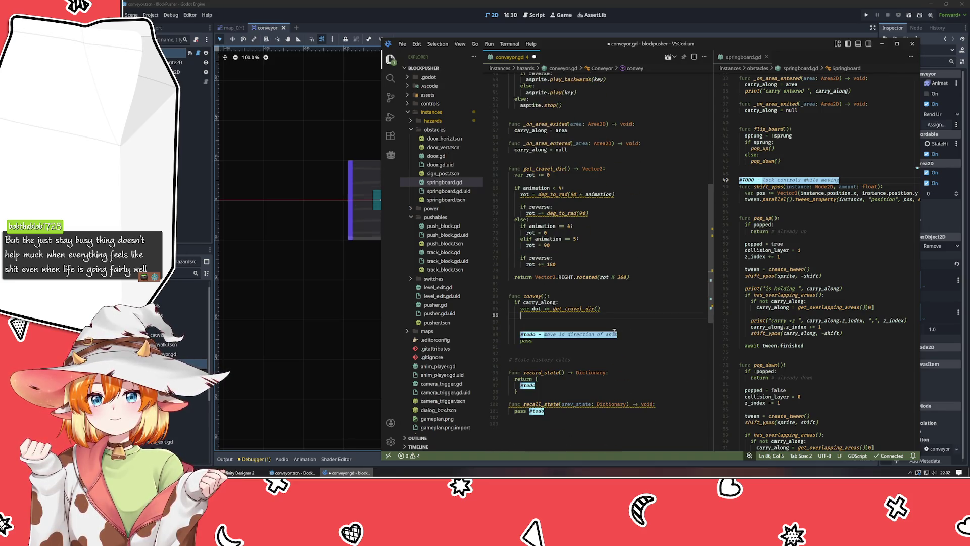
scroll(624, 331, "down", 2)
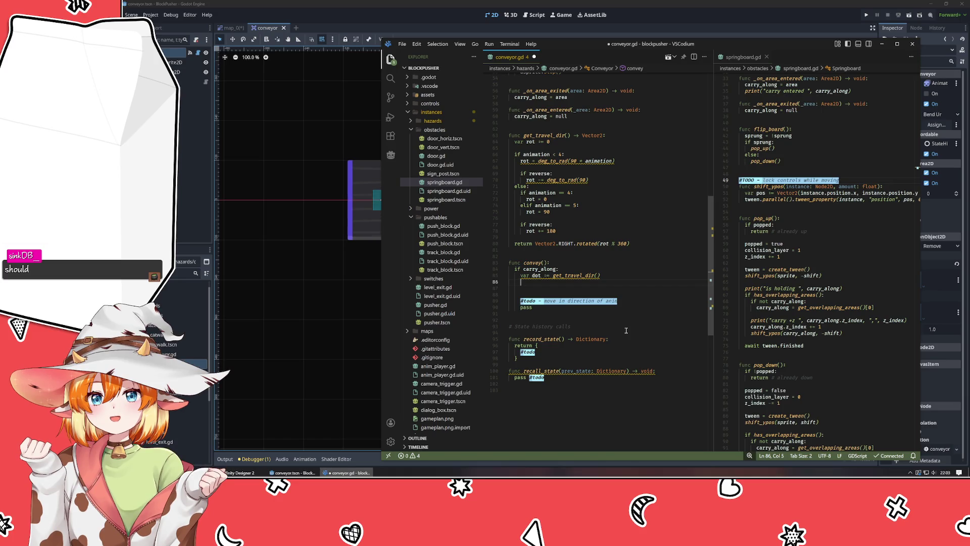
key("Return")
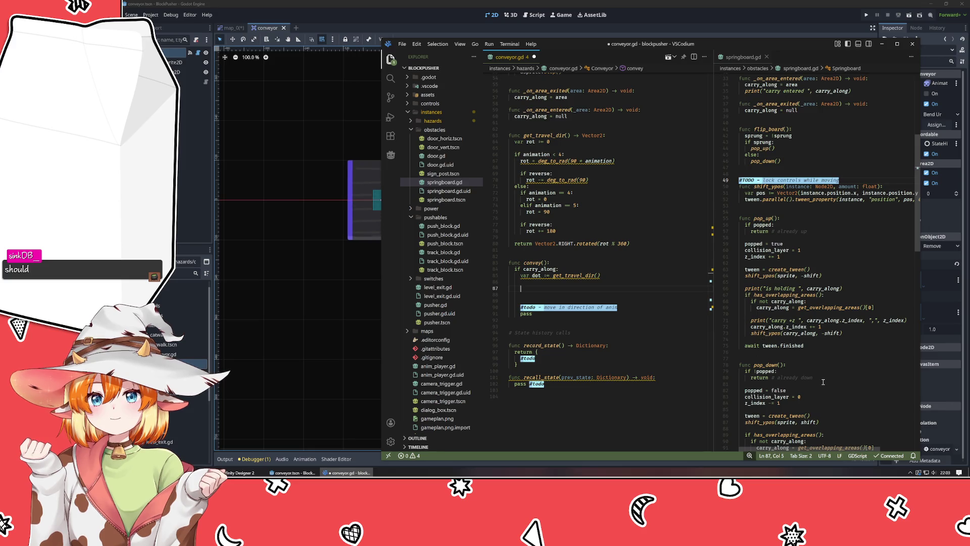
scroll(824, 374, "down", 2)
left_click(832, 366)
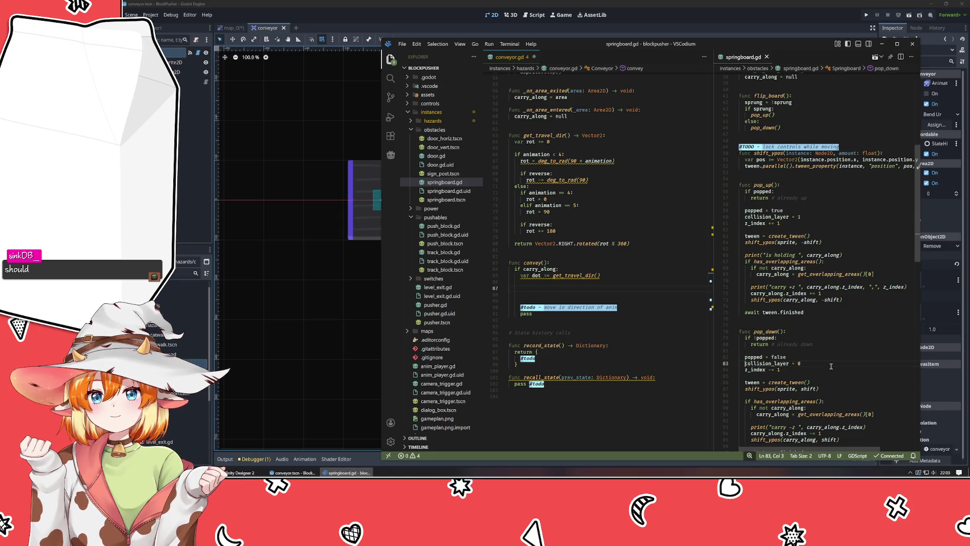
left_click(582, 287)
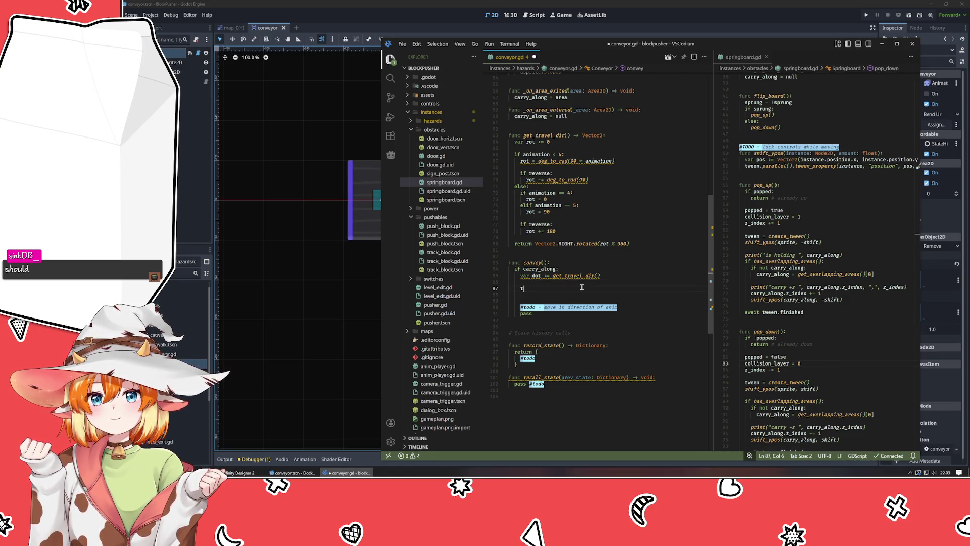
Step: Start a tween line in convey() and declare a tween member variable below the exported variables
type("tween")
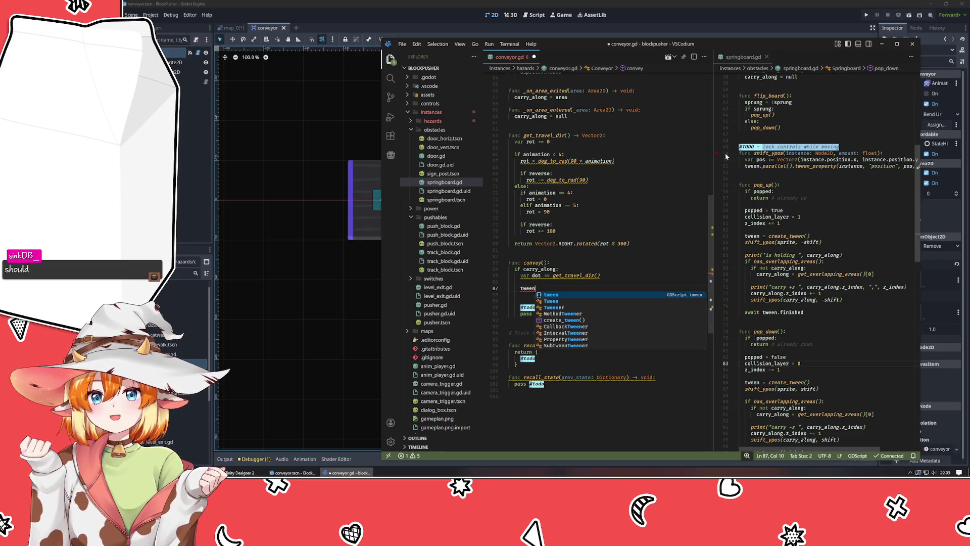
scroll(607, 252, "up", 15)
scroll(776, 302, "up", 10)
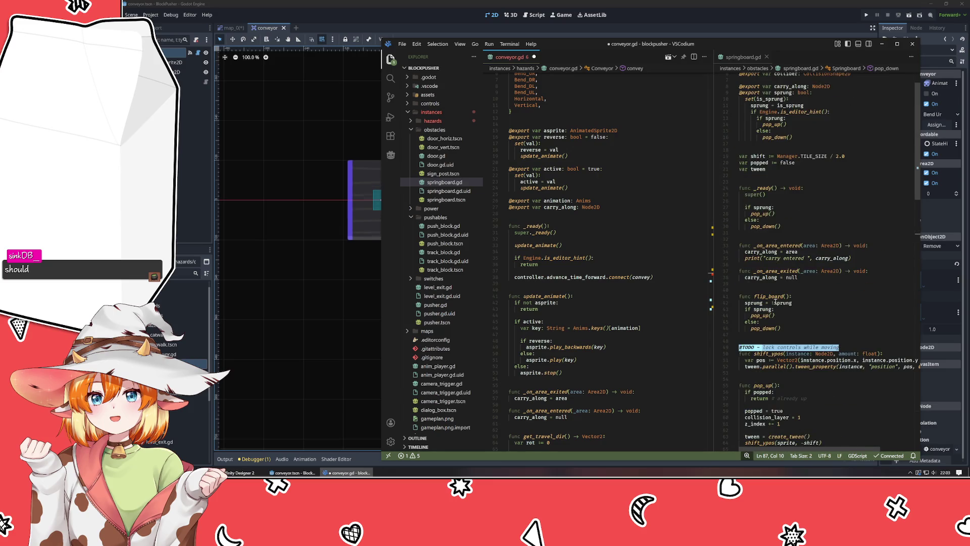
scroll(776, 302, "down", 20)
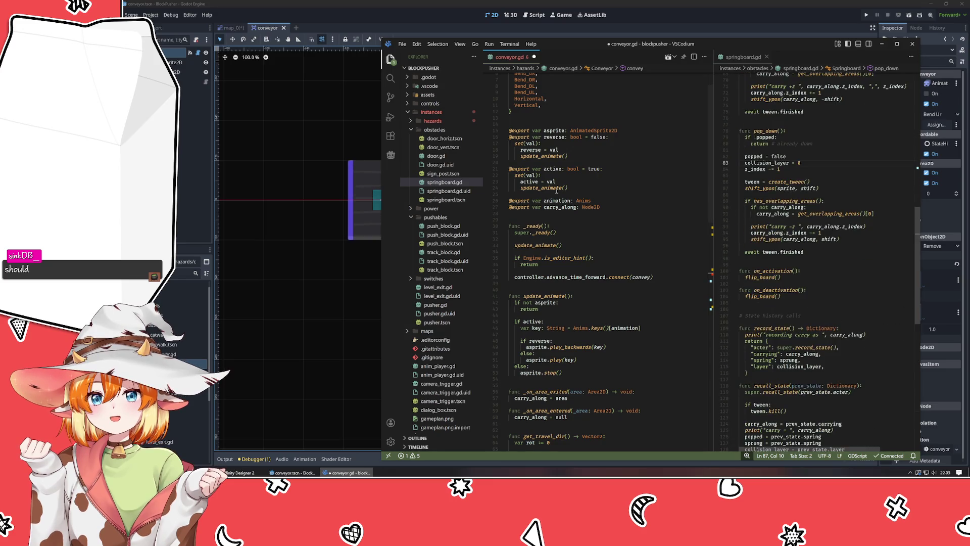
scroll(535, 183, "up", 1)
scroll(535, 183, "down", 3)
left_click(541, 180)
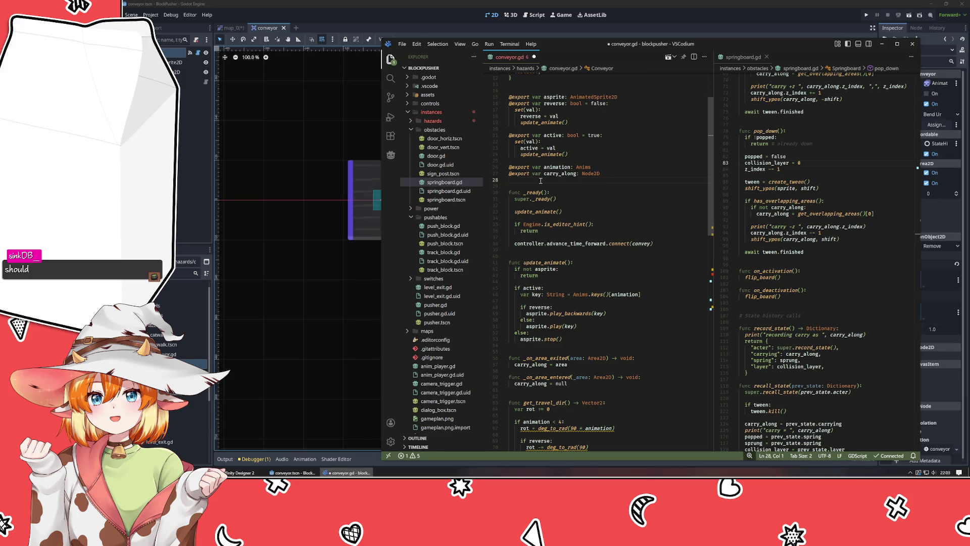
key("Return")
key("Return")
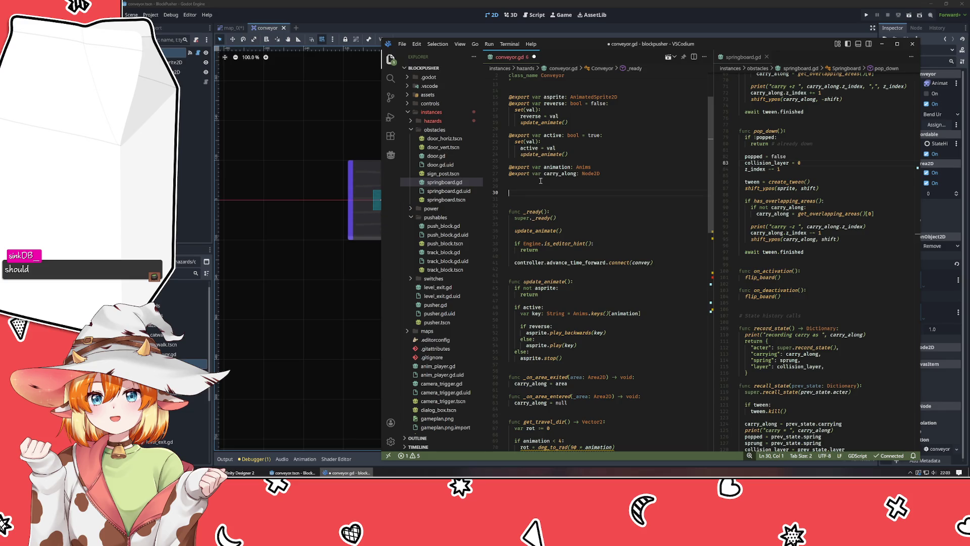
type("var tween")
key("Return")
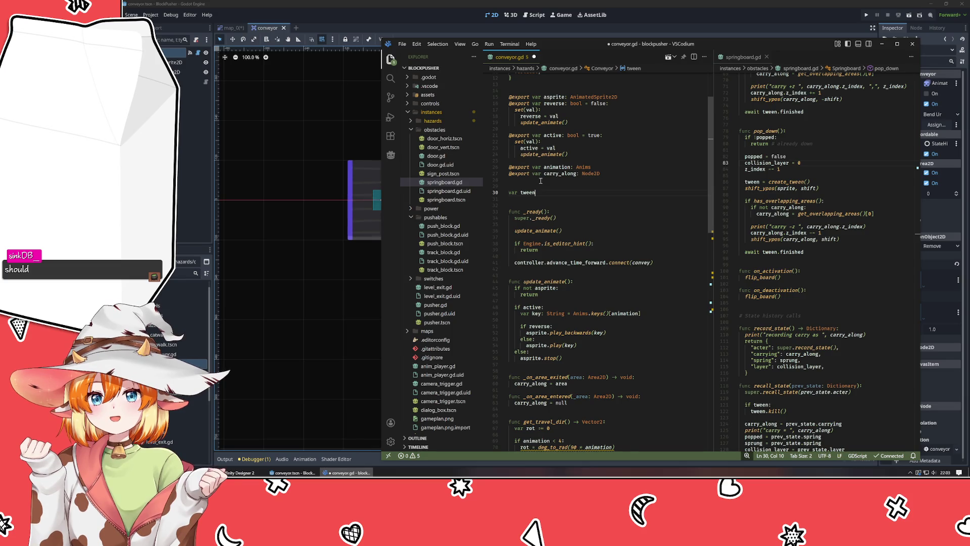
Step: Complete the line in convey() as tween = create_tween()
scroll(551, 180, "down", 10)
scroll(556, 180, "down", 8)
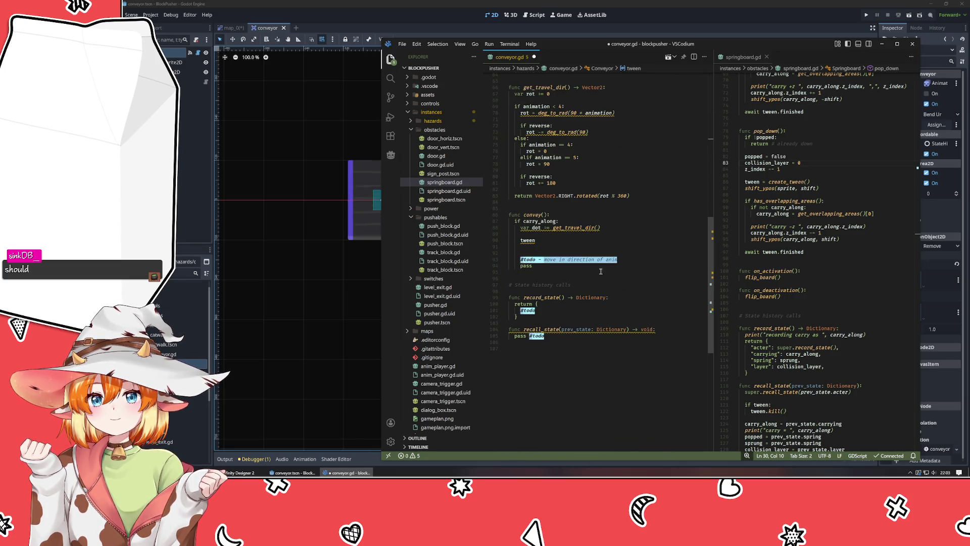
scroll(603, 272, "up", 3)
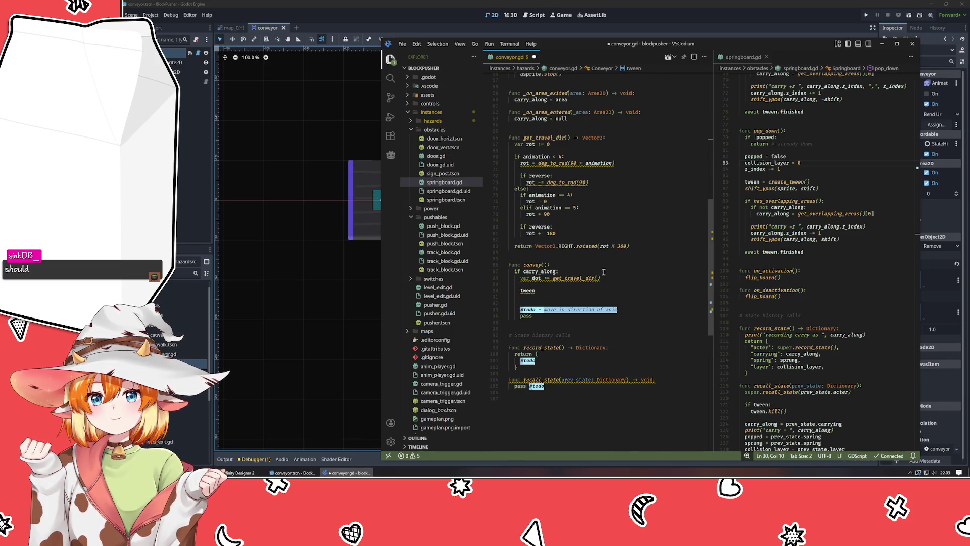
left_click(550, 290)
type("= ")
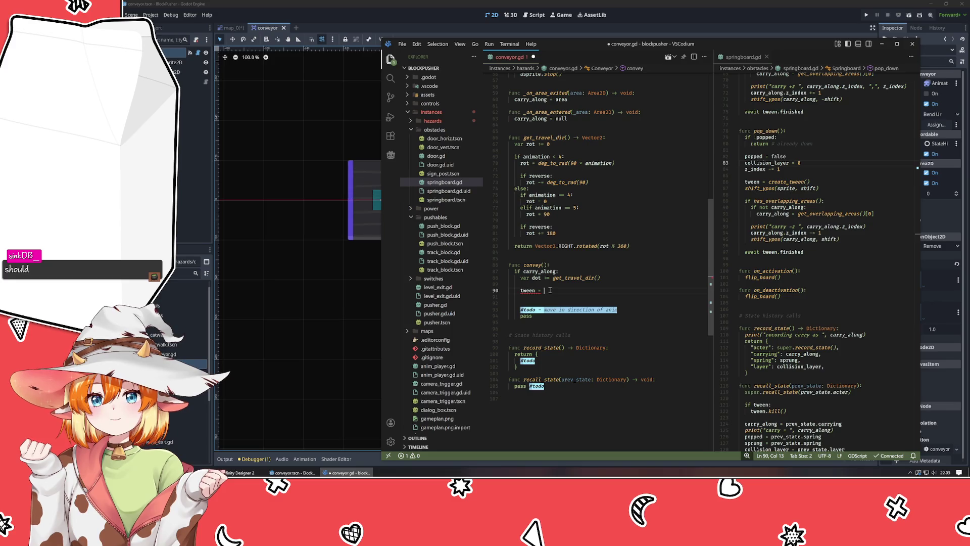
type("create_twe")
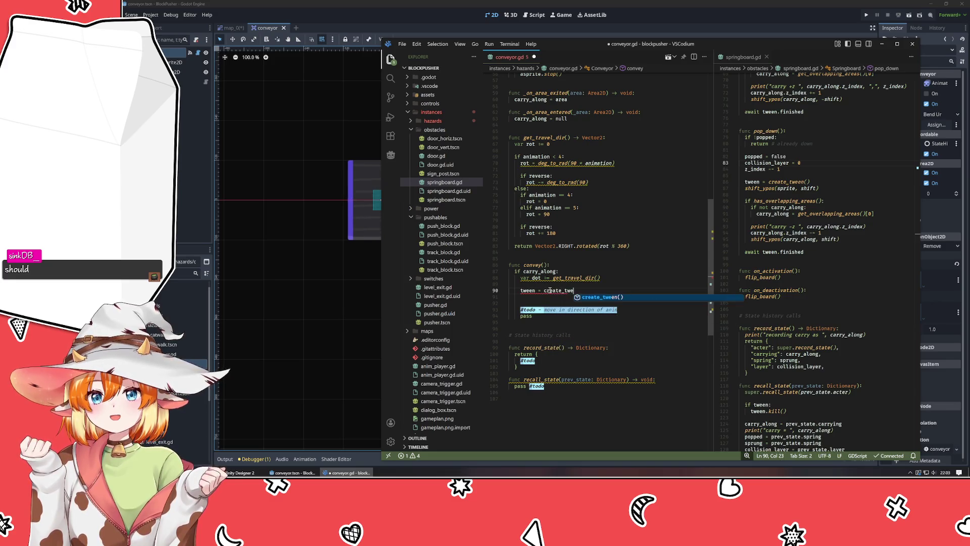
type("en()")
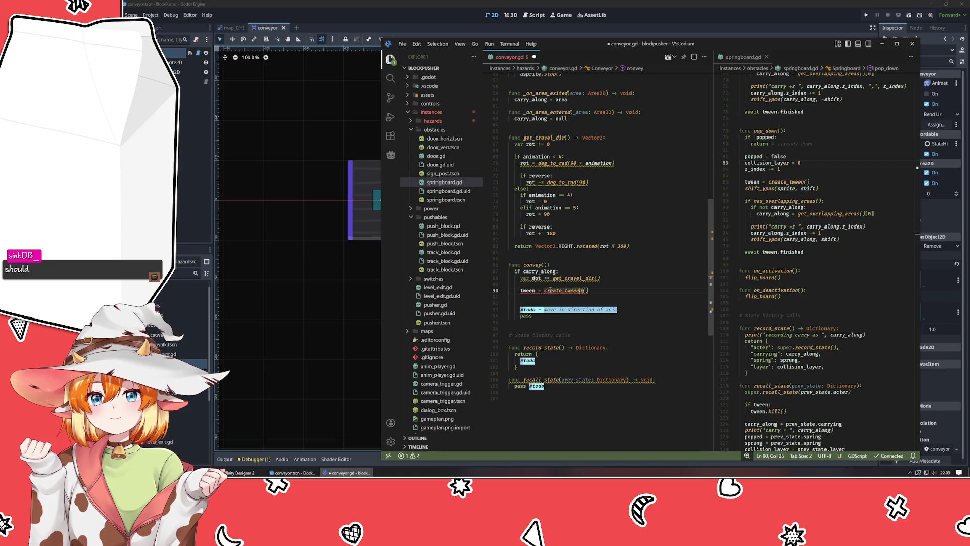
key("End")
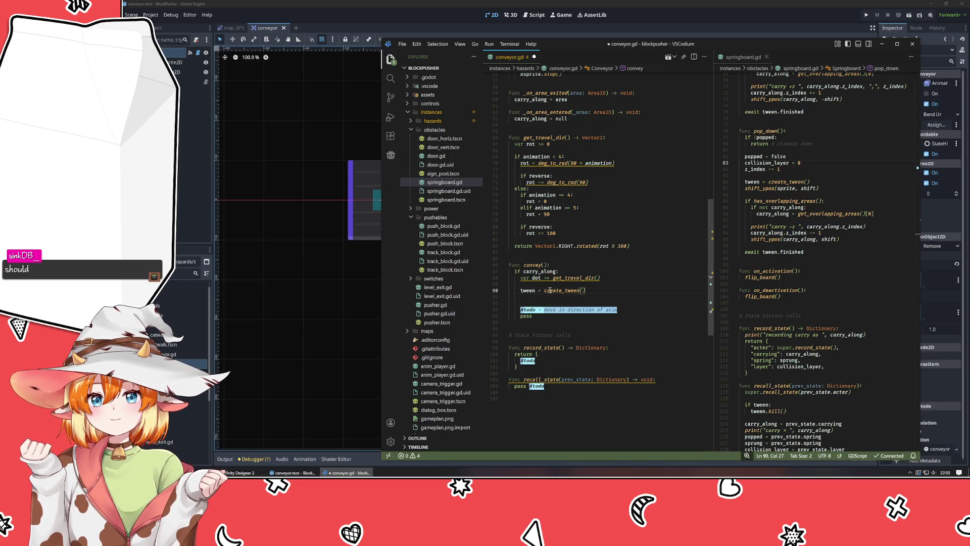
key("Return")
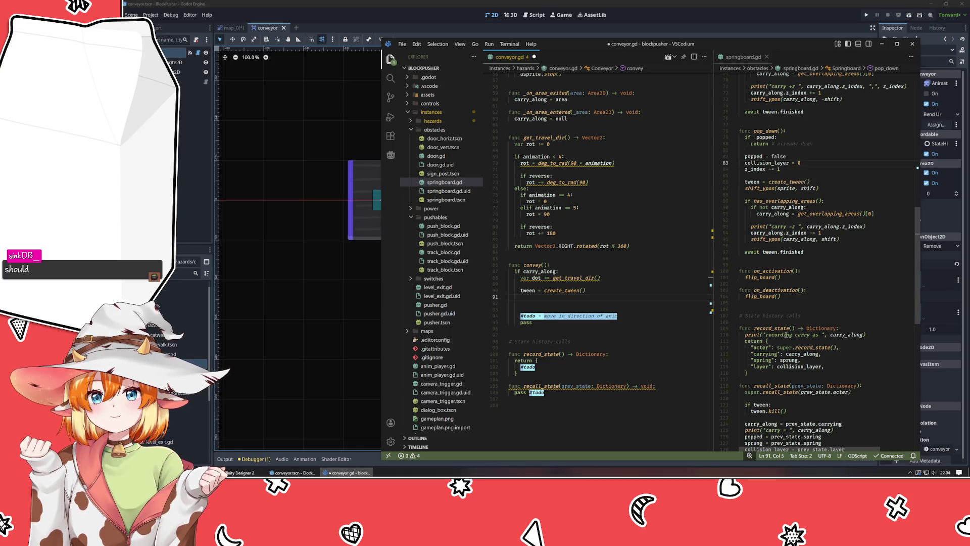
Step: Add tween.tween_property(carry_along, "position", dot, 0.5) on the following line
scroll(786, 333, "up", 5)
scroll(786, 333, "up", 3)
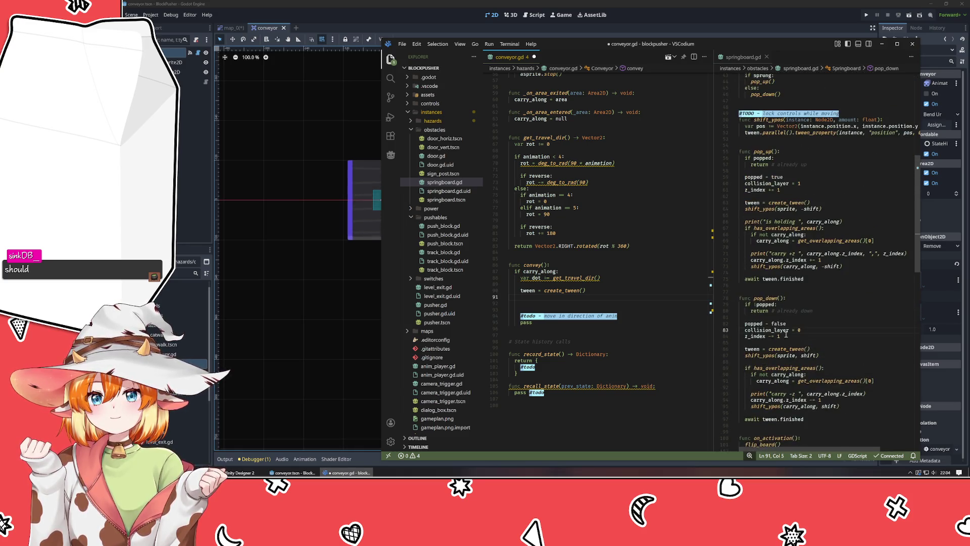
scroll(787, 334, "up", 4)
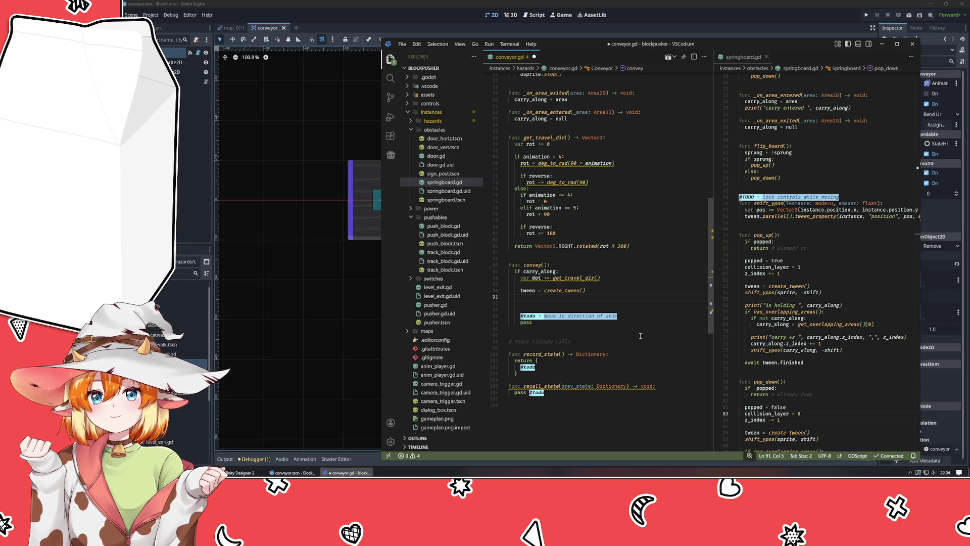
type("tween.posi")
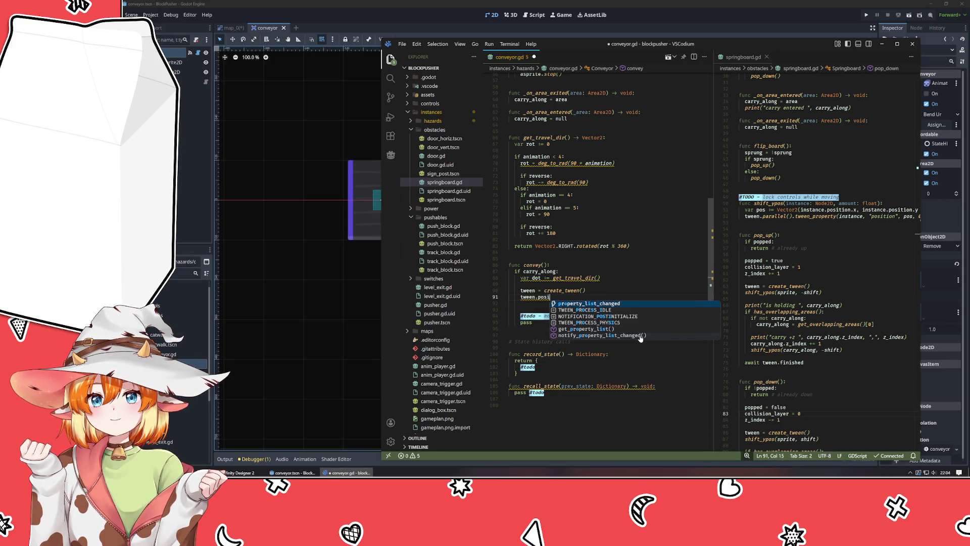
key("Escape")
type("tween")
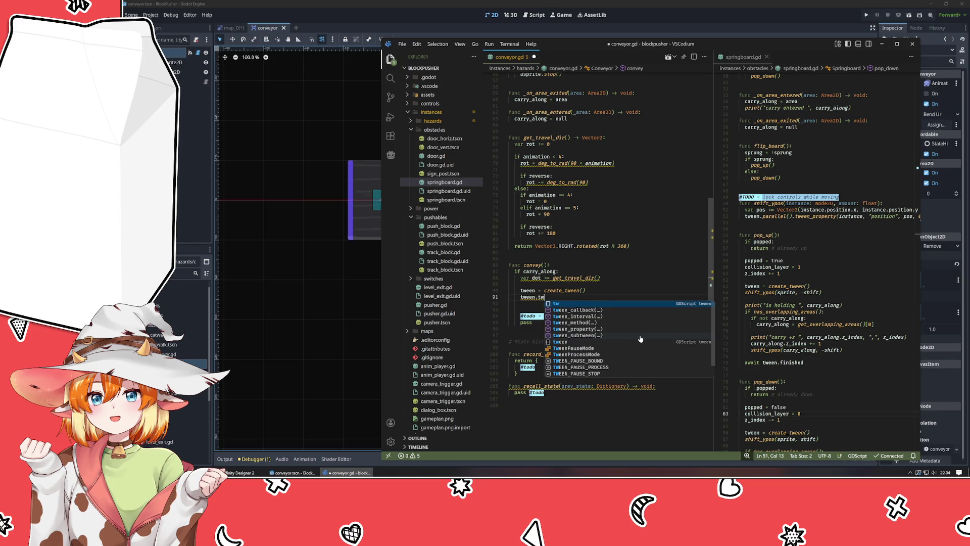
type("_property(")
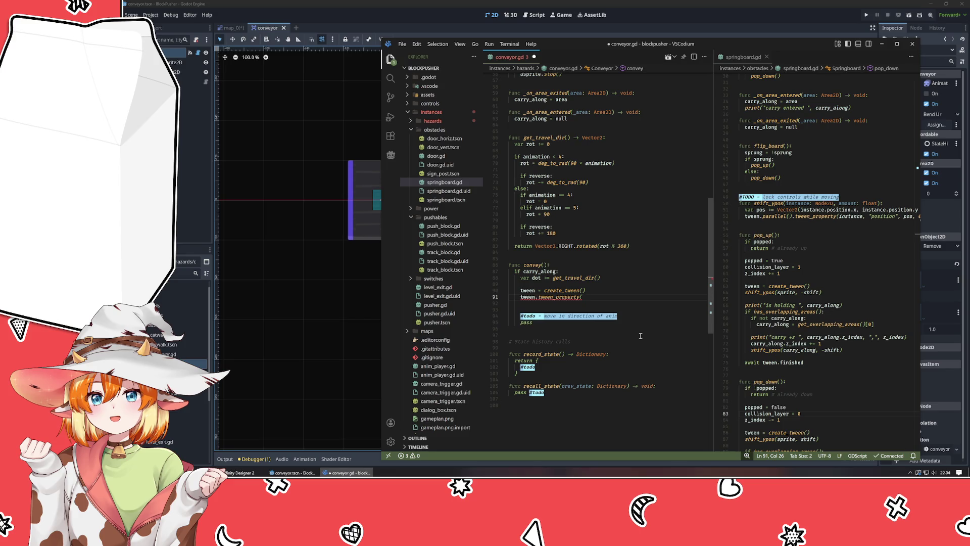
type("carry_along")
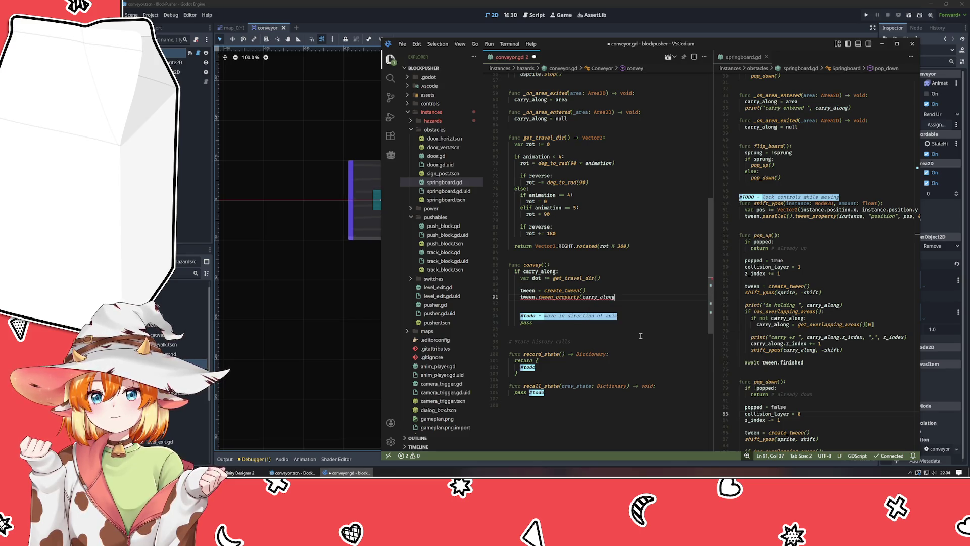
type(", \"position")
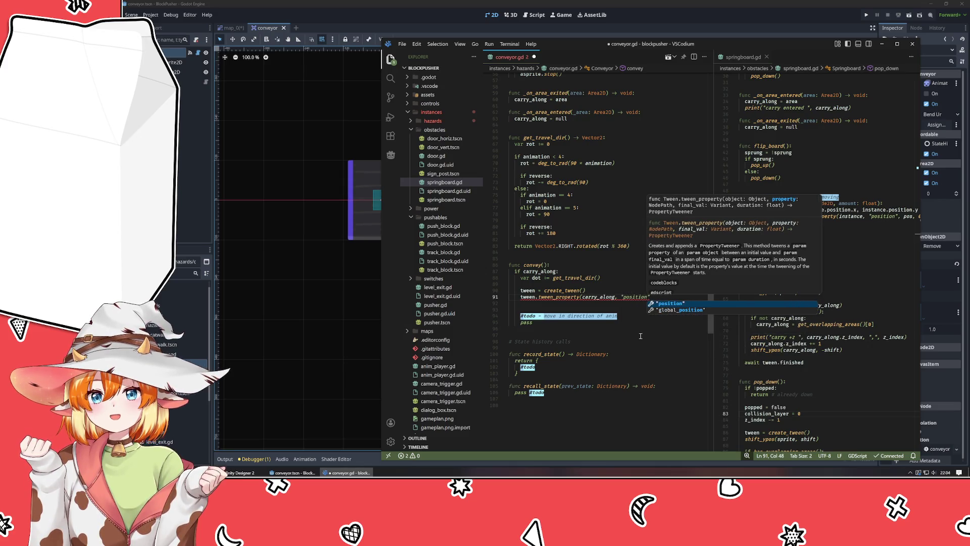
type("\"")
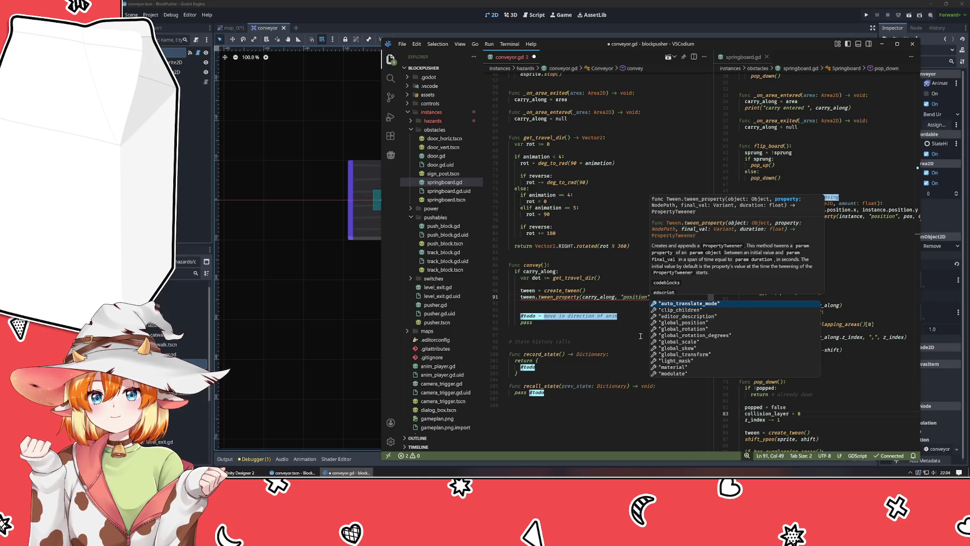
type(", ")
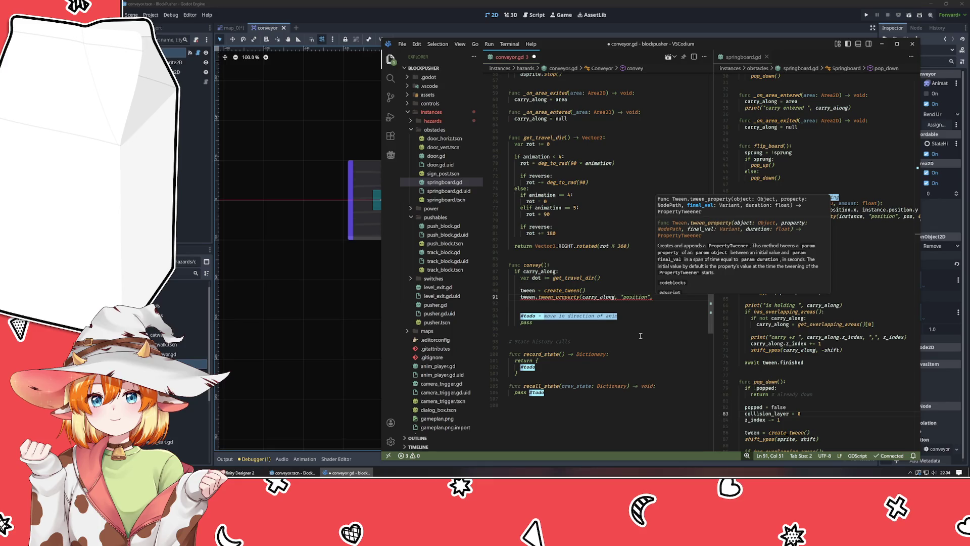
type("dot")
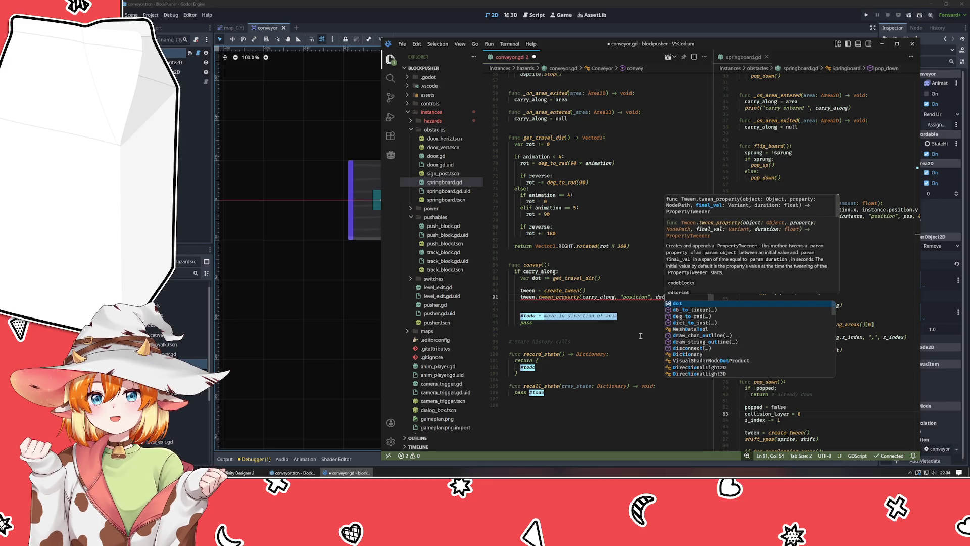
type(", ")
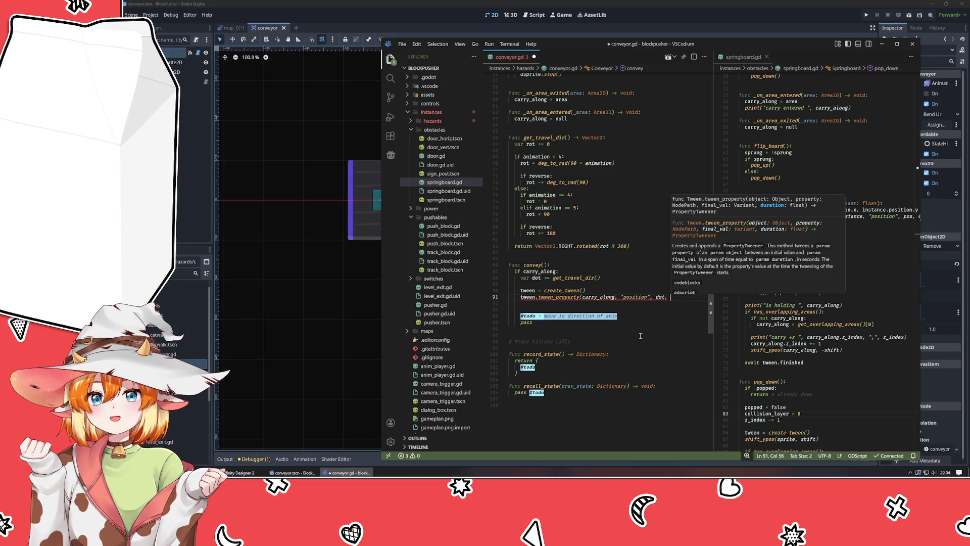
type("0.85")
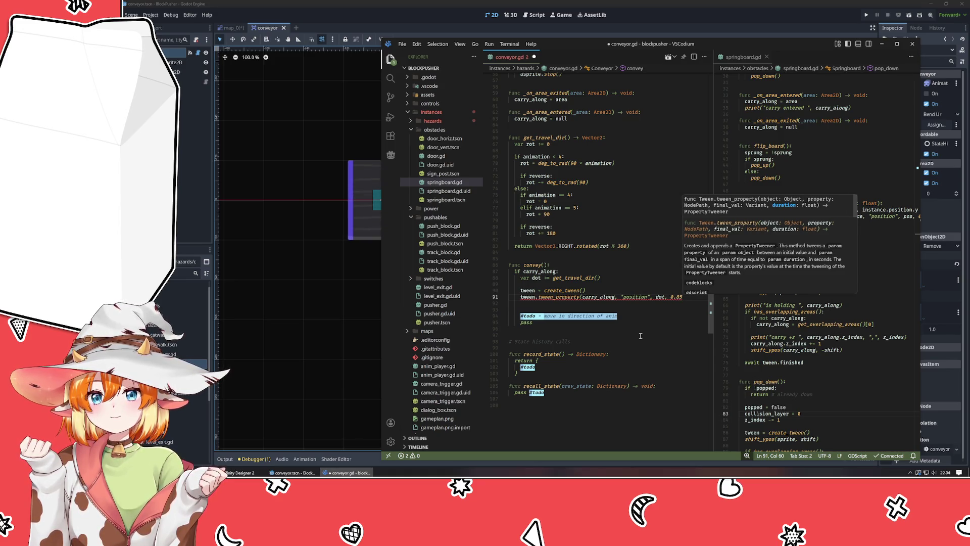
key("BackSpace")
key("BackSpace")
type("5")
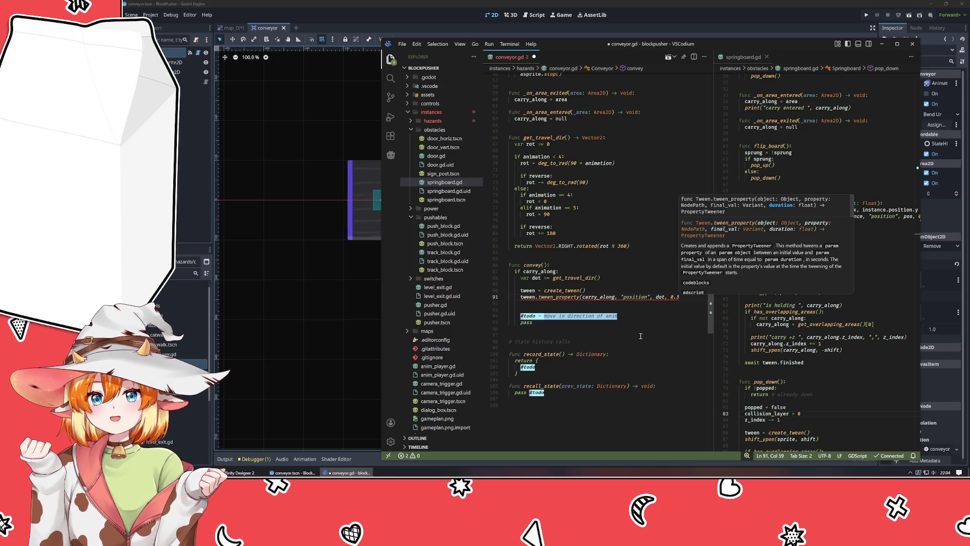
type("5")
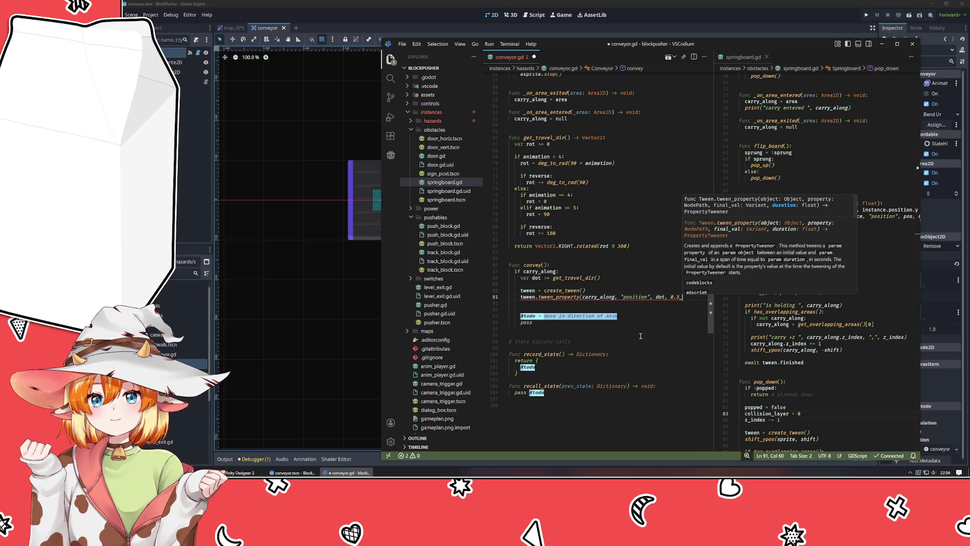
key("Escape")
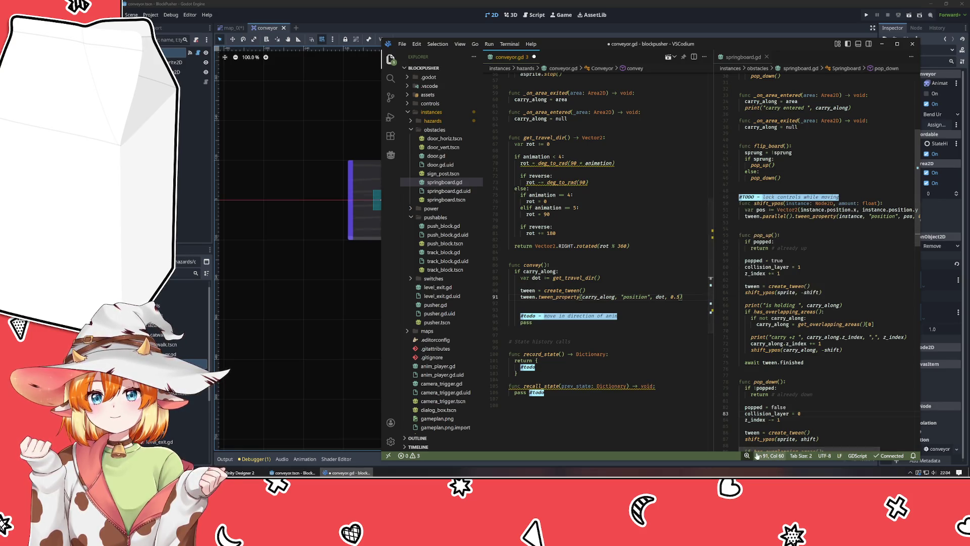
Step: Declare var goto from carry_along's position and get_travel_dir() below the dot declaration
left_click(644, 308)
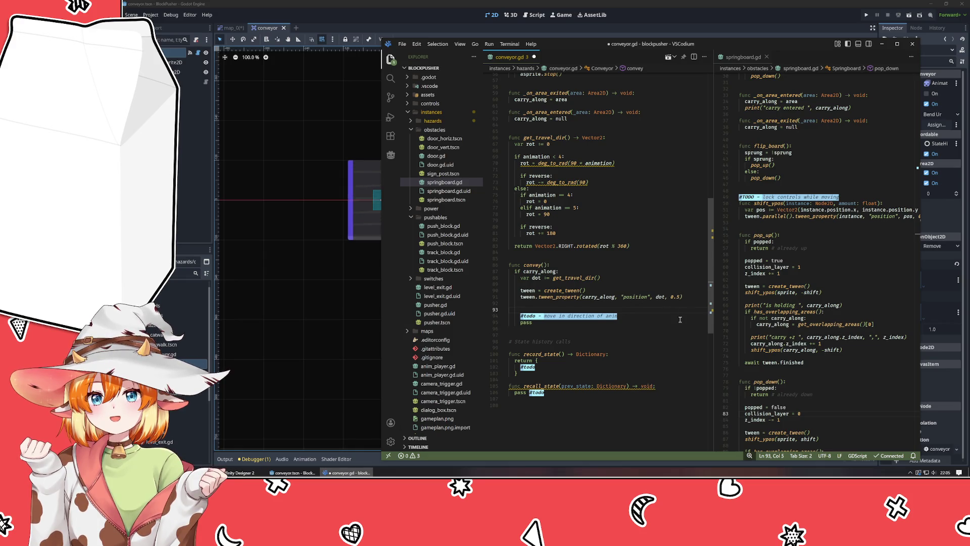
key("Up")
key("Up")
key("Up")
key("End")
key("Return")
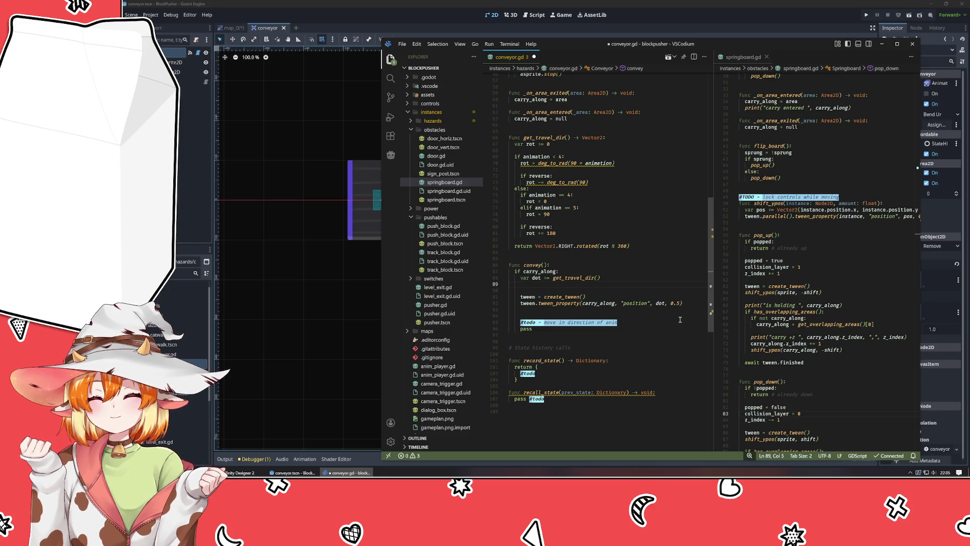
type("var ")
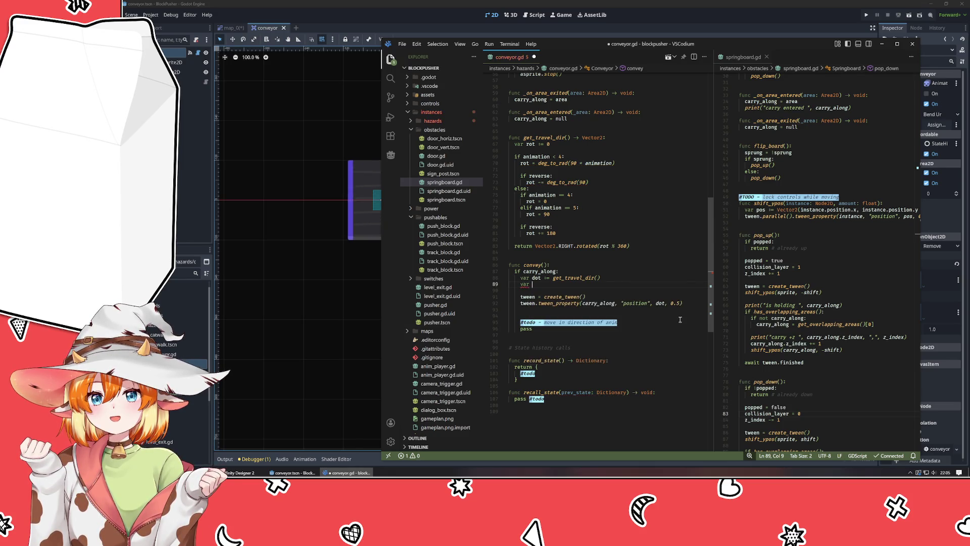
type("goto")
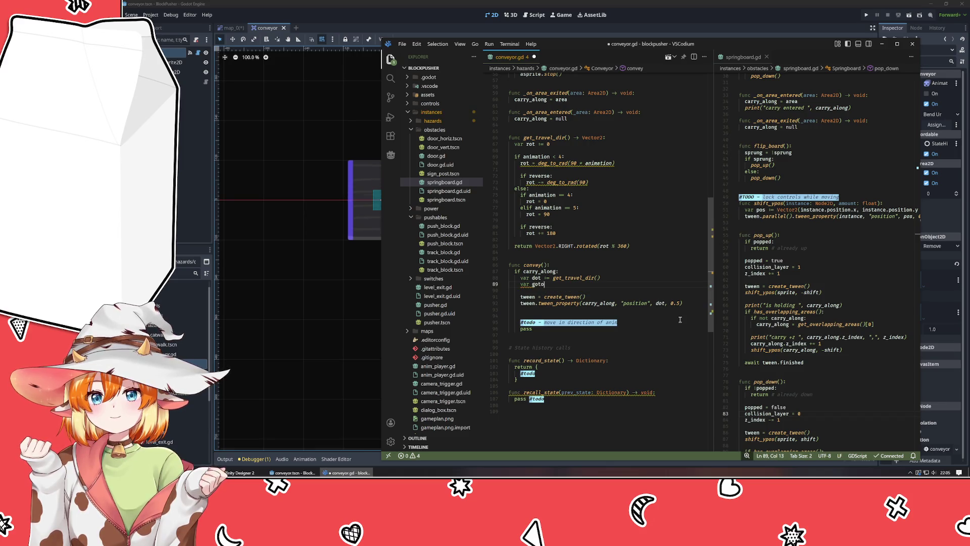
type(" := ")
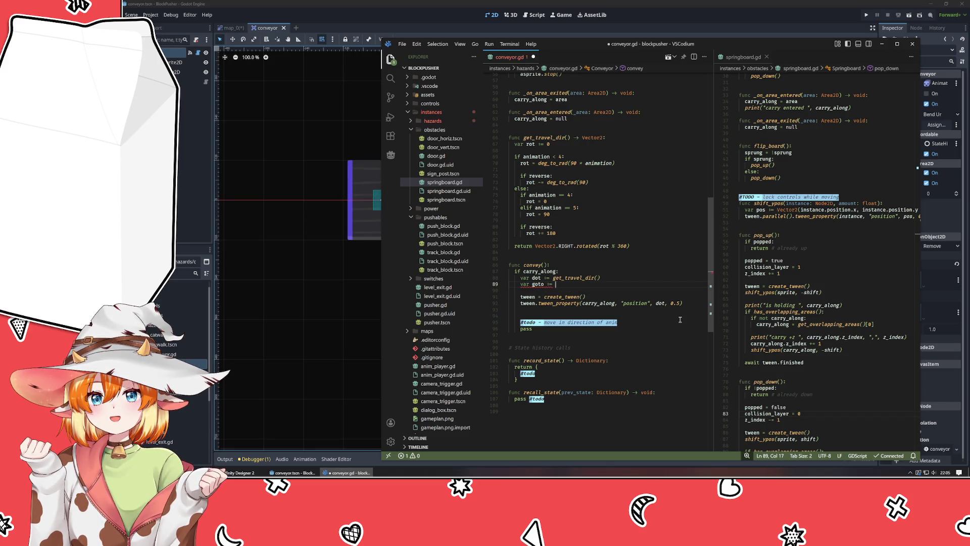
type("carry_along.pos")
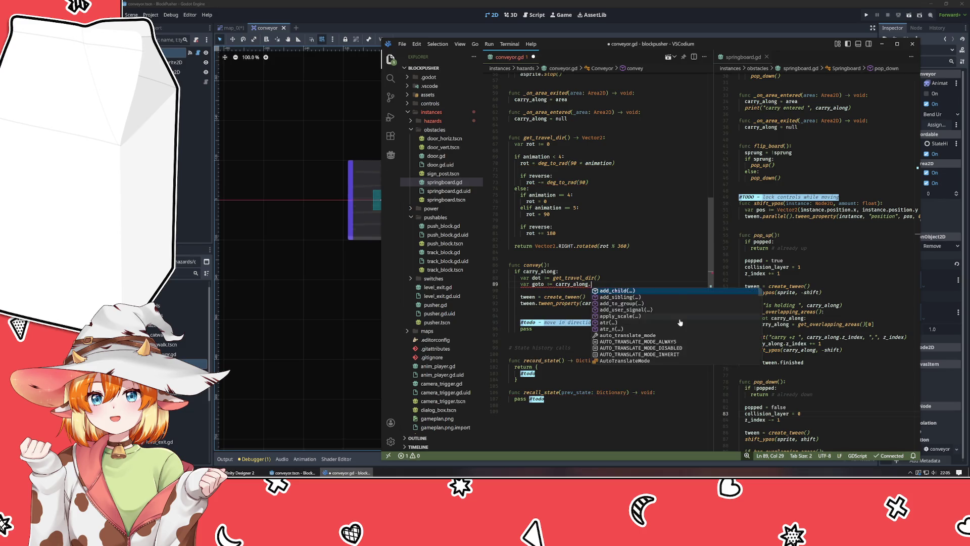
key("Return")
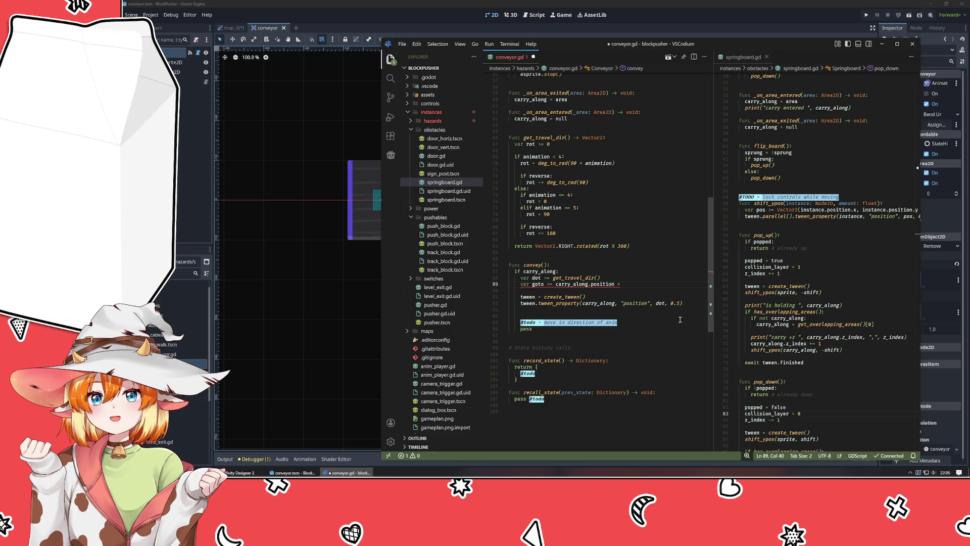
type("get_tr")
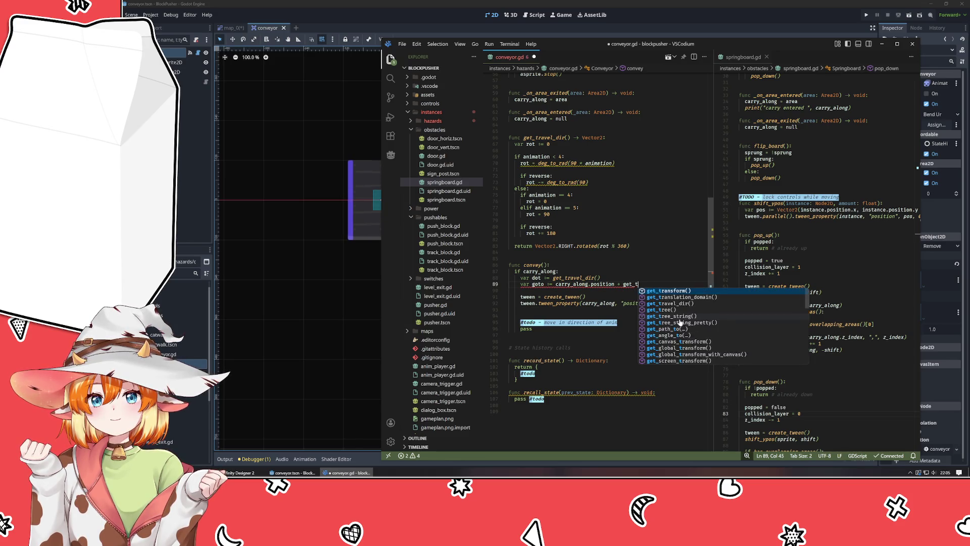
type("av")
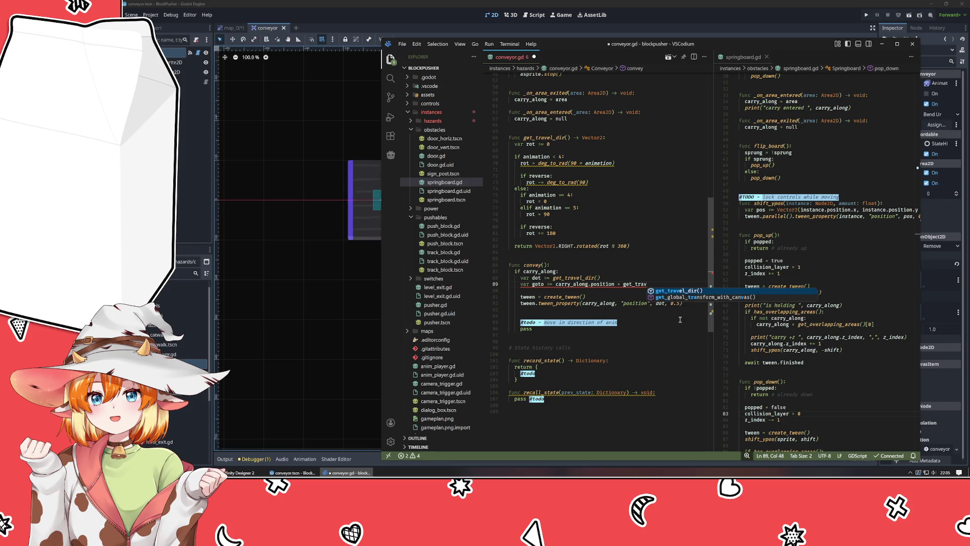
key("Tab")
Step: Delete the old dot declaration and make the tween target goto instead of dot
key("Up")
key("shift+Home")
key("shift+Home")
key("BackSpace")
key("BackSpace")
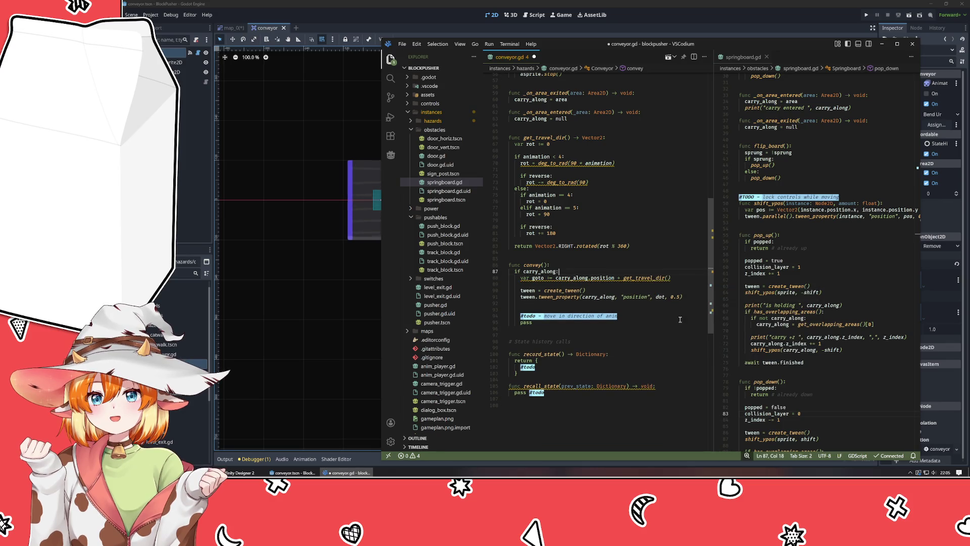
key("Down")
key("Down")
key("Down")
key("End")
key("Left")
key("Left")
key("Left")
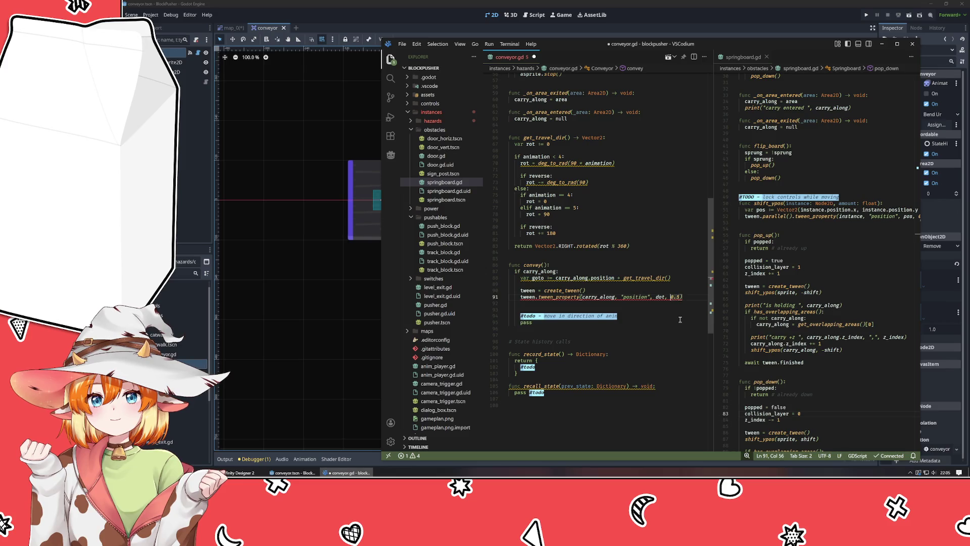
key("Left")
key("Left")
key("BackSpace")
key("BackSpace")
key("BackSpace")
type("go")
key("Tab")
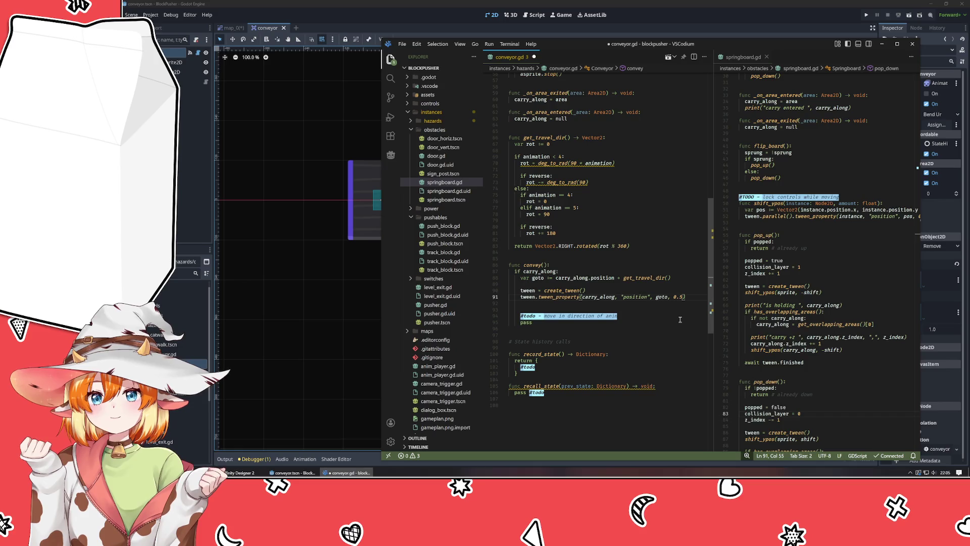
Step: Add await tween.finished and delete the todo comment and leftover pass line
key("Down")
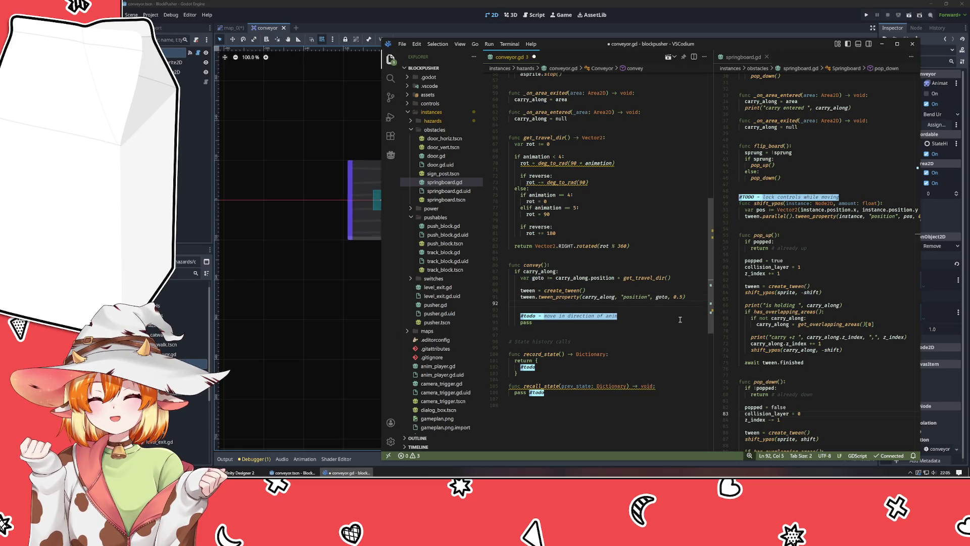
type("await ")
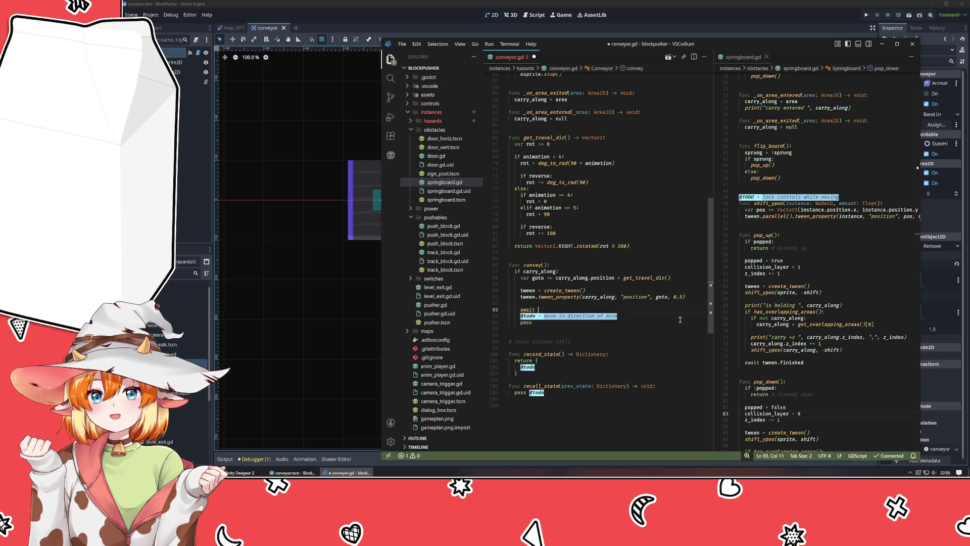
type("tween.")
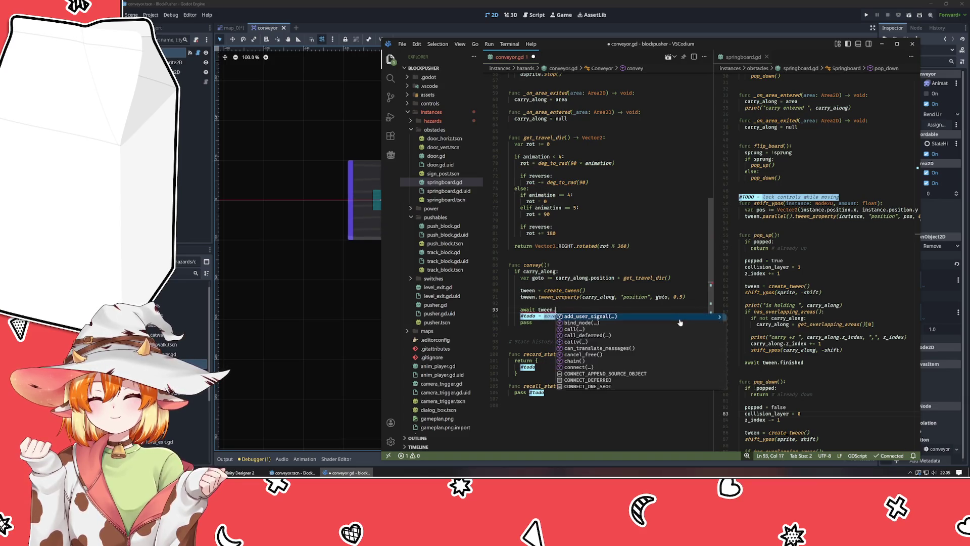
type("finished")
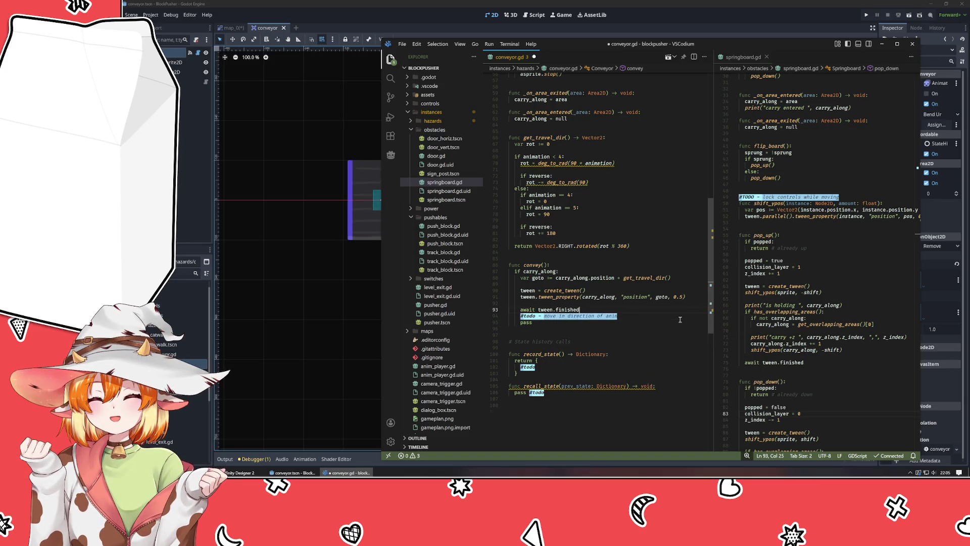
key("Return")
key("ctrl+shift+k")
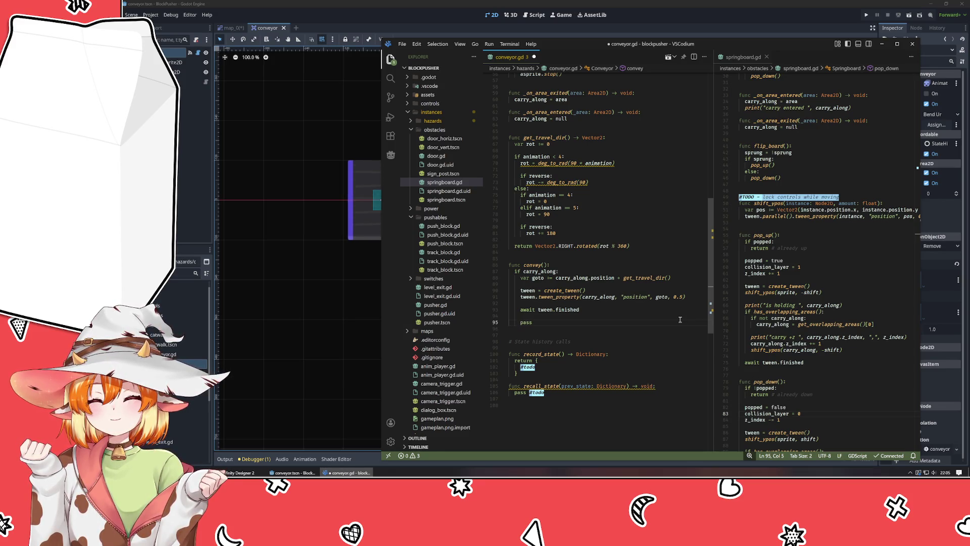
key("ctrl+shift+k")
key("BackSpace")
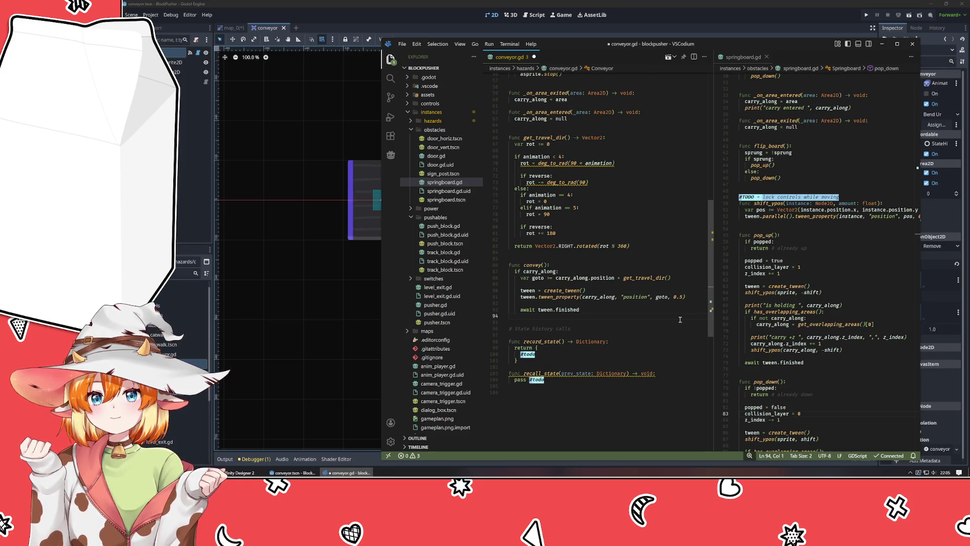
Step: Save conveyor.gd and bring up the map_0 scene in Godot
key("ctrl+s")
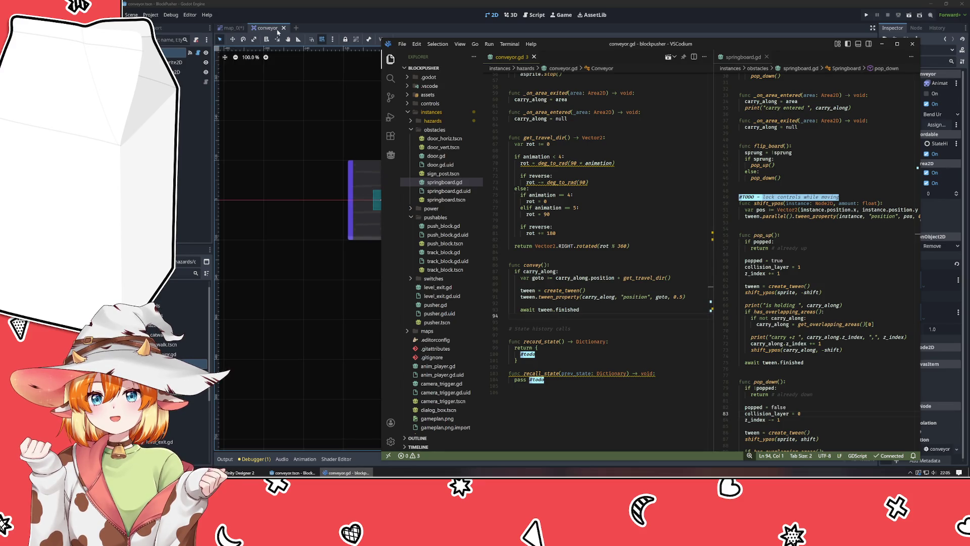
left_click(234, 30)
left_click(234, 30)
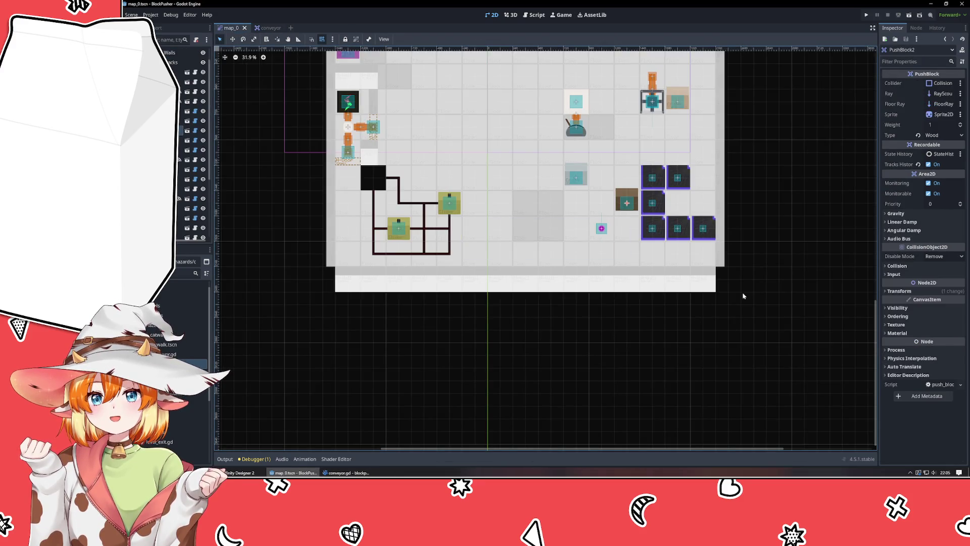
Step: Set the first conveyor's animation to Bend Dl and Conveyor3's to Horizontal
key("ctrl+s")
scroll(741, 293, "up", 1)
left_click(676, 205)
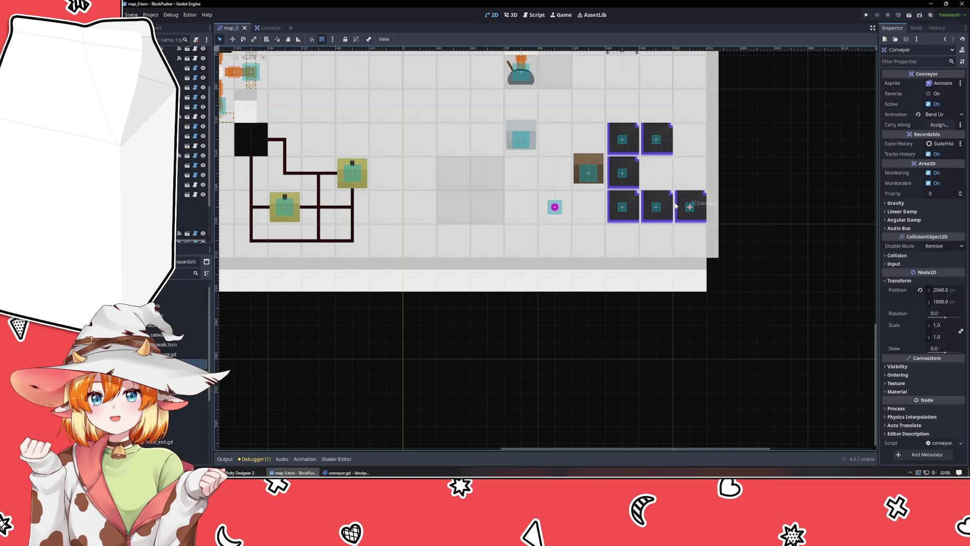
left_click(944, 114)
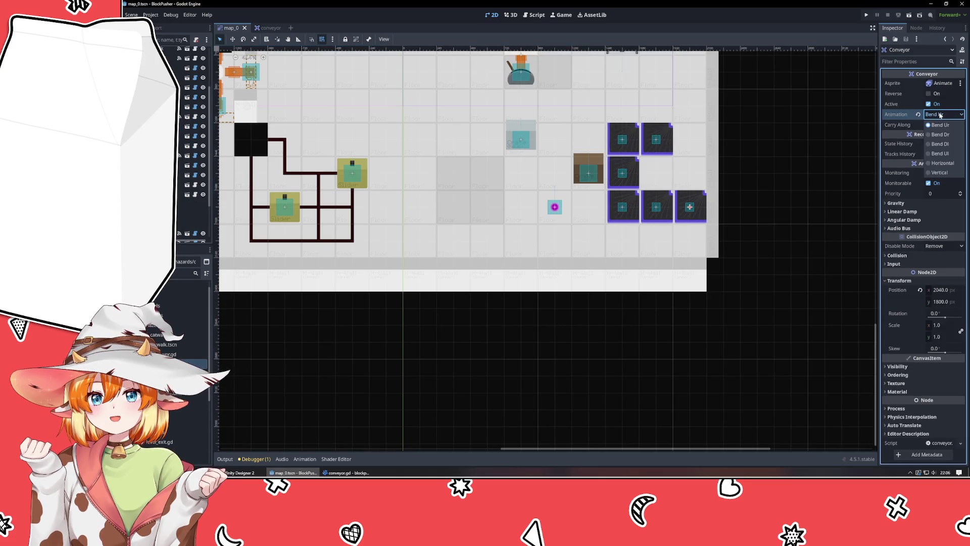
left_click(946, 144)
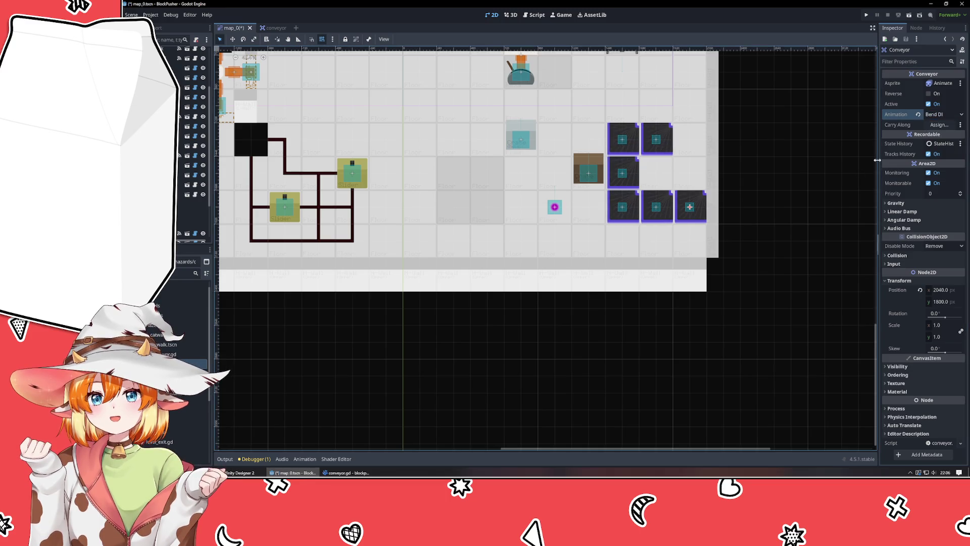
left_click(787, 192)
left_click_drag(787, 192, 734, 271)
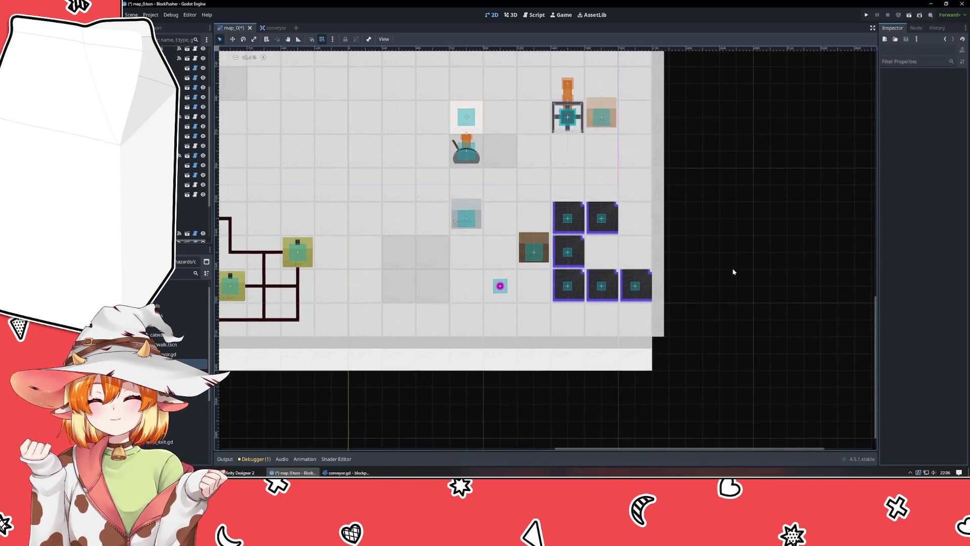
left_click(603, 284)
left_click(947, 115)
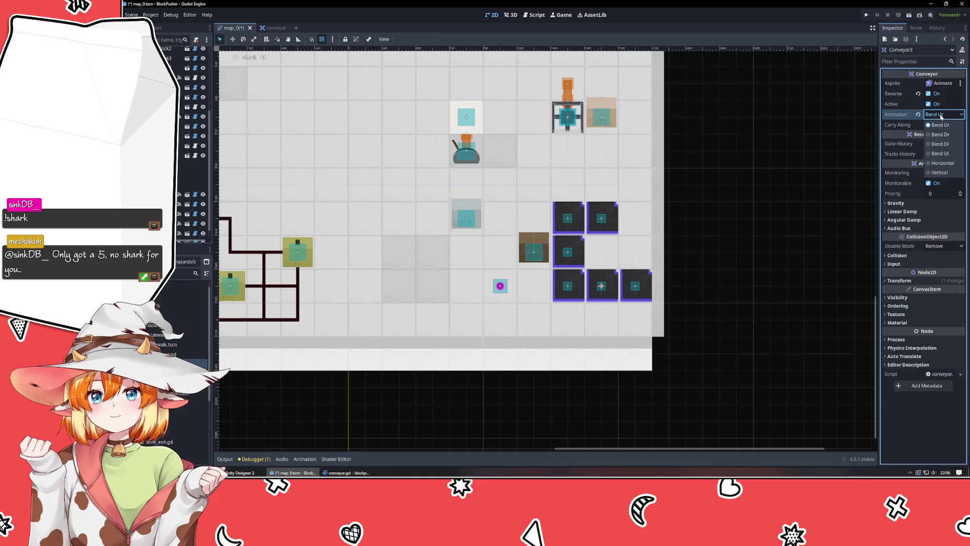
left_click(948, 163)
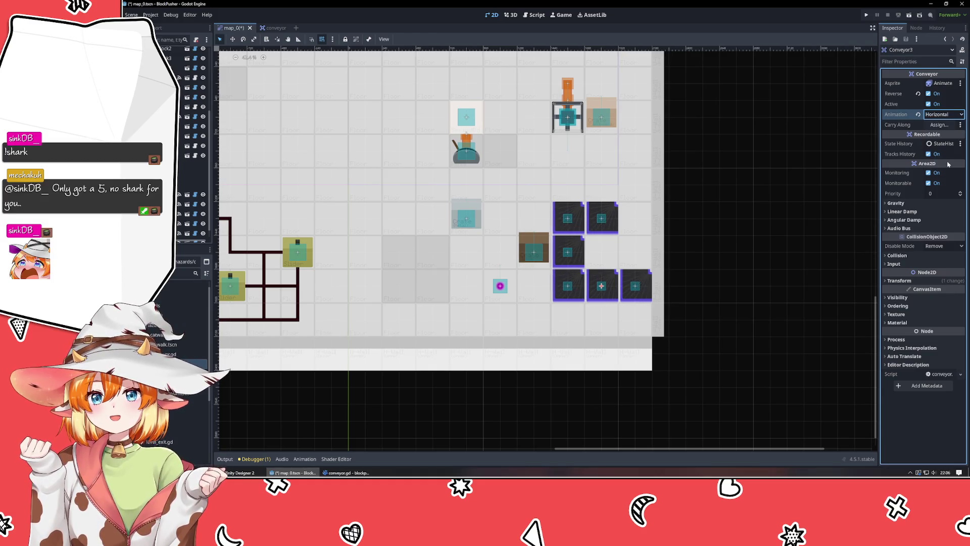
Step: Set Conveyor4 to Vertical, recheck Conveyor3 and Conveyor2, and pick an animation for Conveyor5
left_click(567, 252)
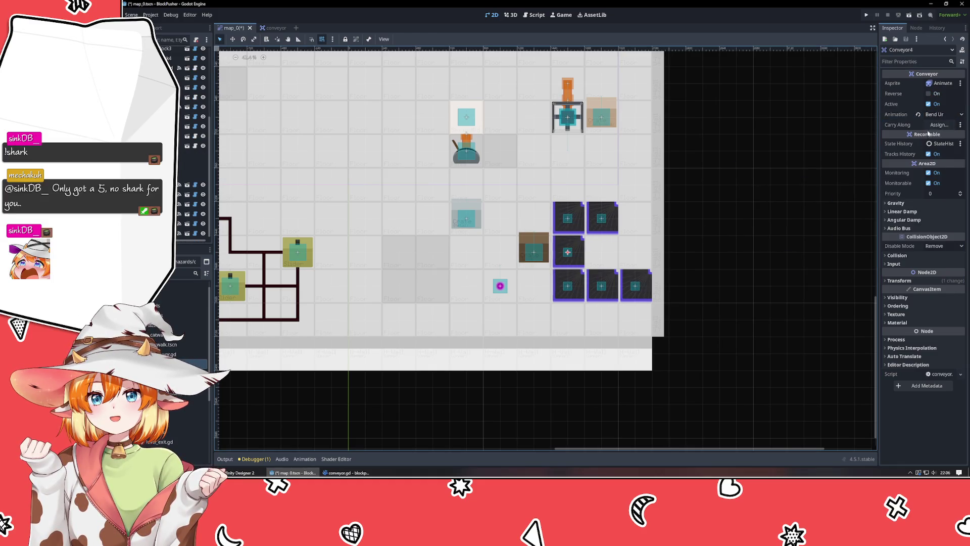
left_click(941, 115)
left_click(939, 173)
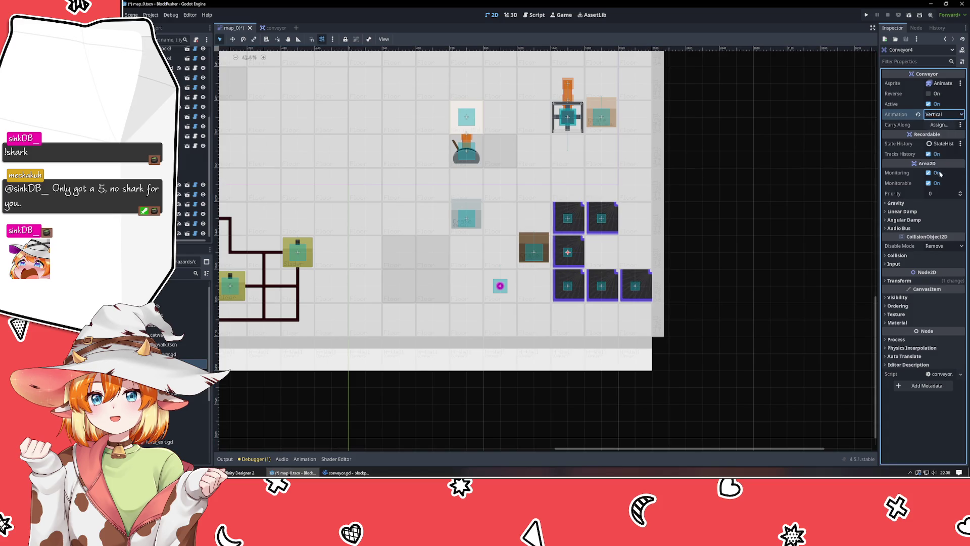
left_click(750, 278)
left_click(589, 295)
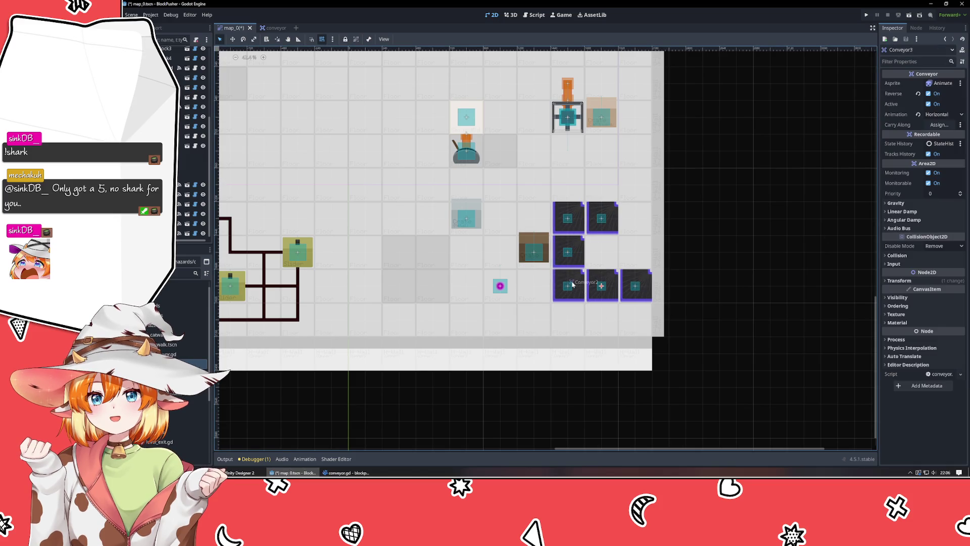
left_click(573, 284)
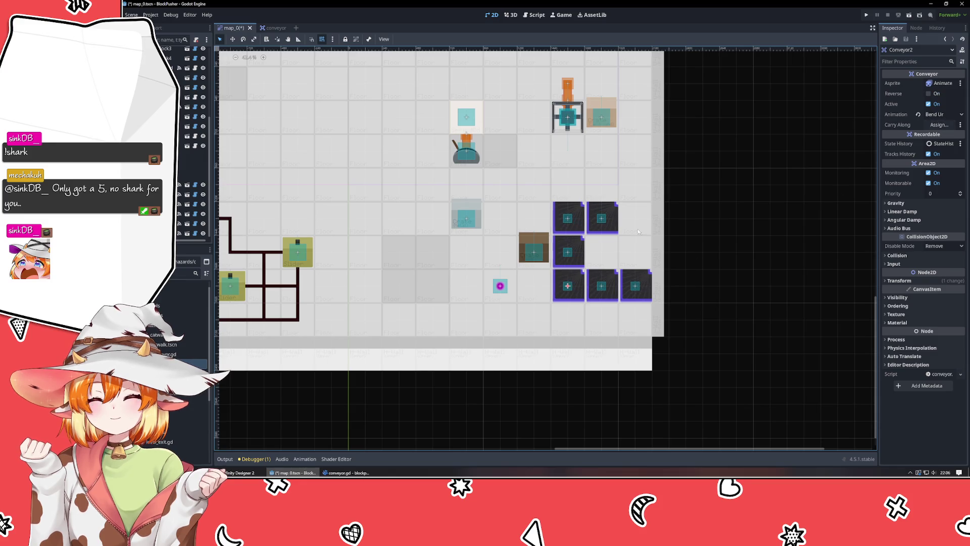
left_click(573, 217)
left_click(941, 115)
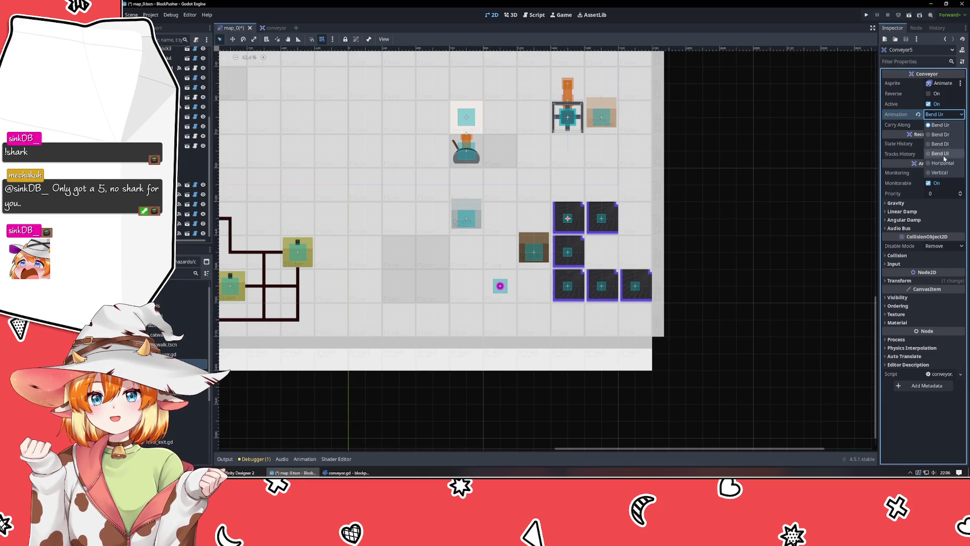
left_click(941, 134)
Step: Set Conveyor6's animation to Bend Ul, leaving Carry Along unassigned, and save map_0
left_click(601, 218)
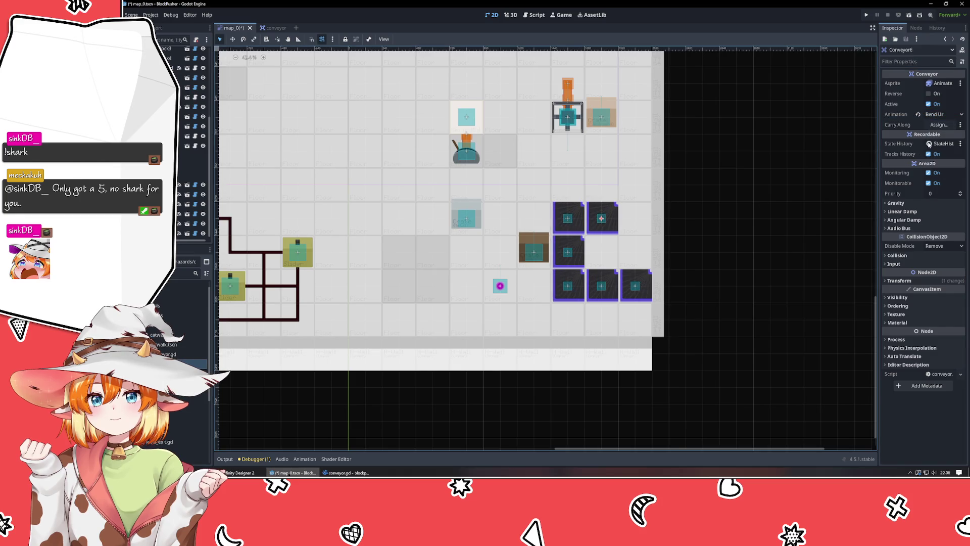
left_click(941, 124)
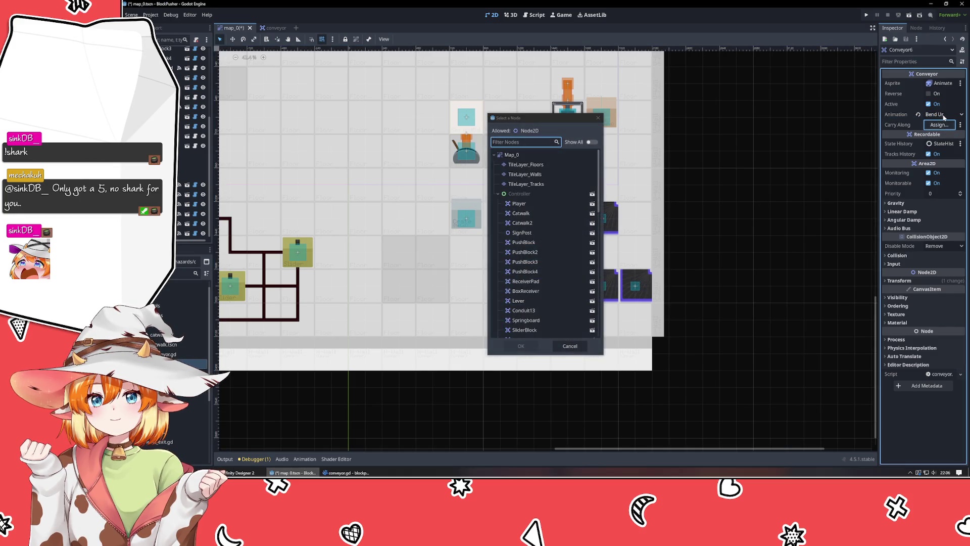
left_click(598, 118)
left_click(948, 114)
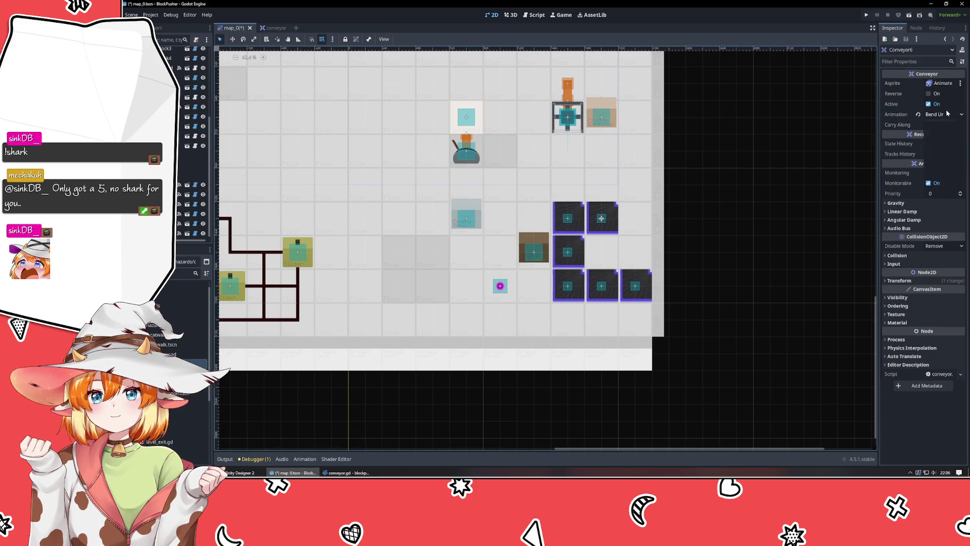
left_click(739, 254)
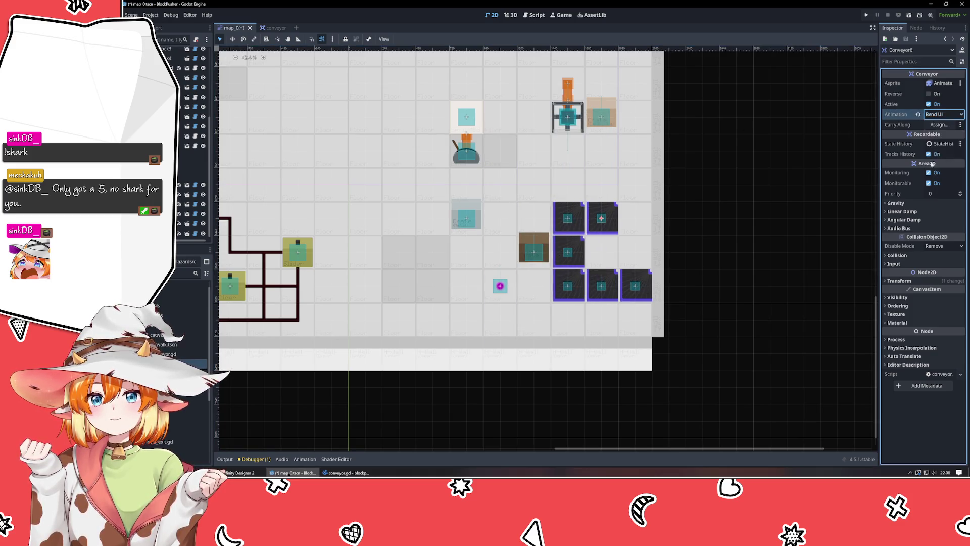
left_click(738, 254)
key("ctrl+s")
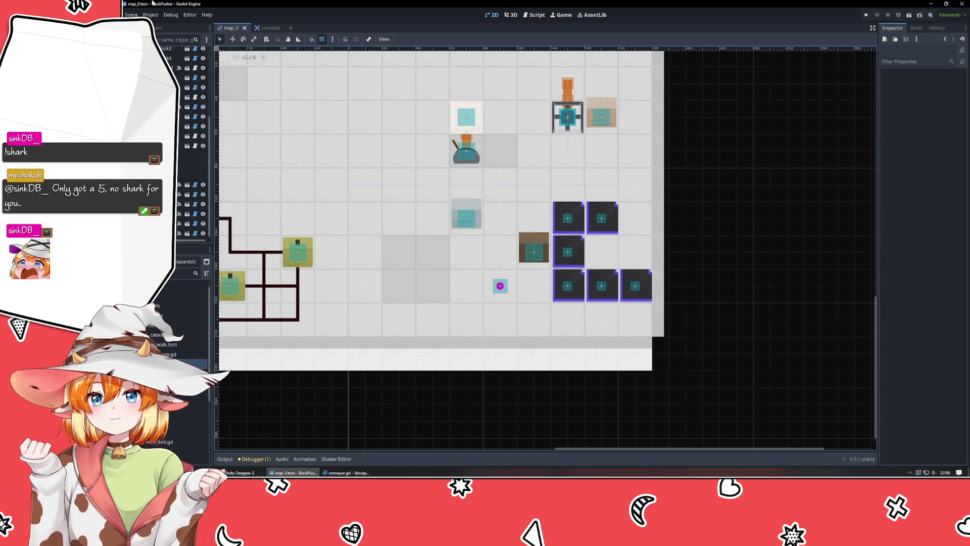
Step: Close and reopen map_0 and move its tab back to the first position
middle_click(226, 29)
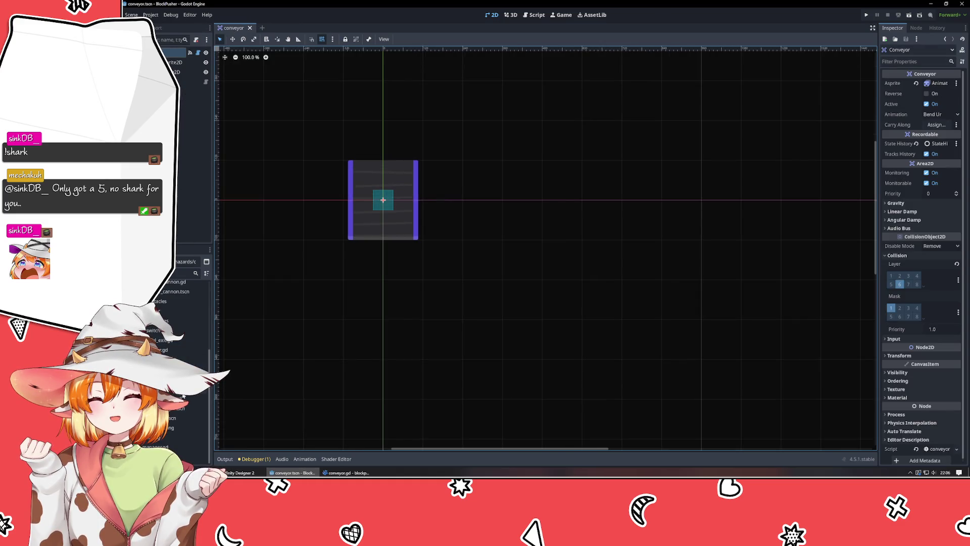
key("ctrl+shift+t")
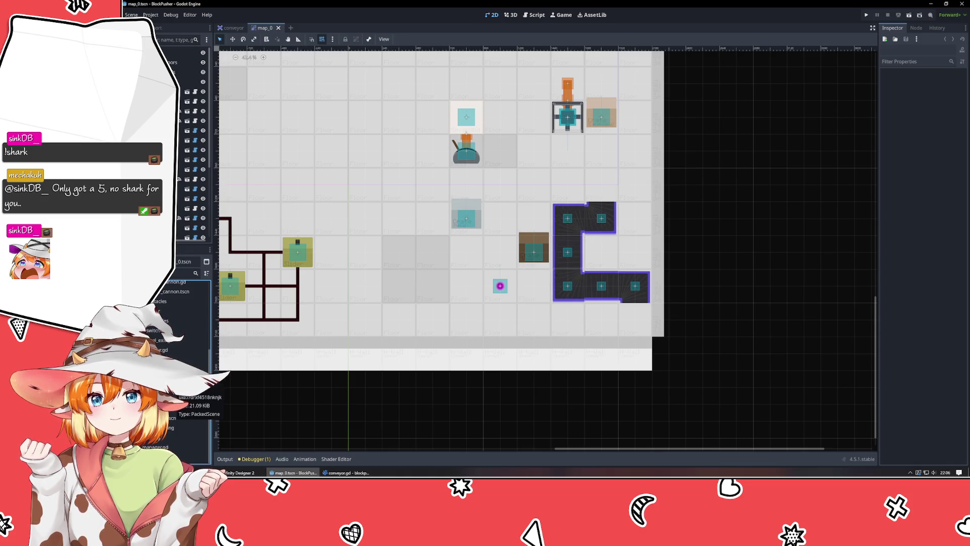
left_click_drag(263, 28, 227, 28)
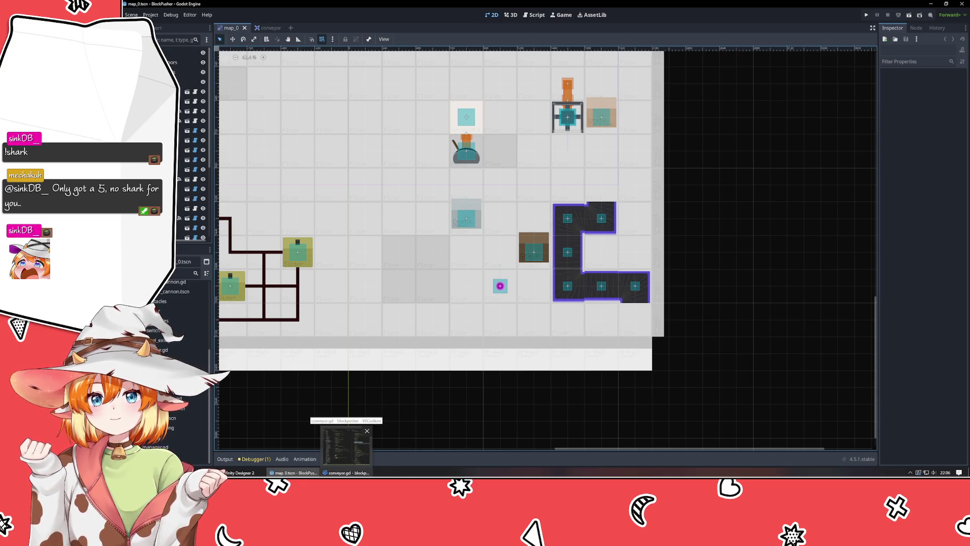
left_click(346, 473)
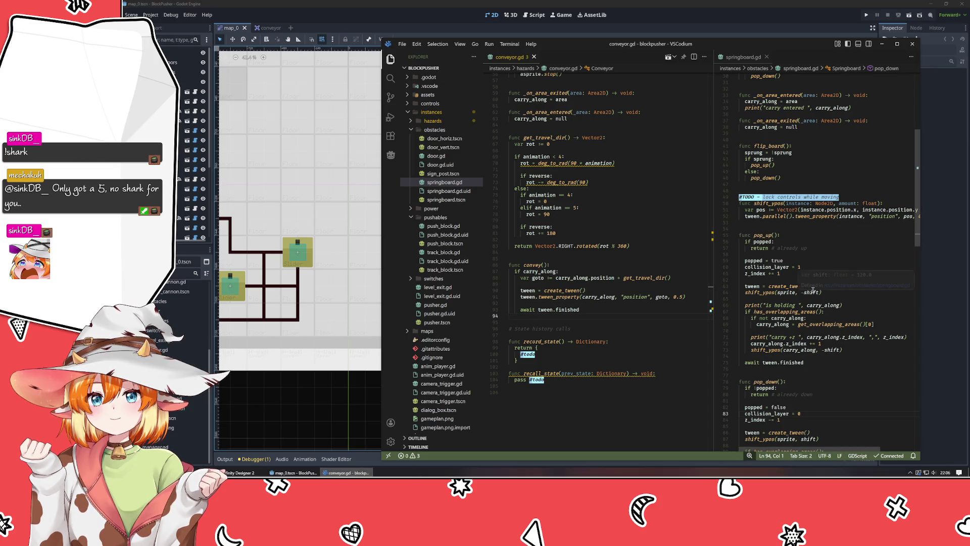
Step: Copy the active variable's setter block and move the animation declaration up beneath it
scroll(813, 290, "up", 5)
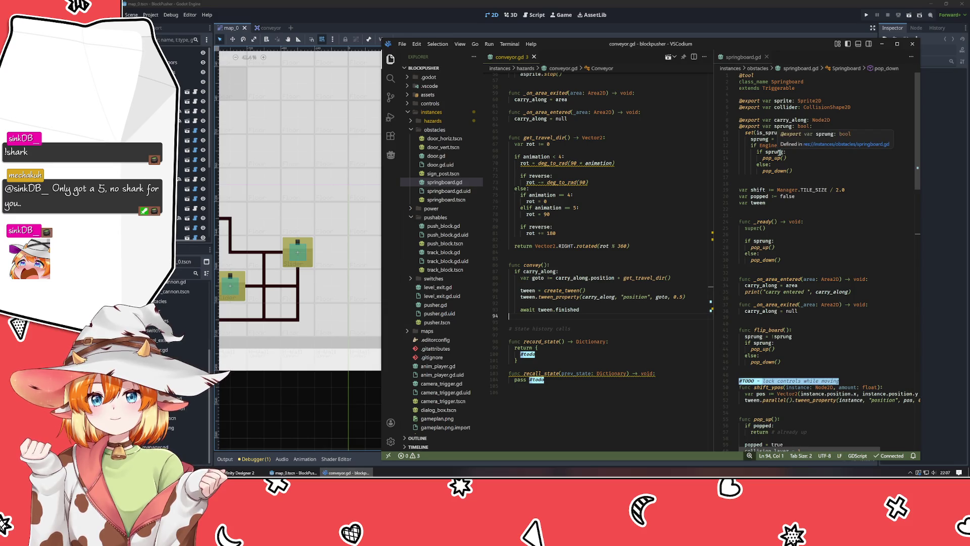
scroll(567, 152, "up", 10)
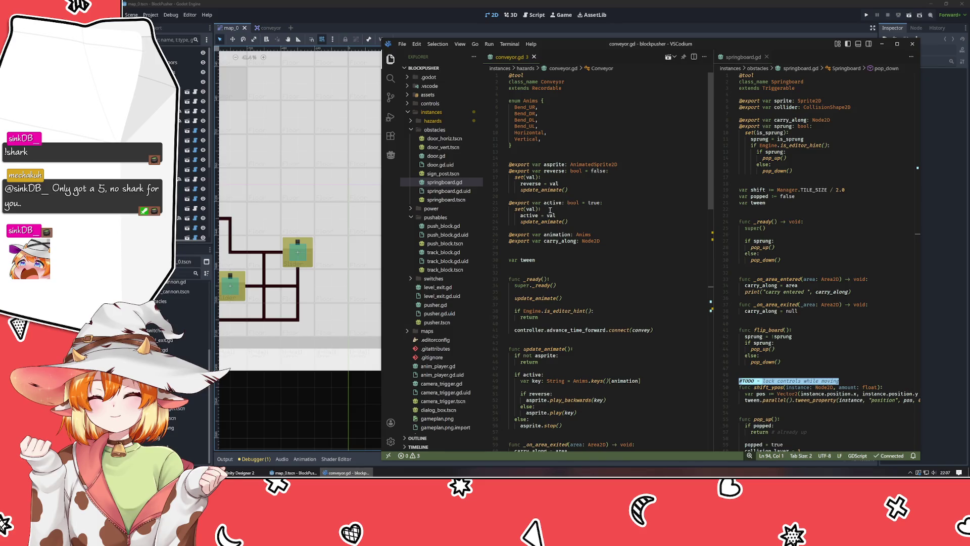
left_click(535, 222)
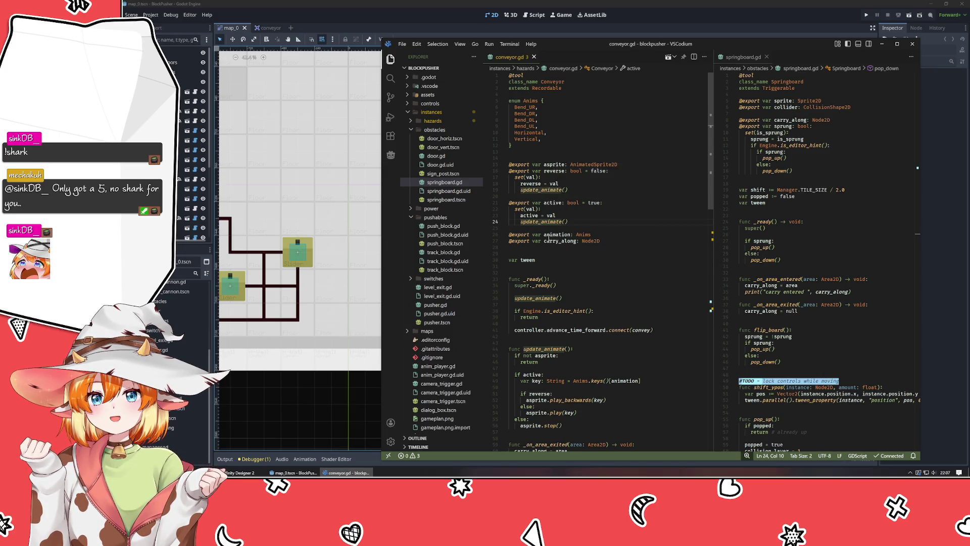
left_click(547, 235)
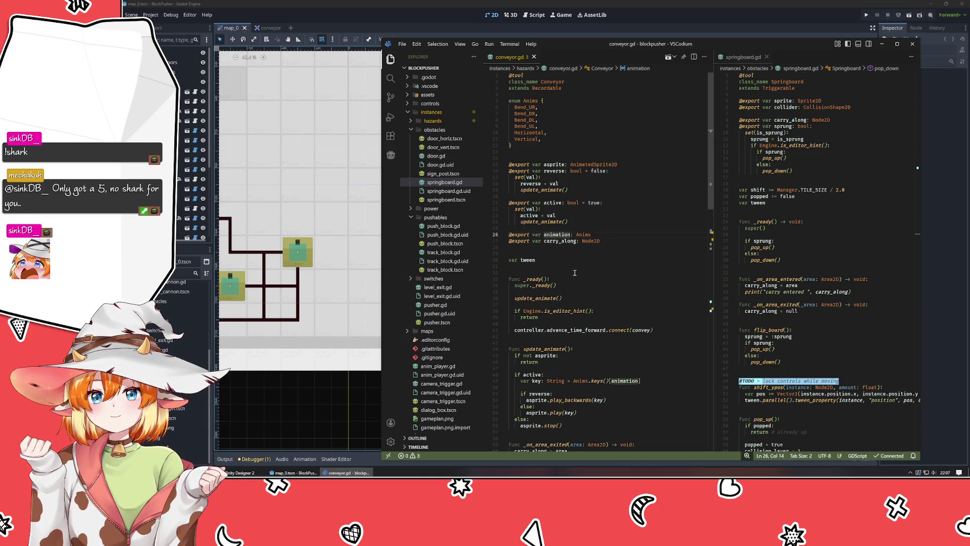
key("End")
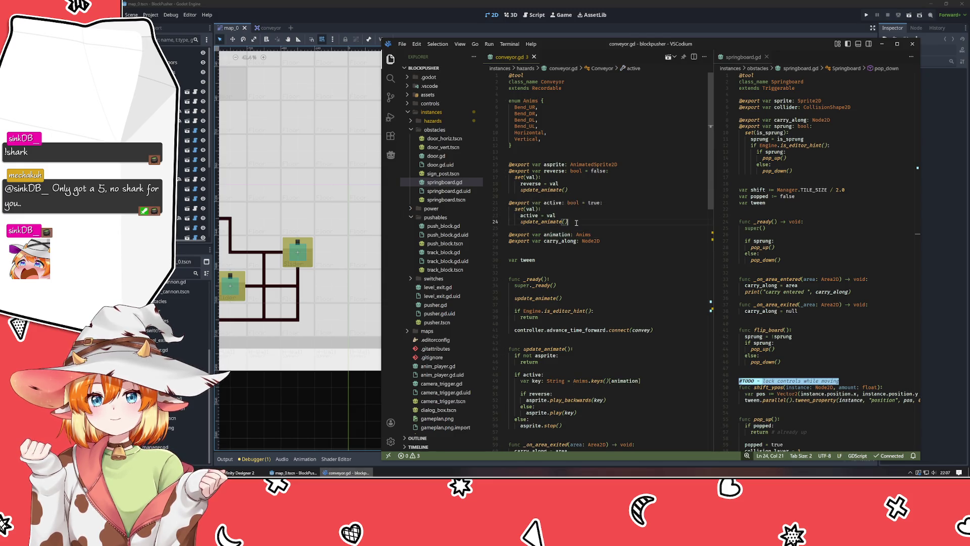
left_click_drag(569, 223, 484, 209)
key("ctrl+c")
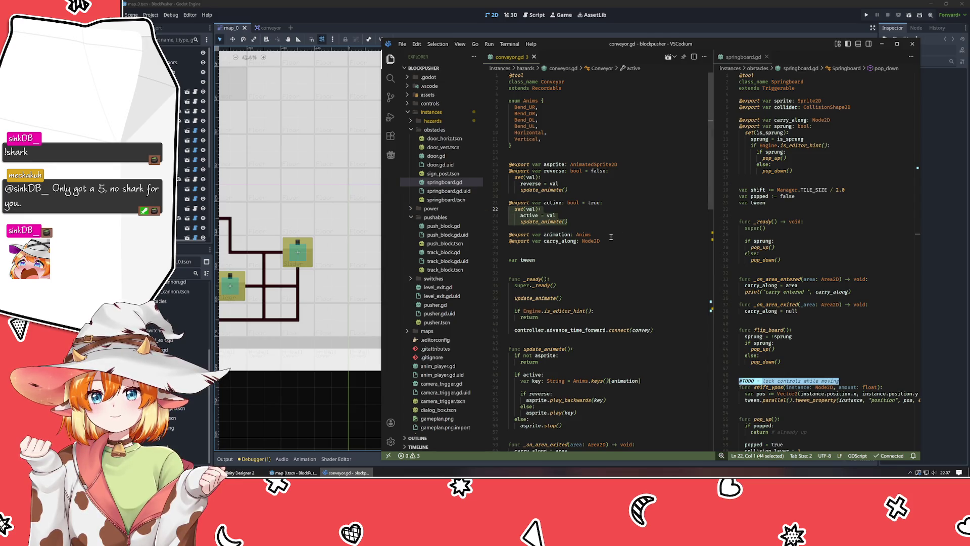
left_click(617, 236)
key("alt+Up")
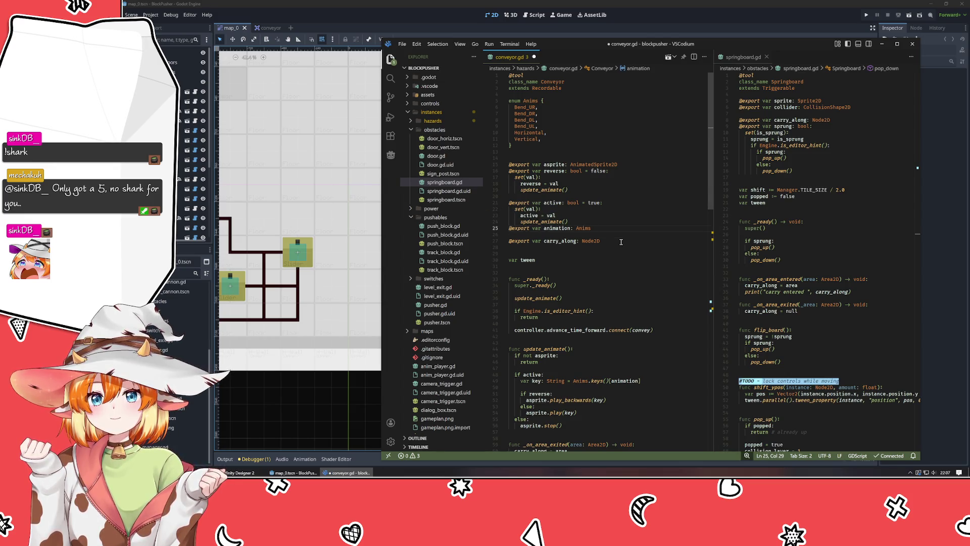
Step: Attach the pasted setter to animation, indent it, rename active to animation, and save
type(":")
key("Return")
key("ctrl+v")
key("Up")
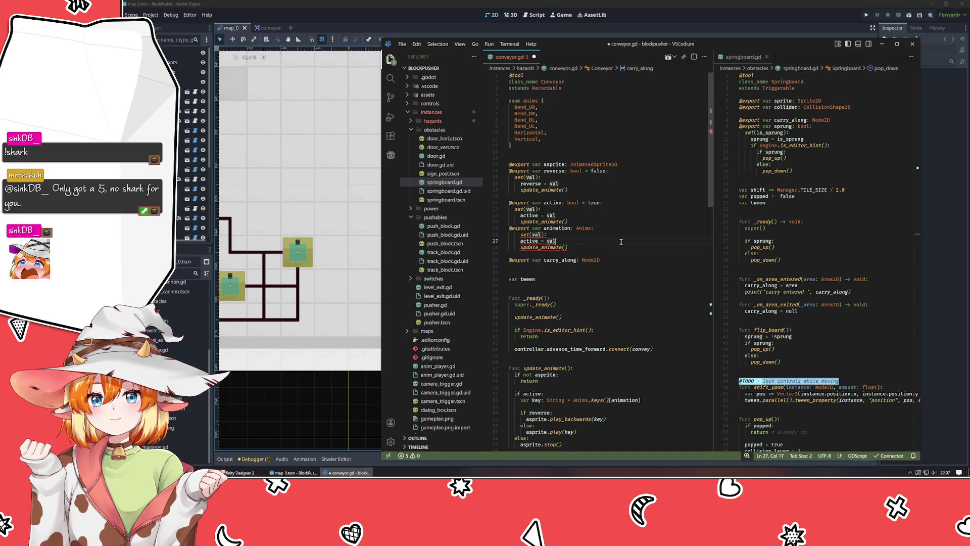
key("shift+Down")
key("Tab")
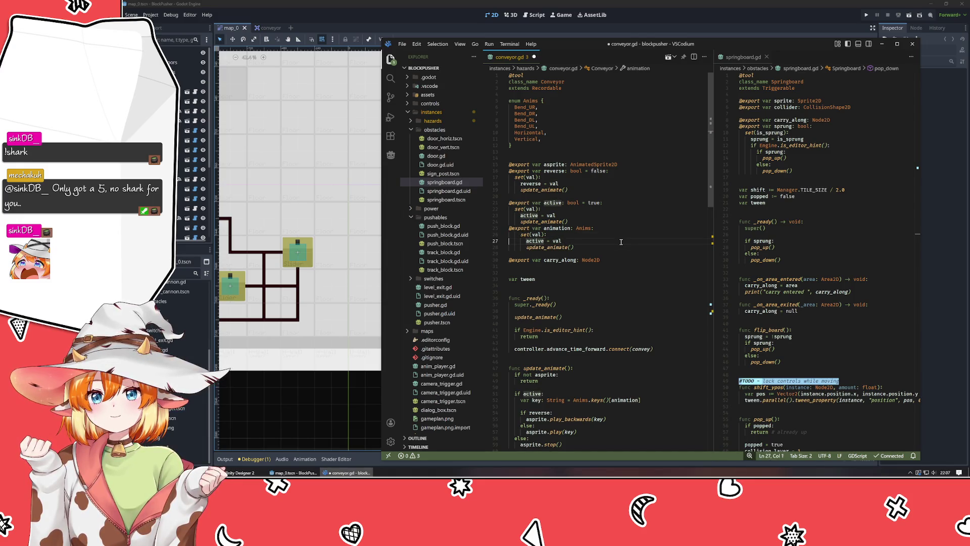
key("Home")
key("ctrl+shift+Right")
type("anima")
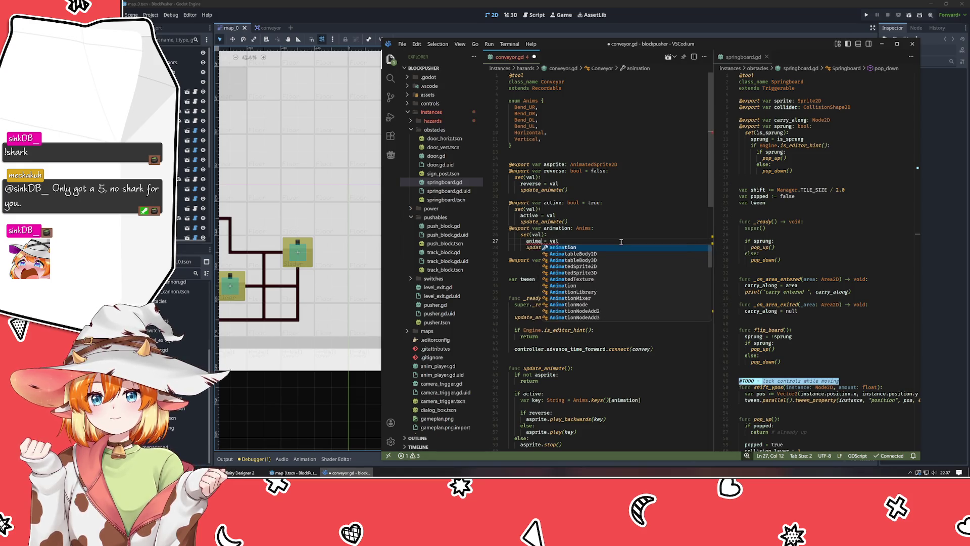
type("tion")
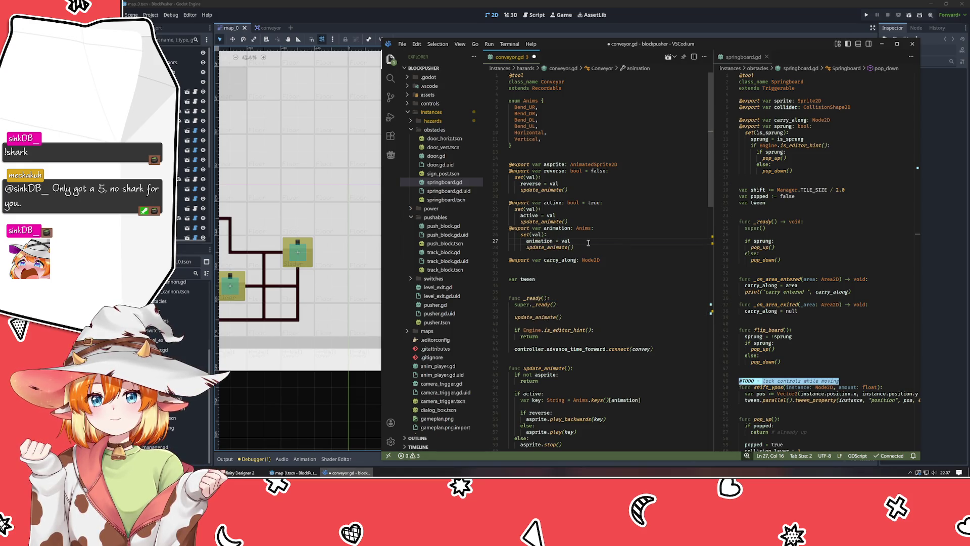
key("ctrl+s")
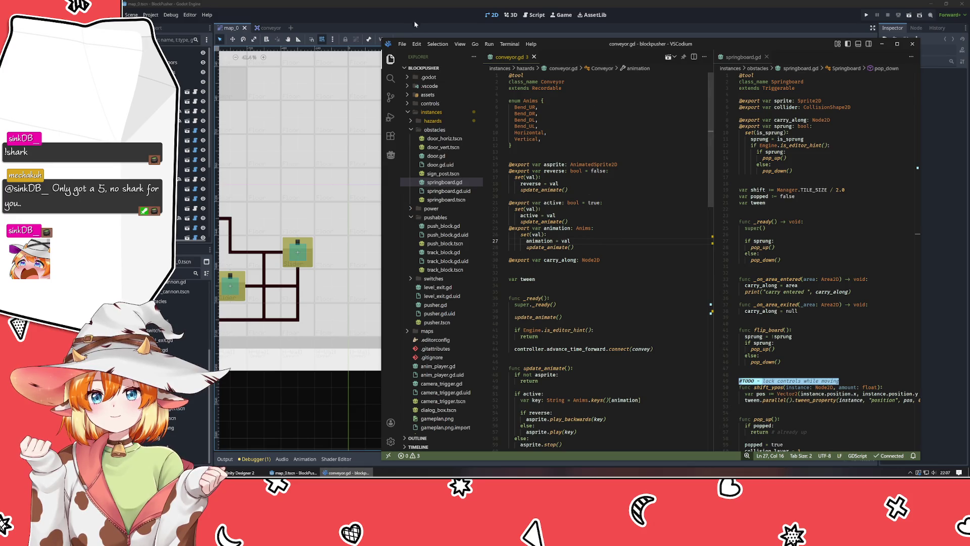
left_click(414, 24)
Step: Reorder the scene tabs, try animations on Conveyor4 ending on Vertical, and save map_0
left_click_drag(231, 30, 264, 28)
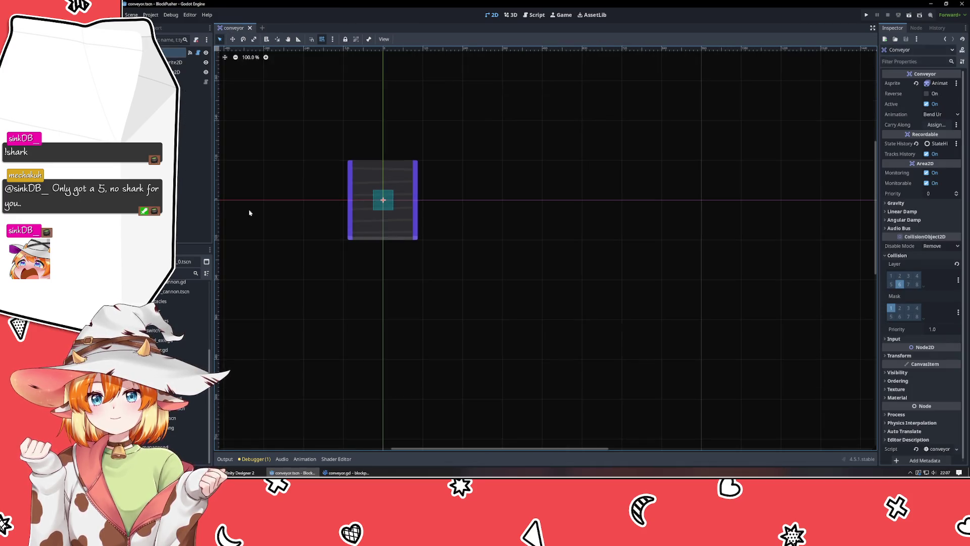
left_click(265, 28)
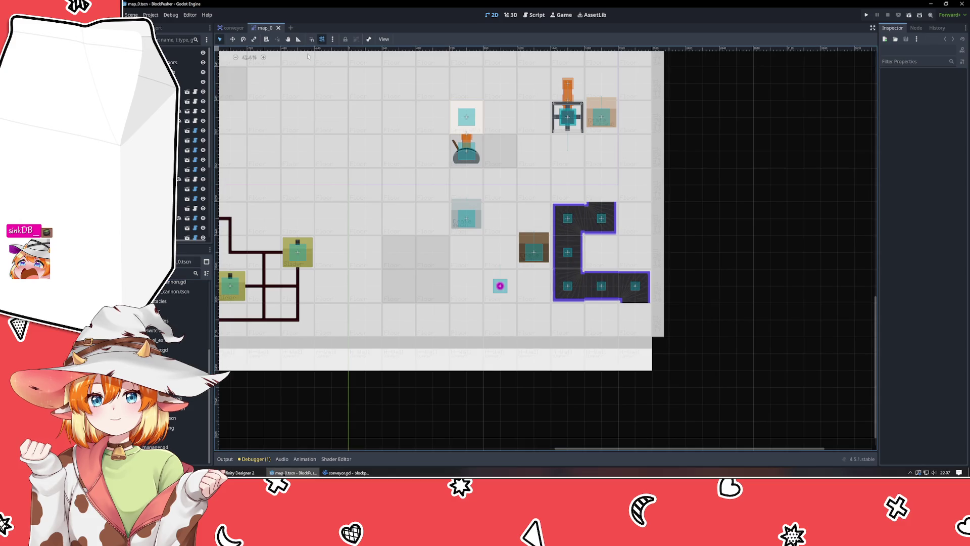
left_click_drag(259, 29, 229, 28)
left_click(568, 252)
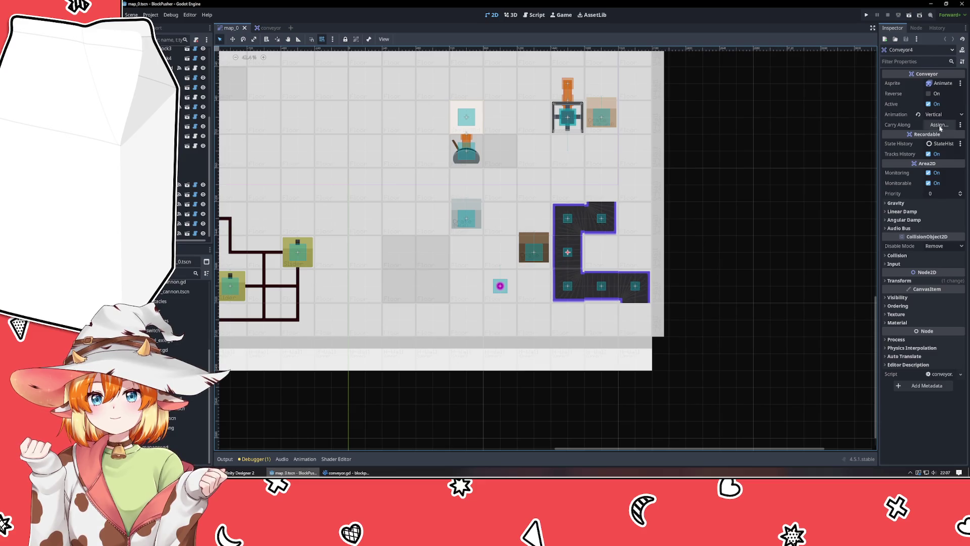
left_click(942, 115)
left_click(938, 164)
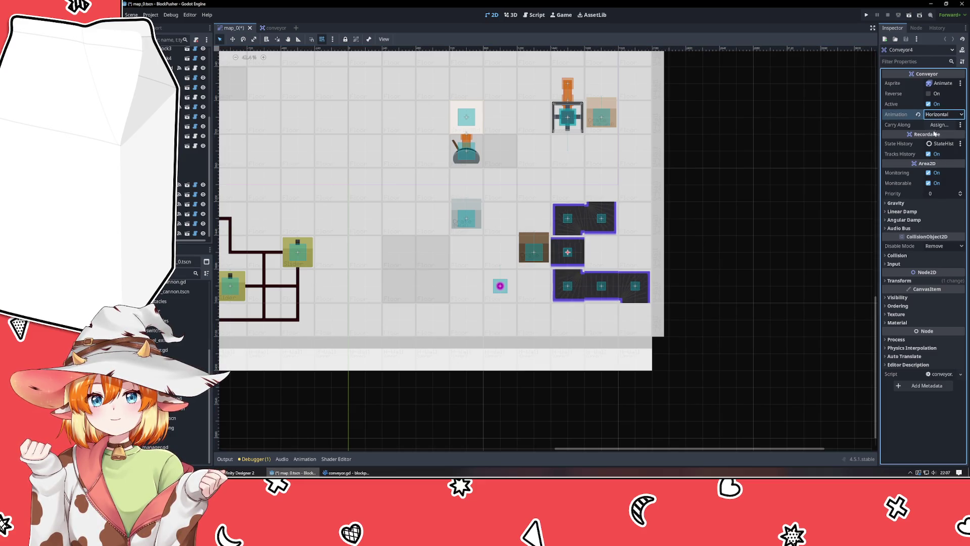
left_click(941, 114)
left_click(944, 134)
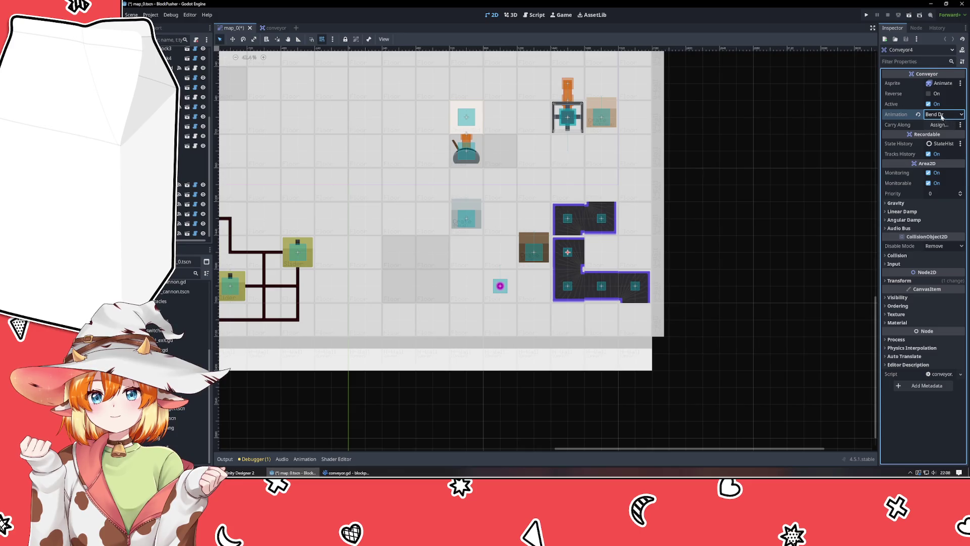
left_click(942, 115)
left_click(947, 167)
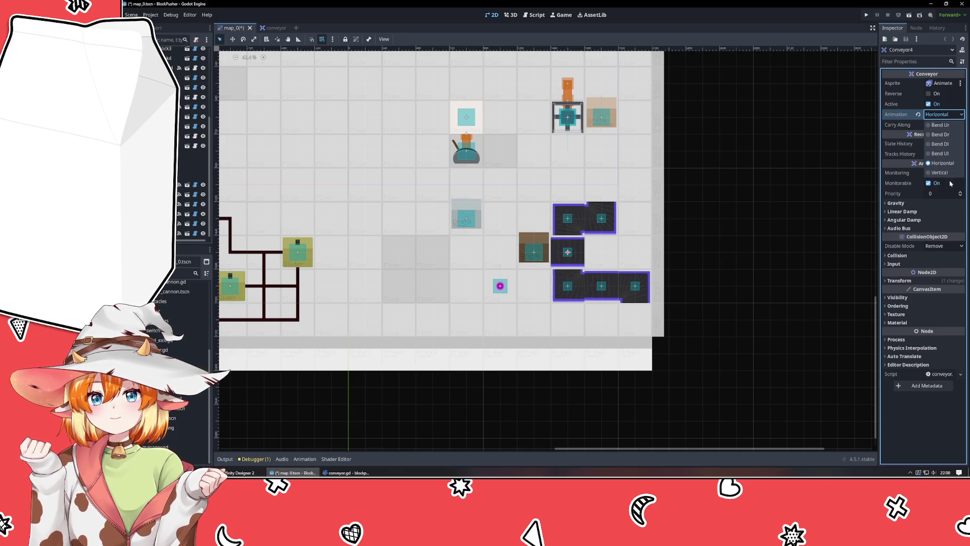
left_click(944, 173)
left_click(729, 258)
key("ctrl+s")
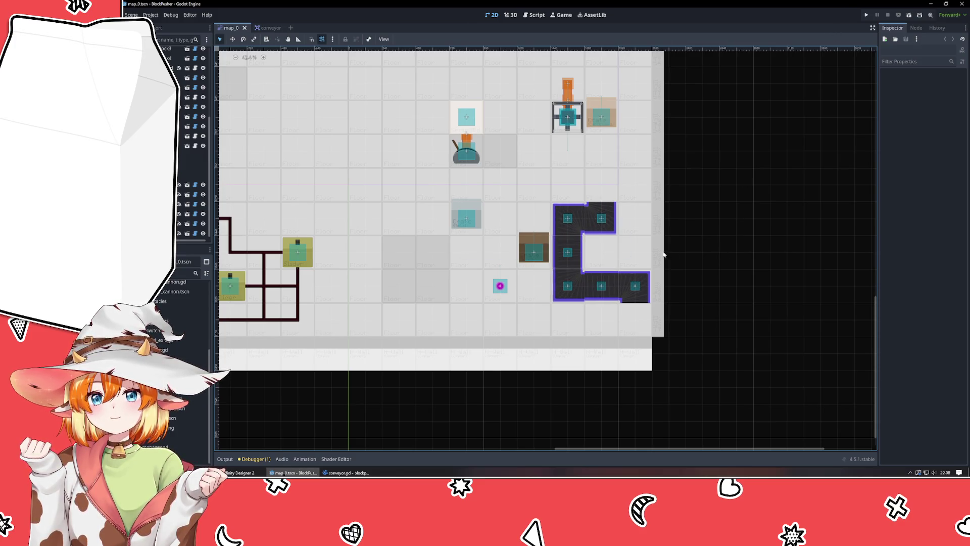
Step: Tick Reverse on Conveyor4 and Conveyor2
left_click(568, 253)
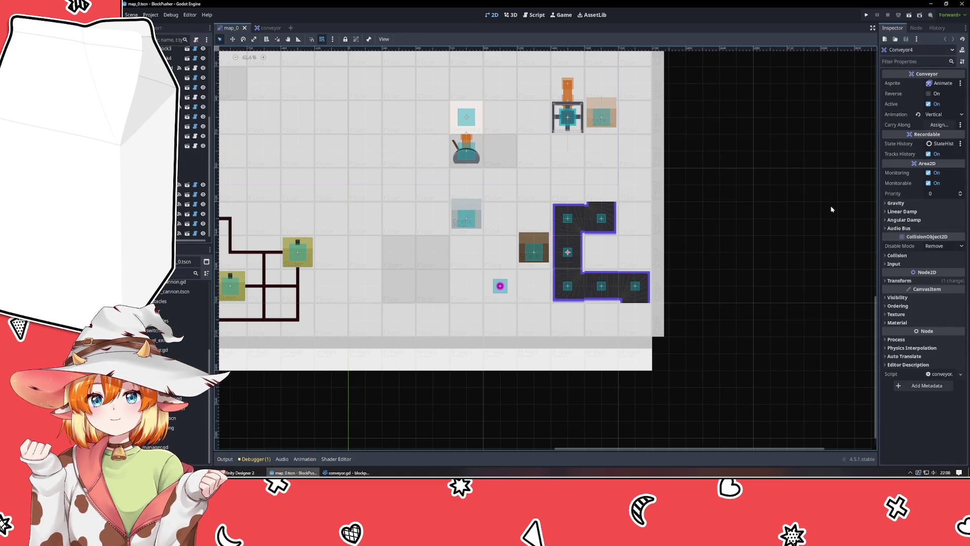
left_click(929, 94)
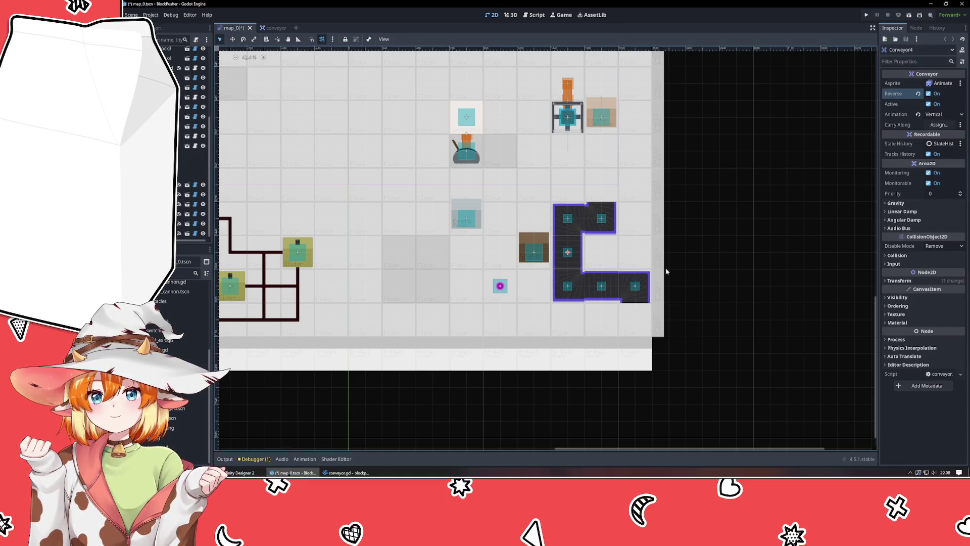
scroll(584, 299, "up", 2)
scroll(584, 299, "up", 1)
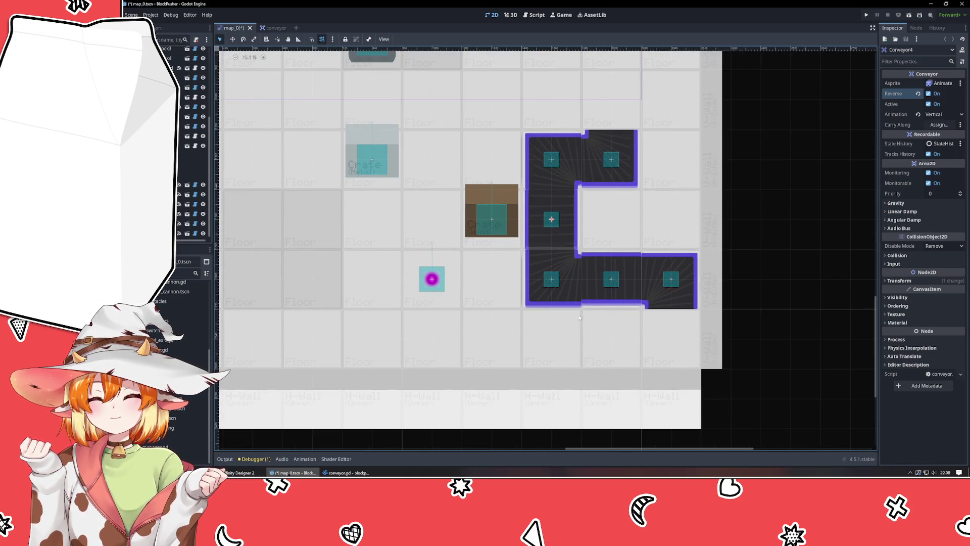
left_click(565, 299)
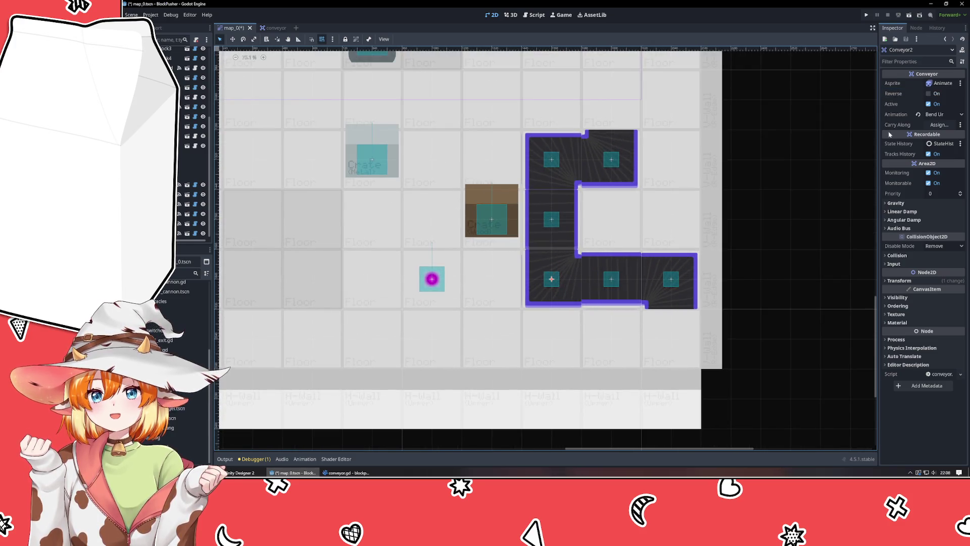
left_click(929, 93)
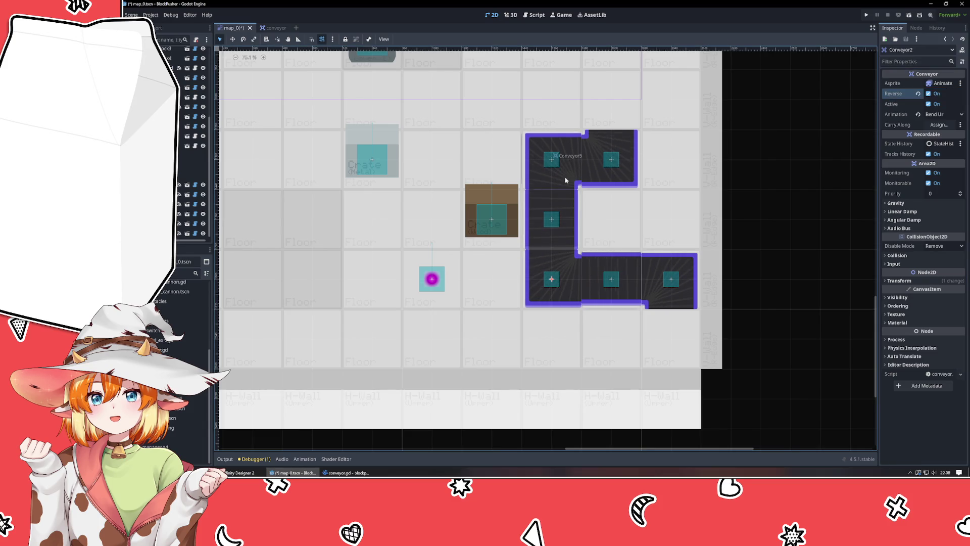
Step: Inspect Conveyor5's settings, then run the project to test the conveyors
left_click(552, 160)
left_click(796, 177)
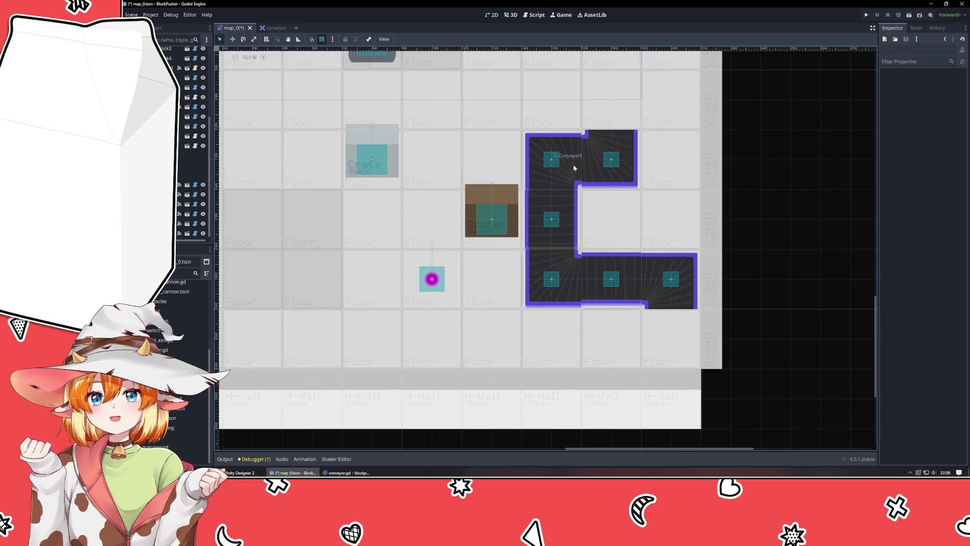
left_click(553, 159)
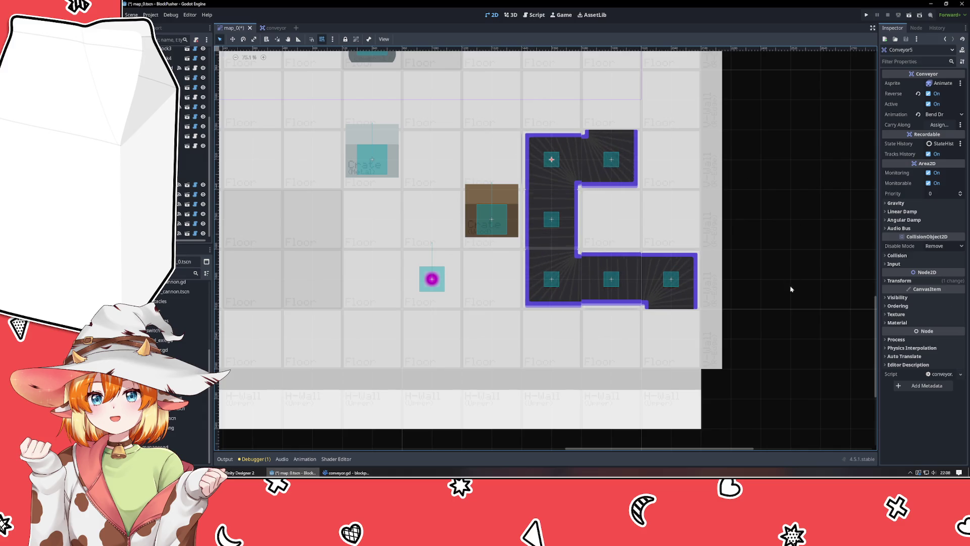
left_click(792, 313)
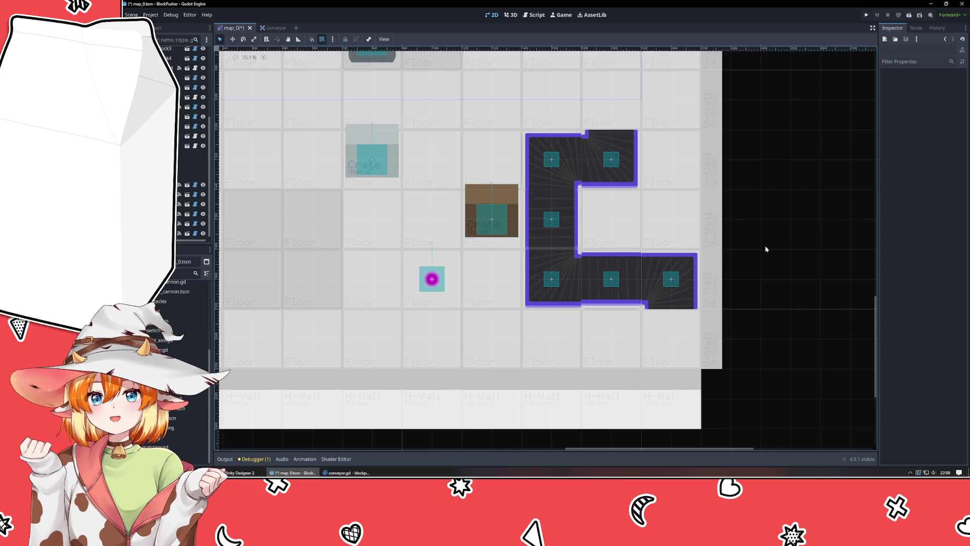
left_click(866, 14)
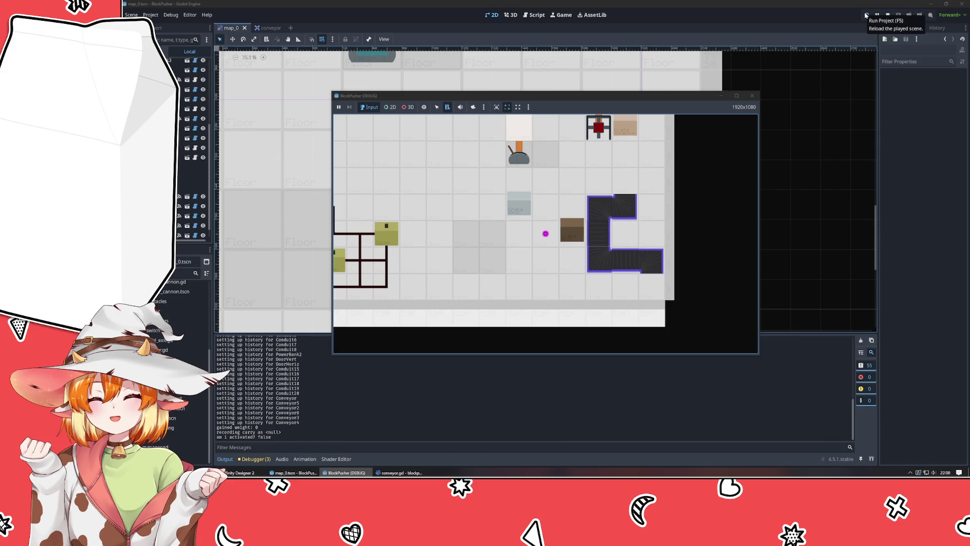
Step: Walk the player right, up, left, down and right, pushing a brown block onto the conveyor loop
key("Right")
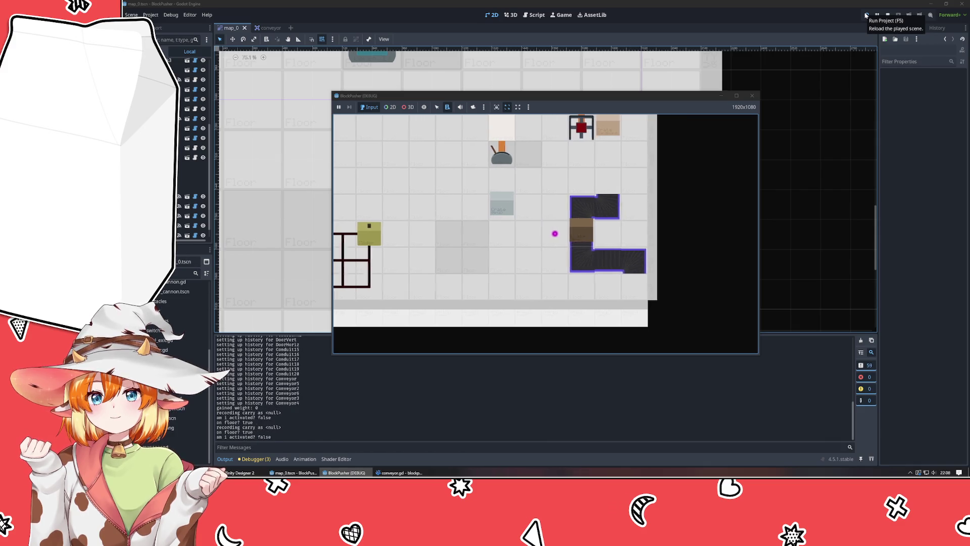
key("Up")
key("Left")
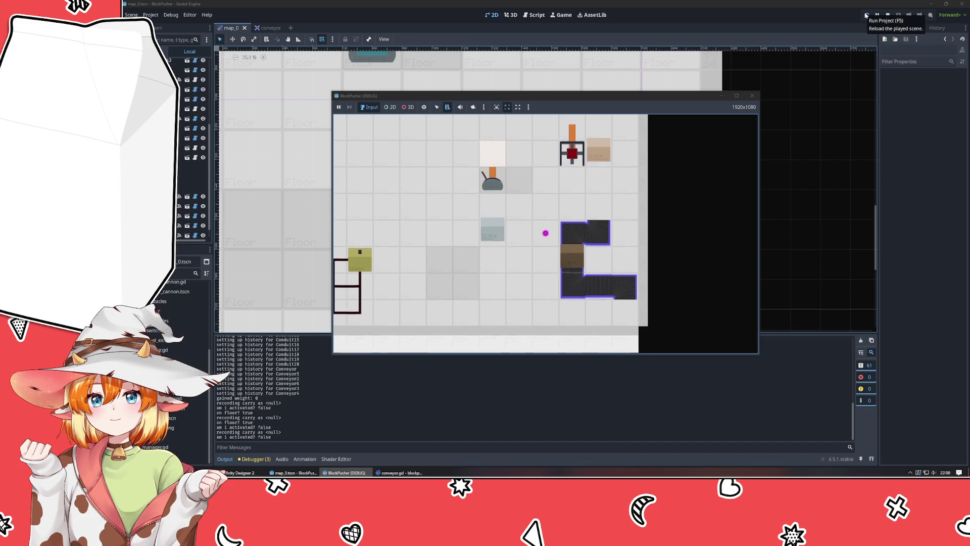
key("Down")
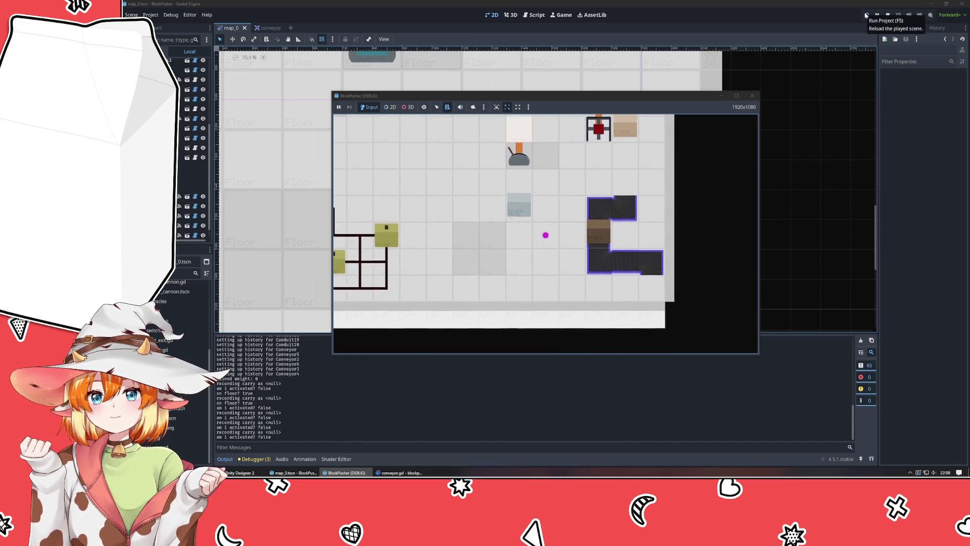
key("Right")
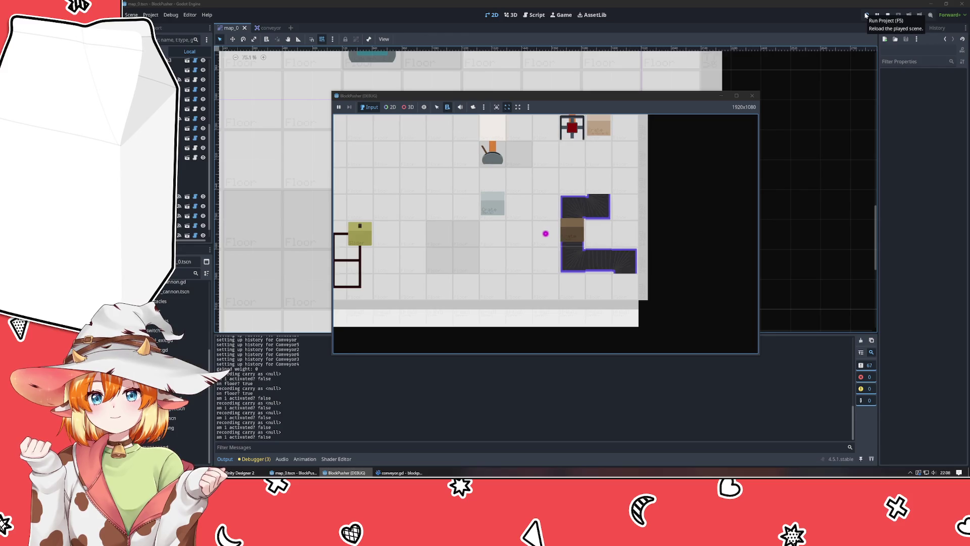
left_click(866, 16)
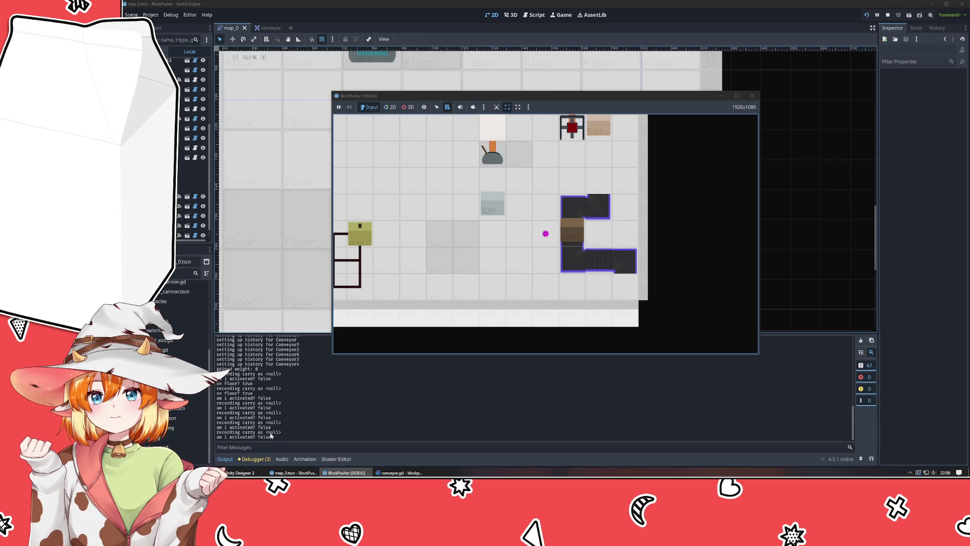
Step: Prefix the record_state print in springboard.gd with 'SPRING::' and select the whole line
left_click(399, 472)
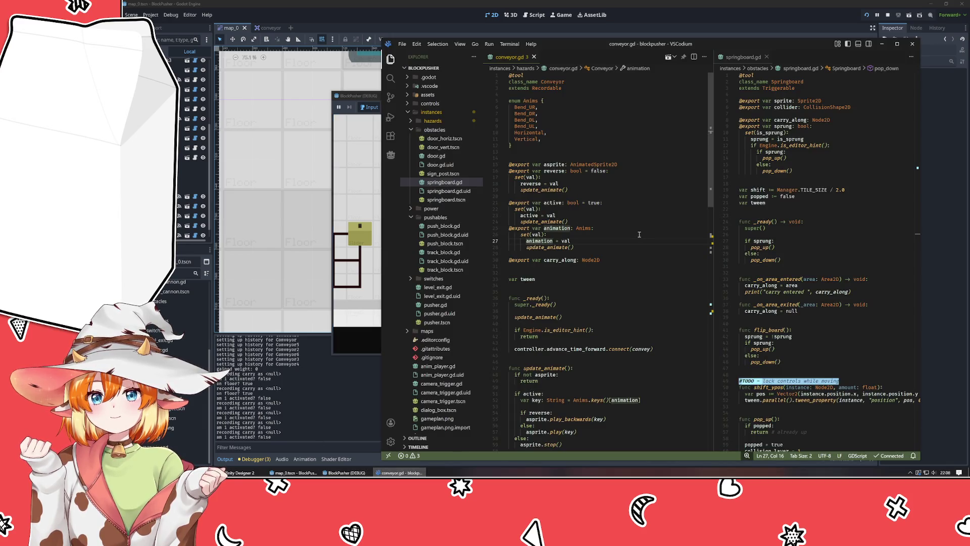
scroll(640, 235, "down", 15)
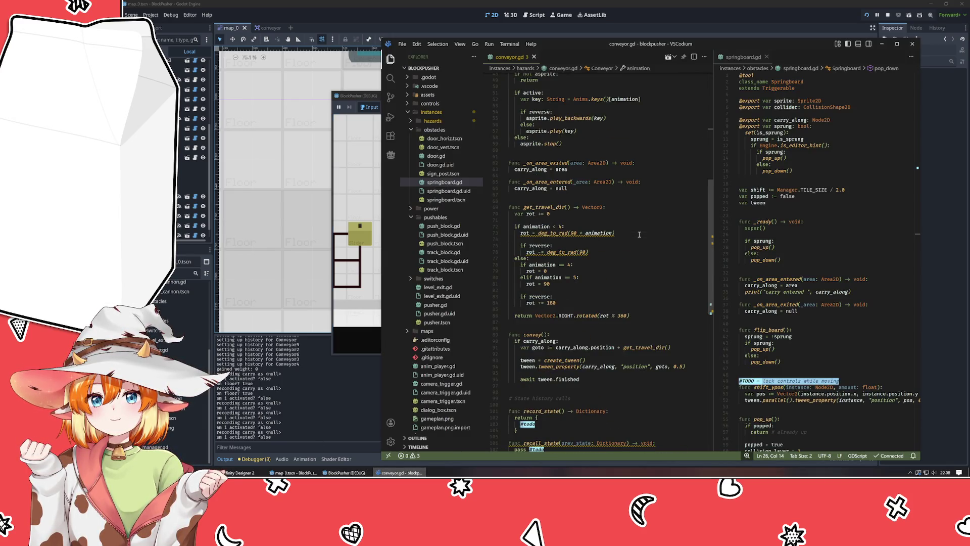
scroll(639, 235, "down", 10)
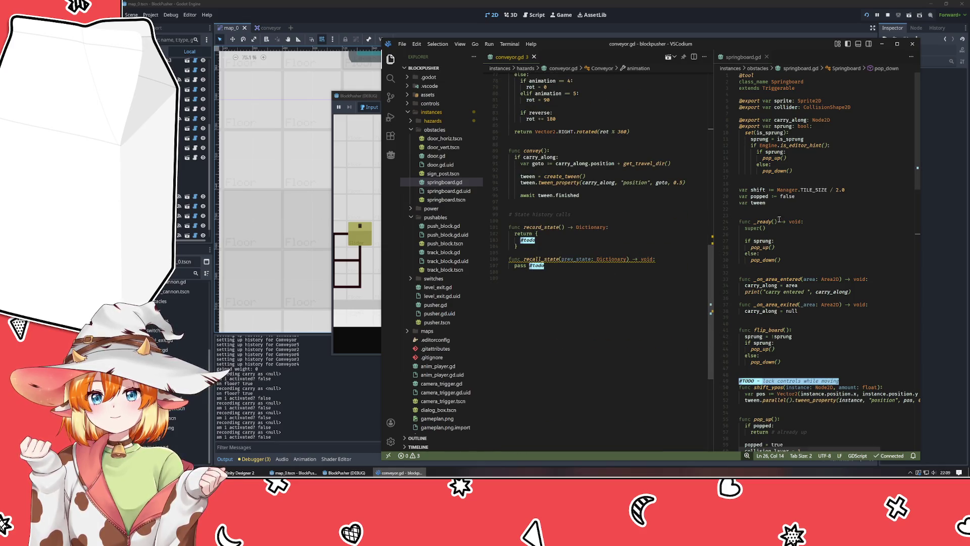
scroll(788, 216, "down", 10)
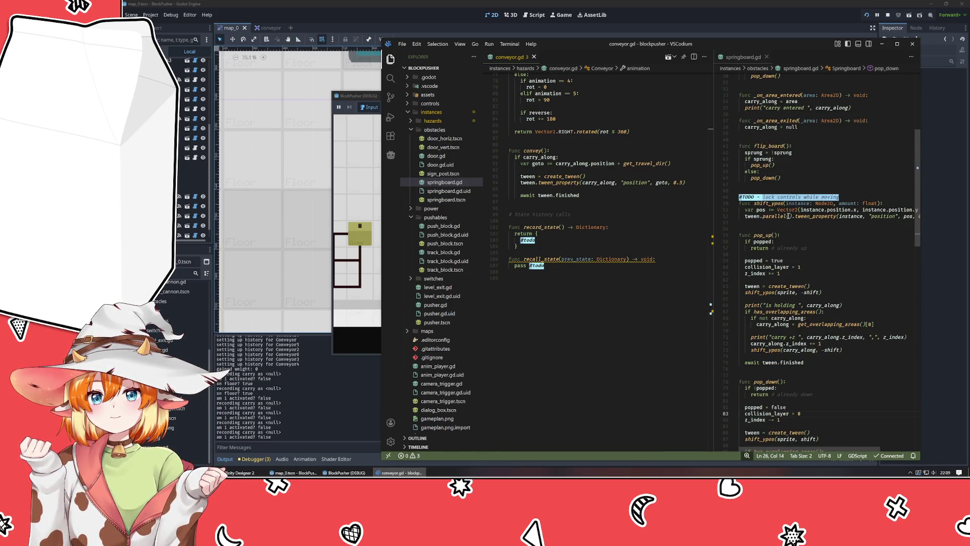
scroll(788, 216, "down", 10)
scroll(788, 215, "down", 9)
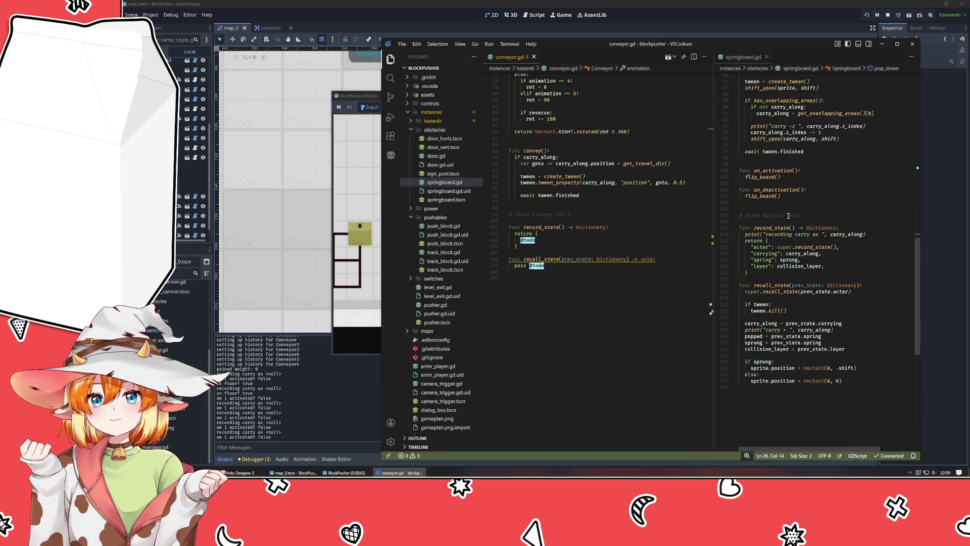
left_click(785, 237)
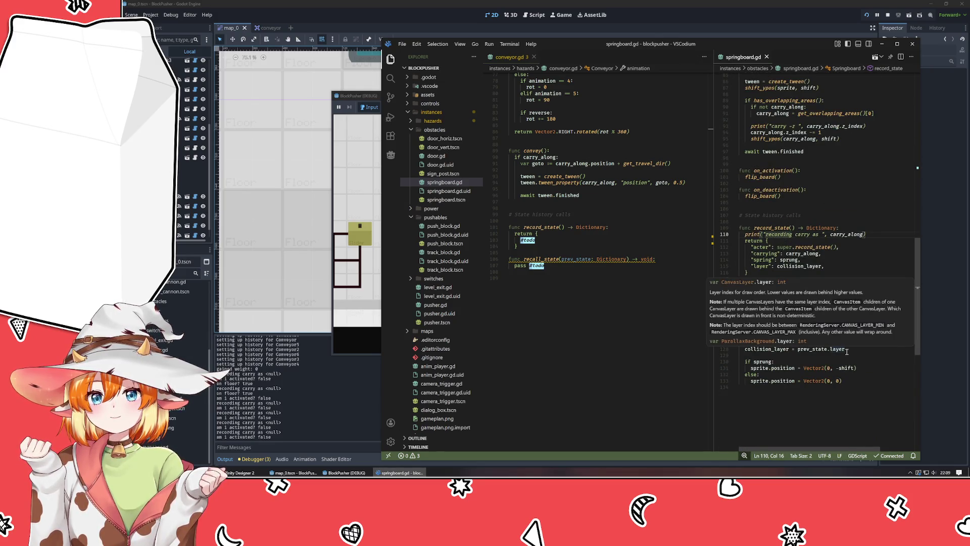
key("ctrl+Left")
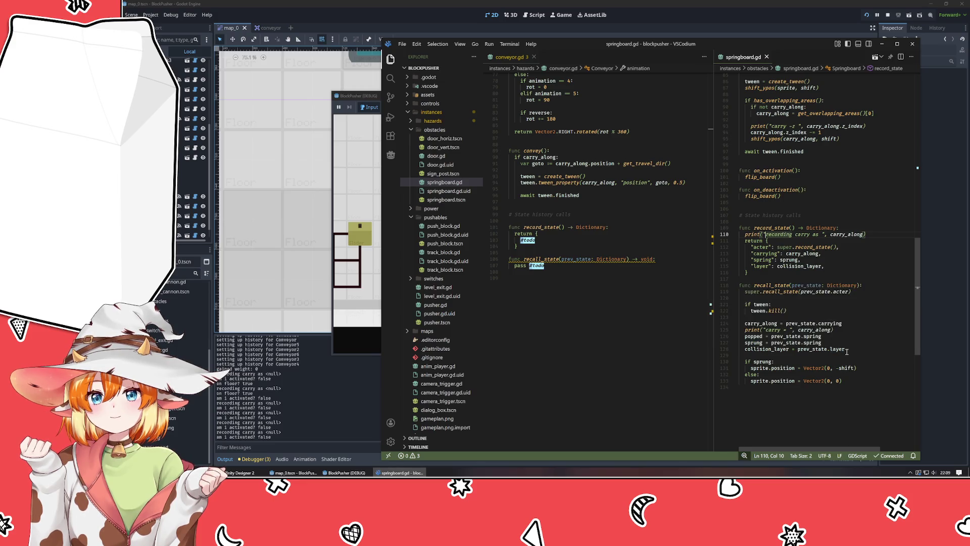
type("SPRING::")
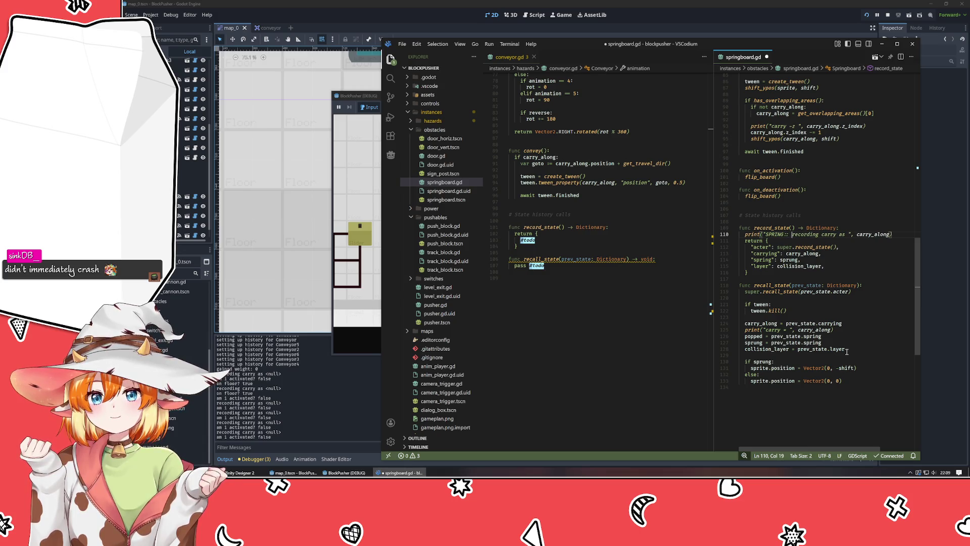
key("End")
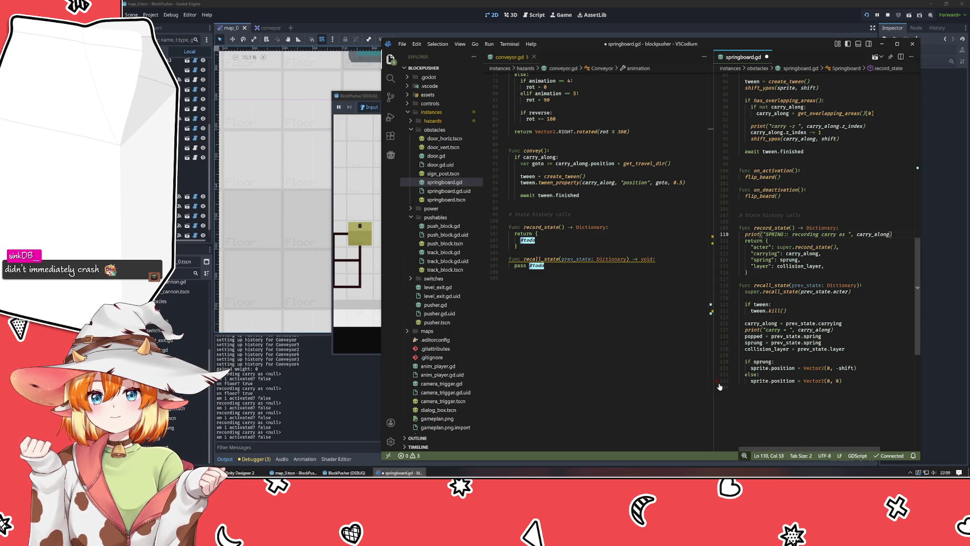
key("shift+Home")
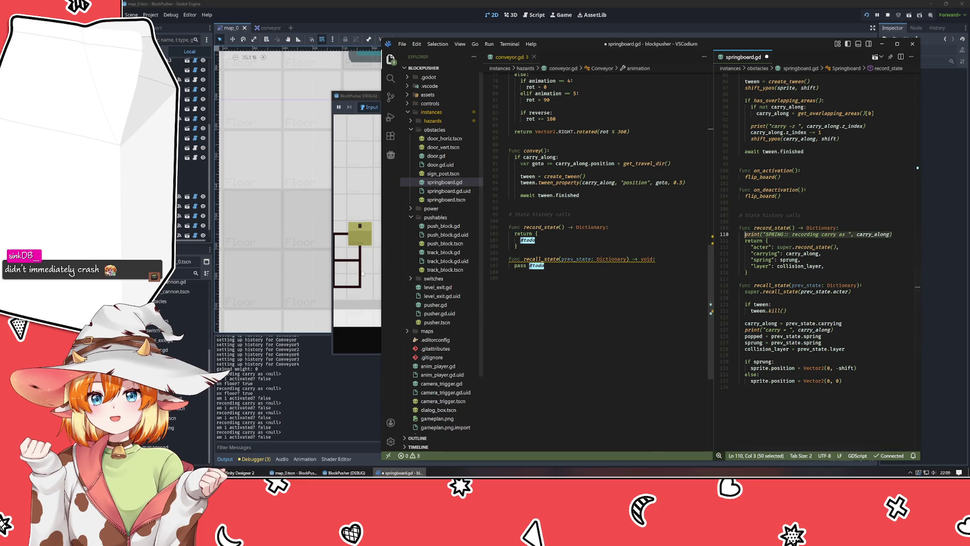
Step: Paste the labelled print onto a new line above the return in conveyor.gd's record_state
key("alt+Tab")
mouse_move(422, 97)
left_mouse_down()
mouse_move(267, 106)
mouse_move(253, 92)
left_mouse_up()
left_click(566, 259)
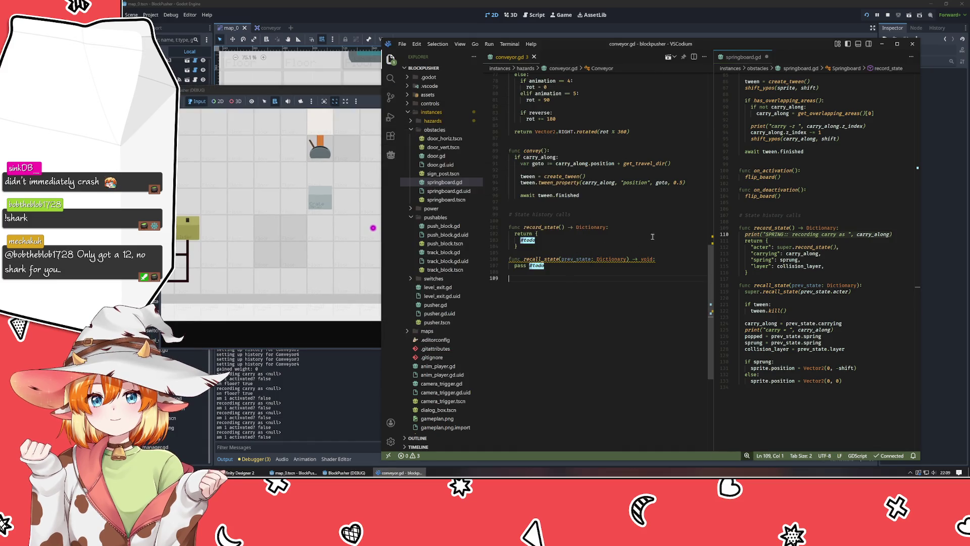
left_click(541, 234)
key("ctrl+shift+Return")
type("print(\"SPRING:: recording carry as \", carry_along)")
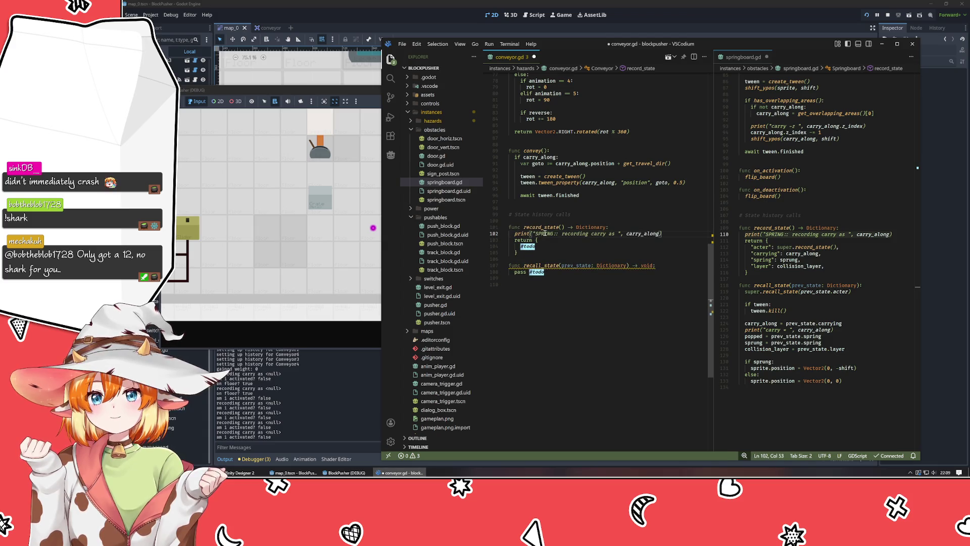
Step: Relabel the pasted print as CONVY:: and add the node's name as an argument
double_click(545, 234)
type("CONVY")
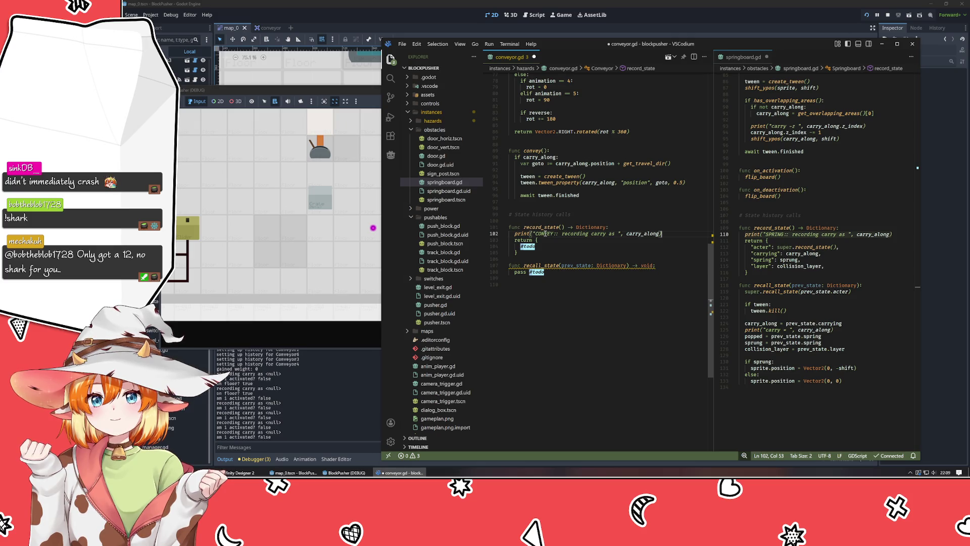
key("Return")
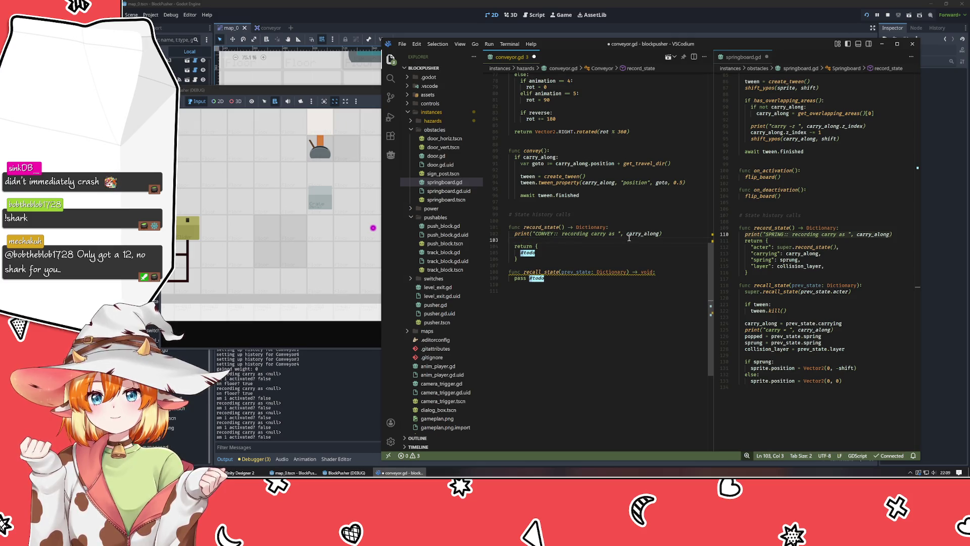
left_click(630, 234)
left_click(559, 234)
type("\"")
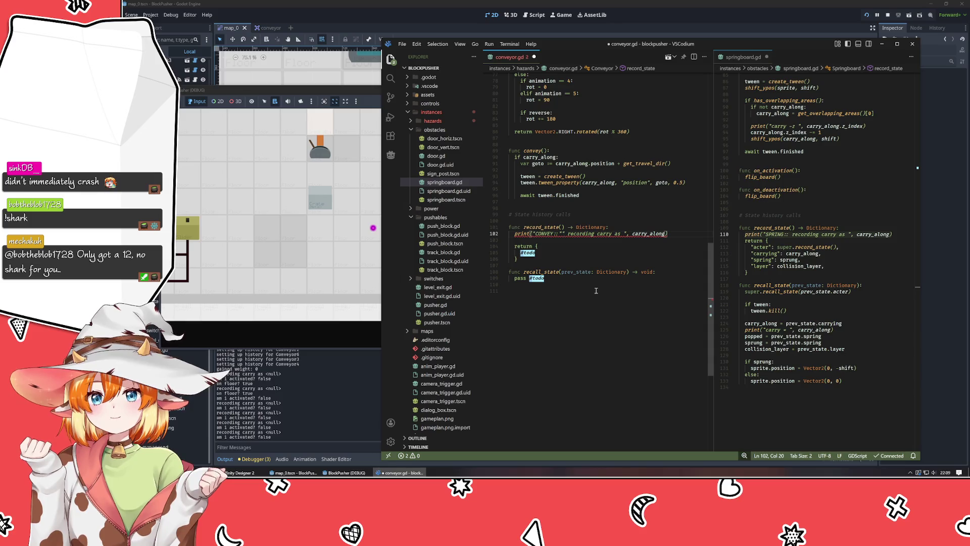
type("\", ")
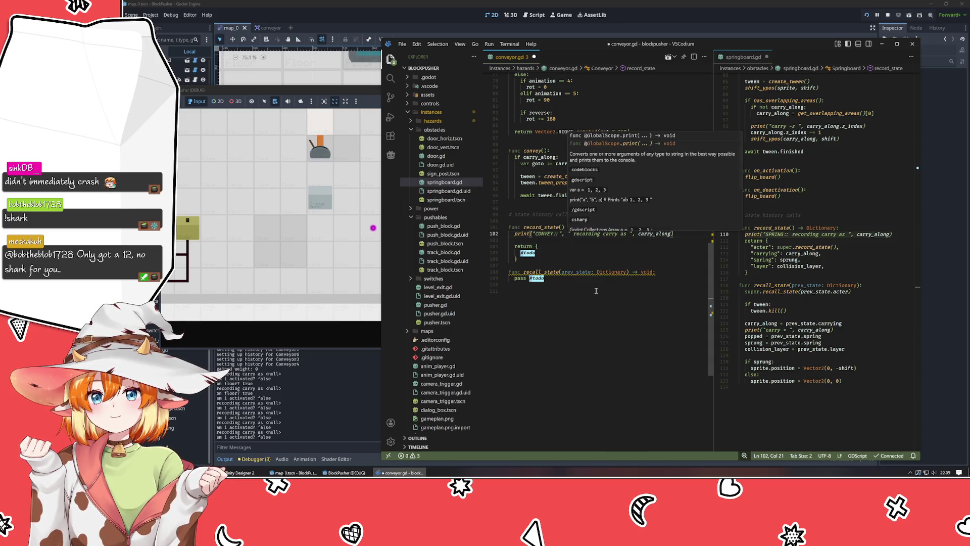
type("name,")
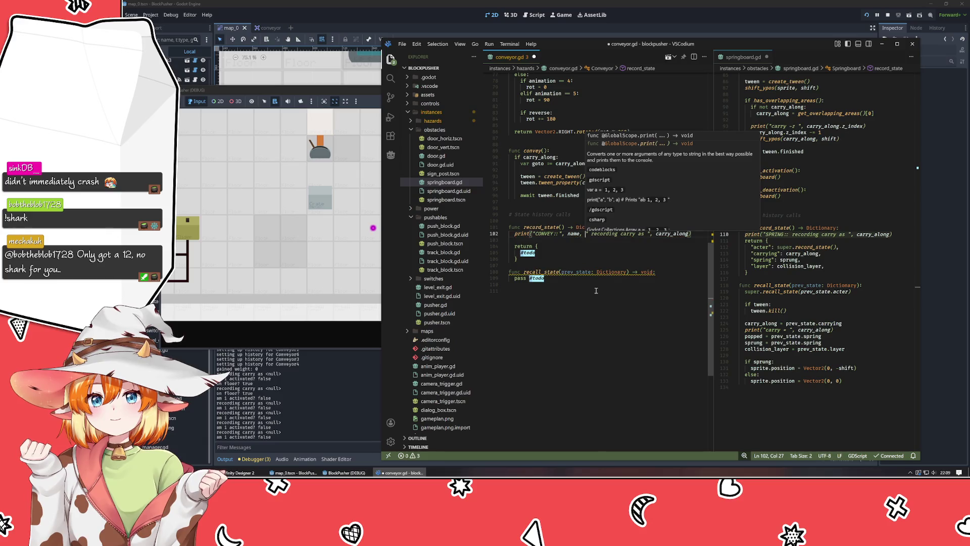
left_click(580, 255)
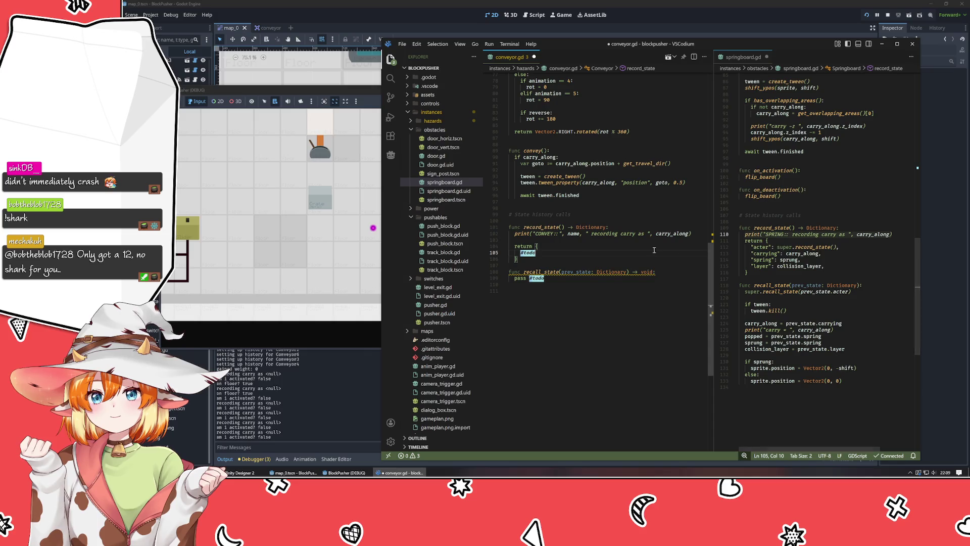
Step: Remove the space after SPRING:: in springboard.gd's print and save the file
left_click(789, 234)
key("End")
key("shift+Home")
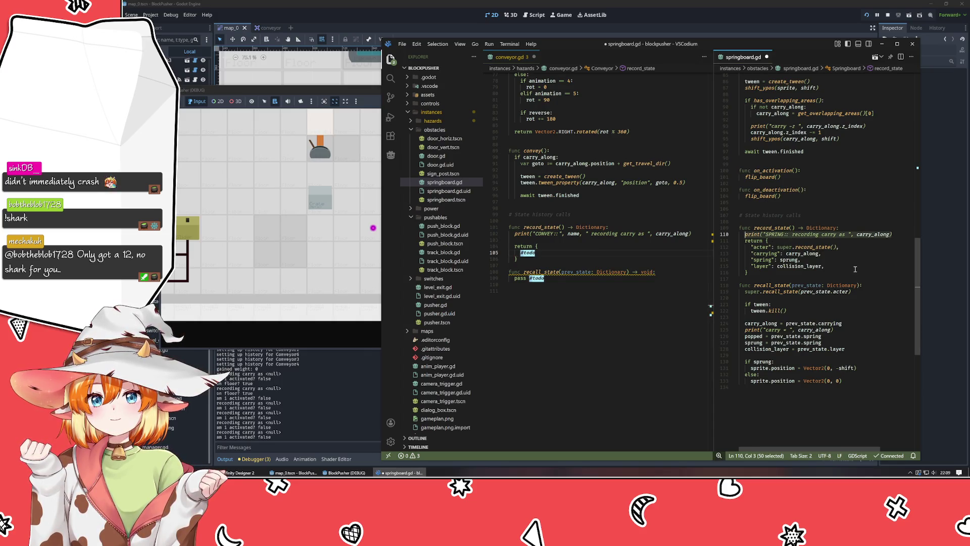
key("Left")
key("ctrl+Right")
key("ctrl+Right")
key("ctrl+Right")
key("Delete")
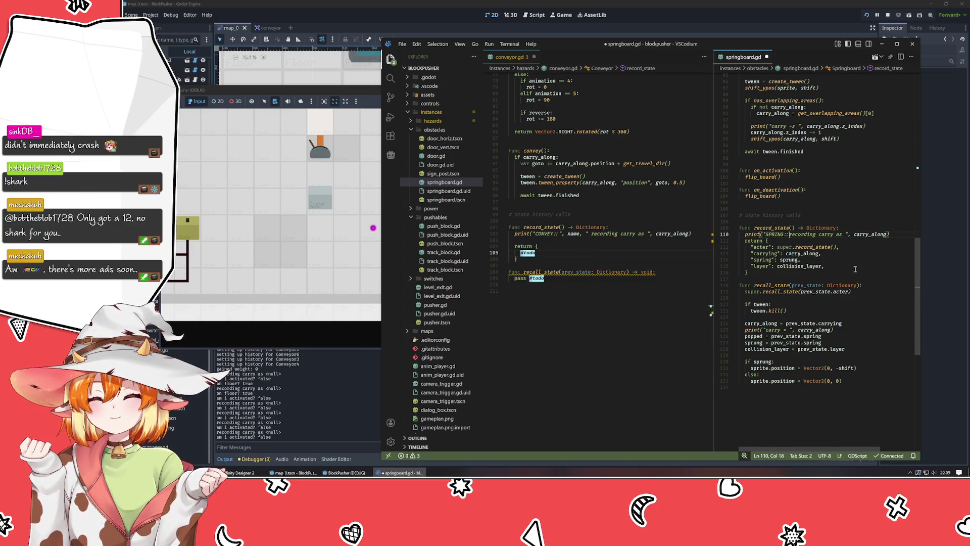
key("ctrl+s")
left_click(280, 217)
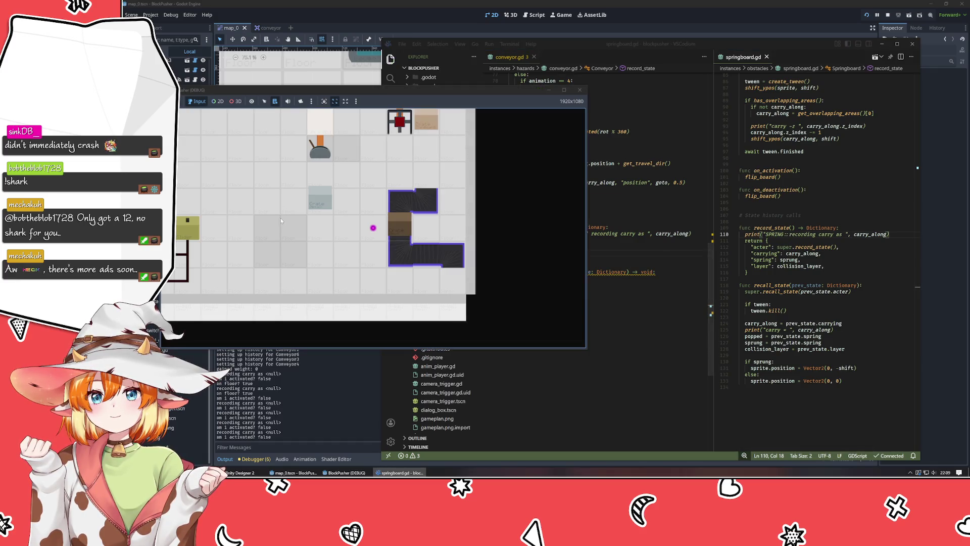
Step: Relaunch the game, move the player up and right to log labelled recording lines, then stop
left_click(580, 90)
key("F5")
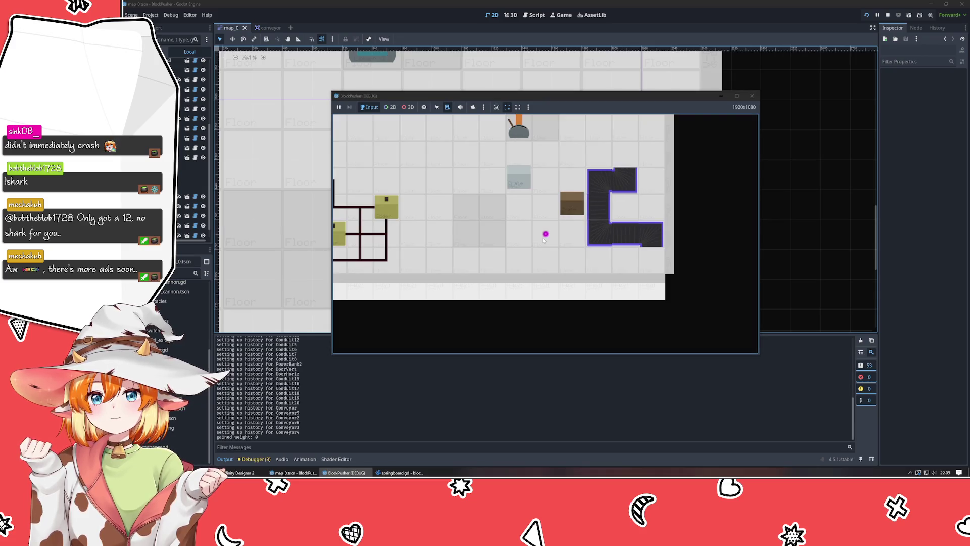
key("Up")
key("Up")
key("Right")
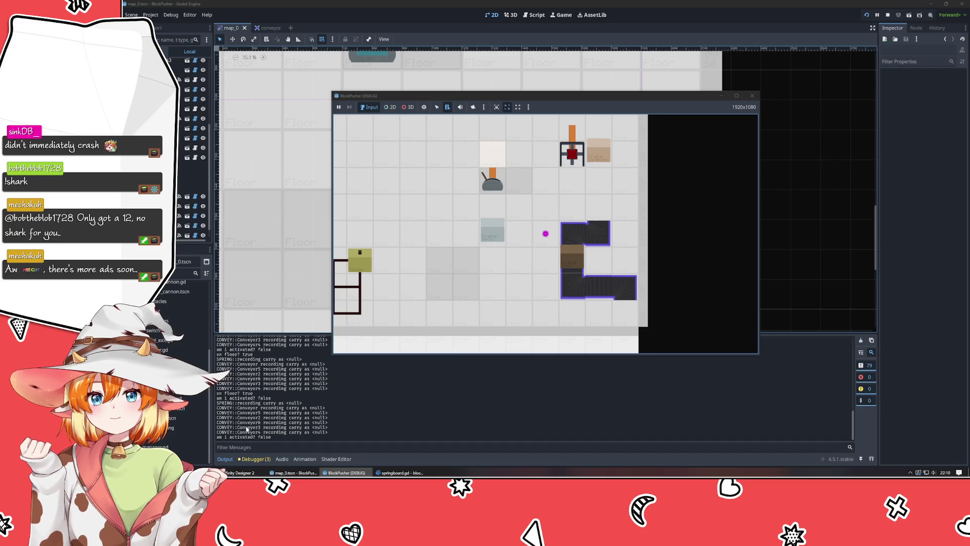
left_click(752, 96)
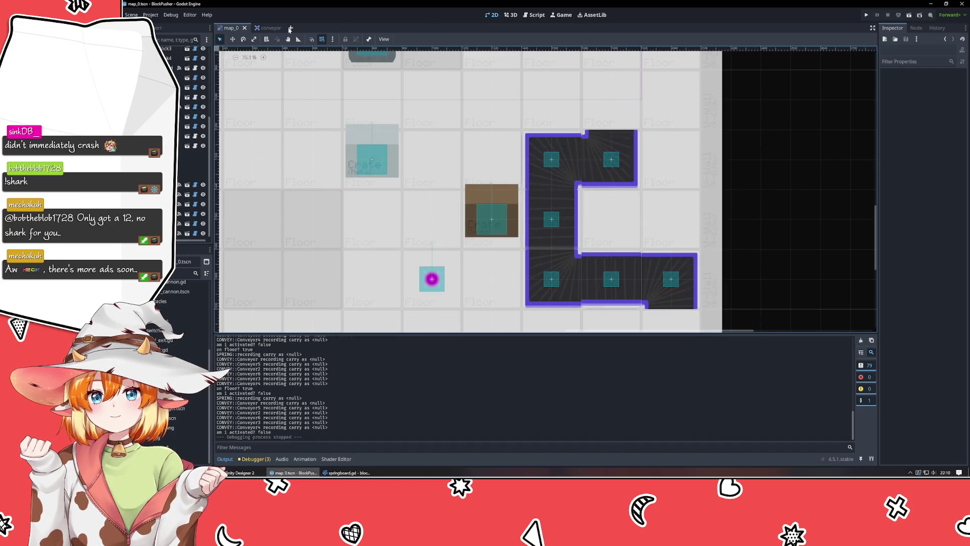
Step: Open the conveyor scene, set the Conveyor collision layer, and inspect the 60×60 CollisionShape2D rectangle
left_click(263, 28)
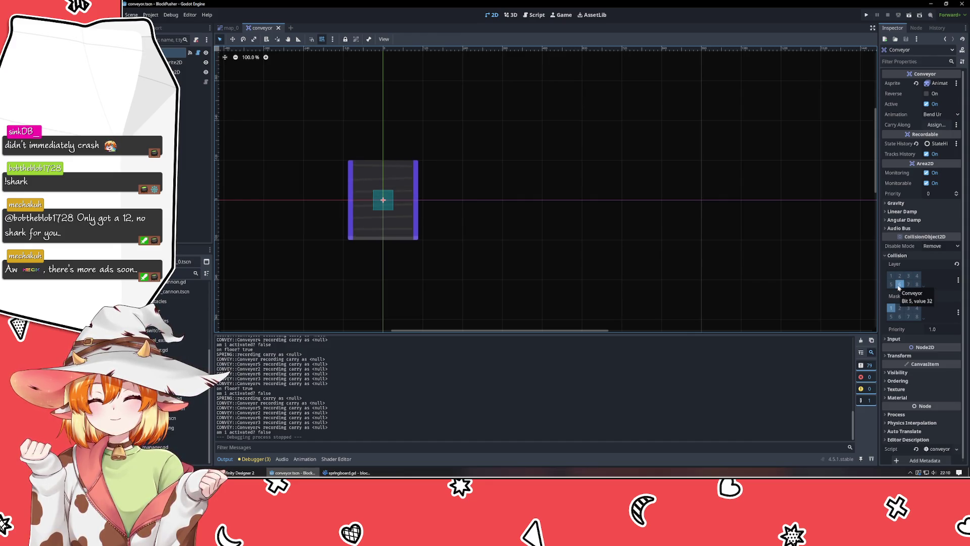
left_click(899, 285)
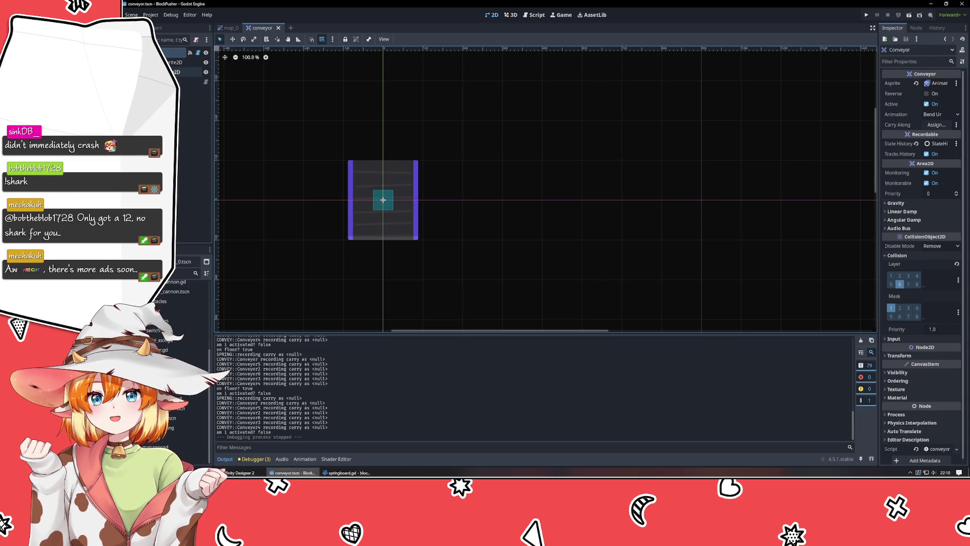
left_click(175, 71)
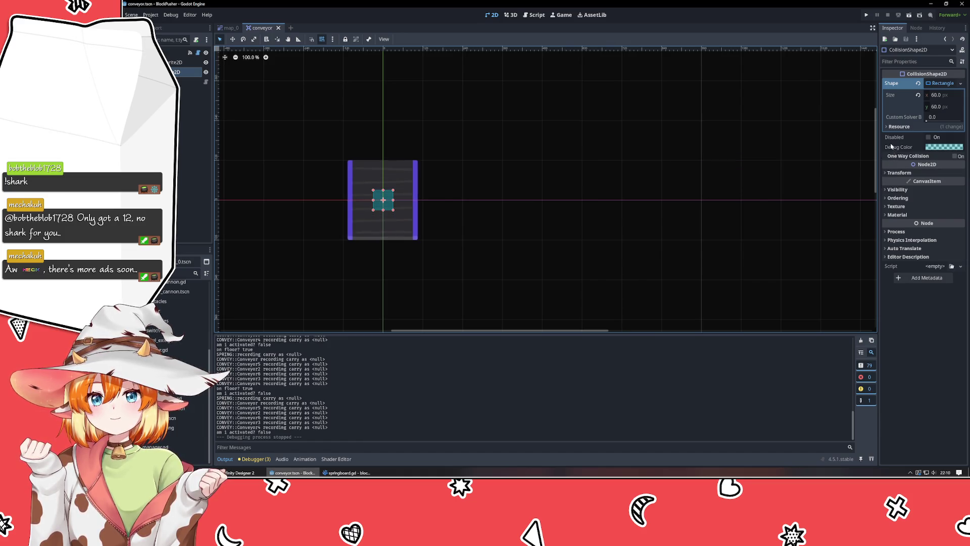
left_click(182, 52)
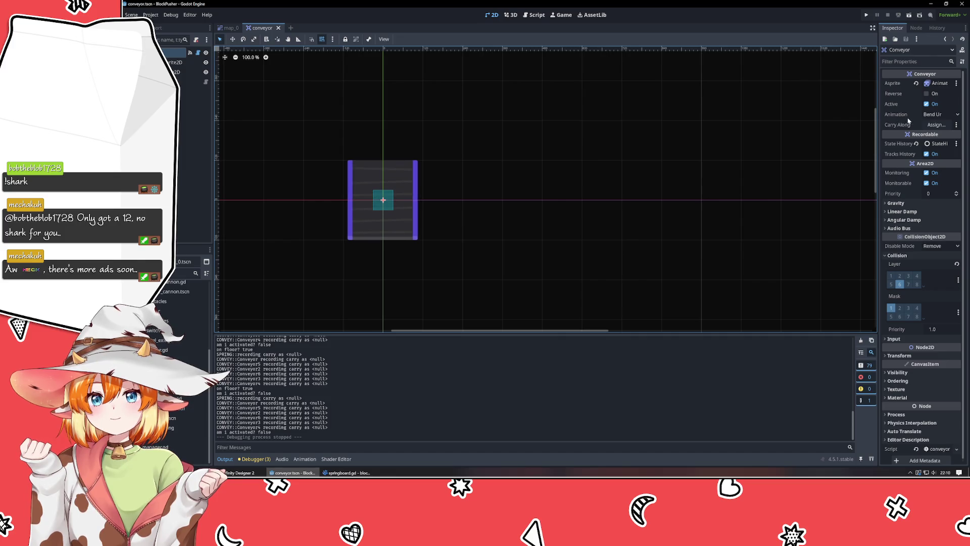
left_click(187, 72)
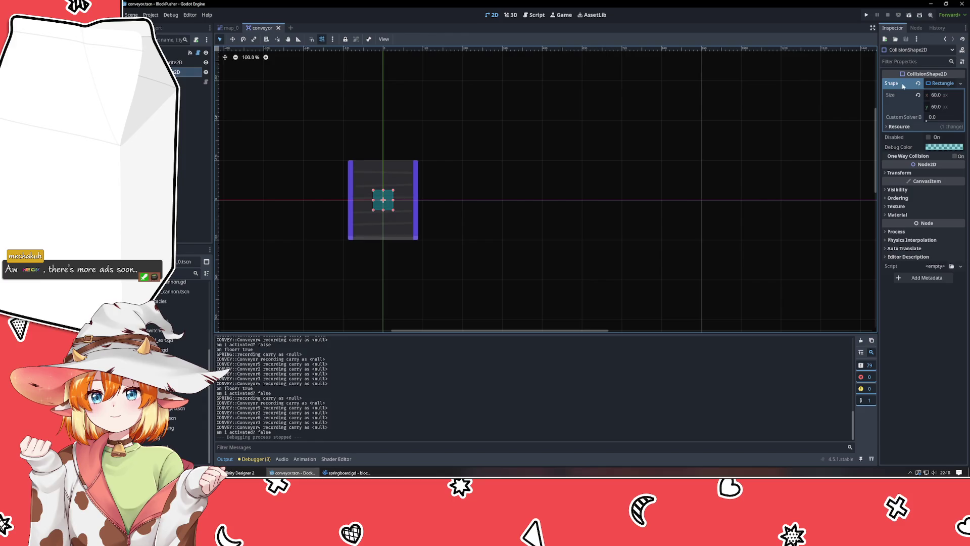
left_click(948, 86)
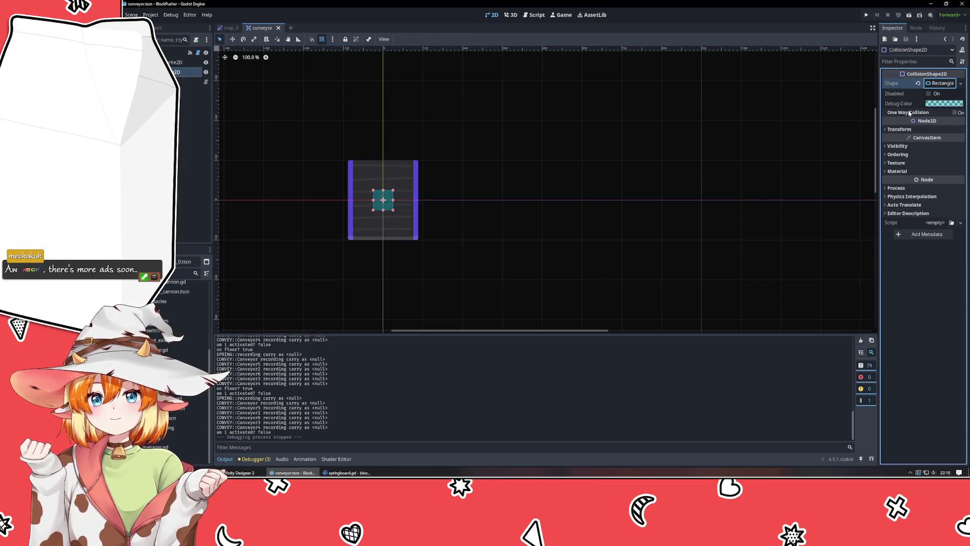
left_click(174, 63)
left_click(174, 52)
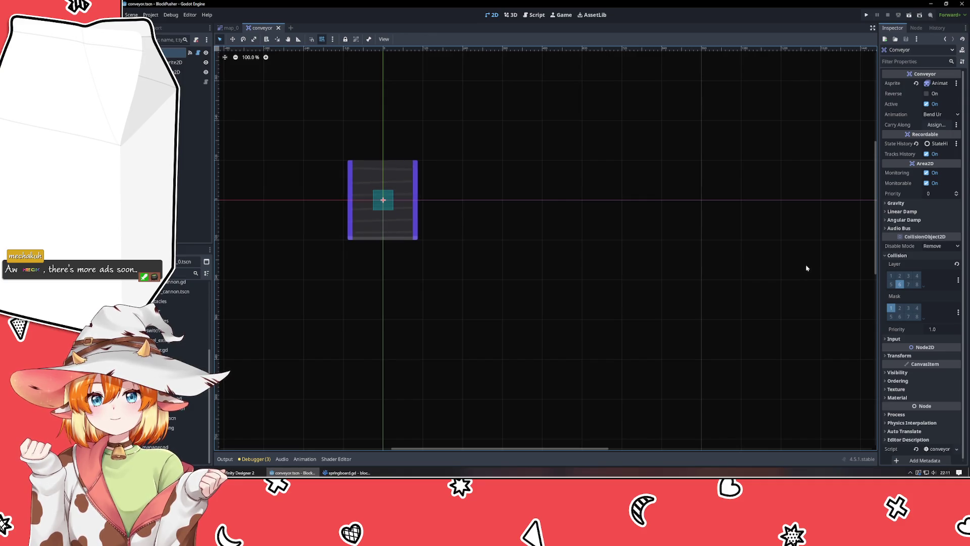
Step: Review the Conveyor's area_entered and area_exited signal connections, then return to conveyor.gd in VSCodium
left_click(348, 473)
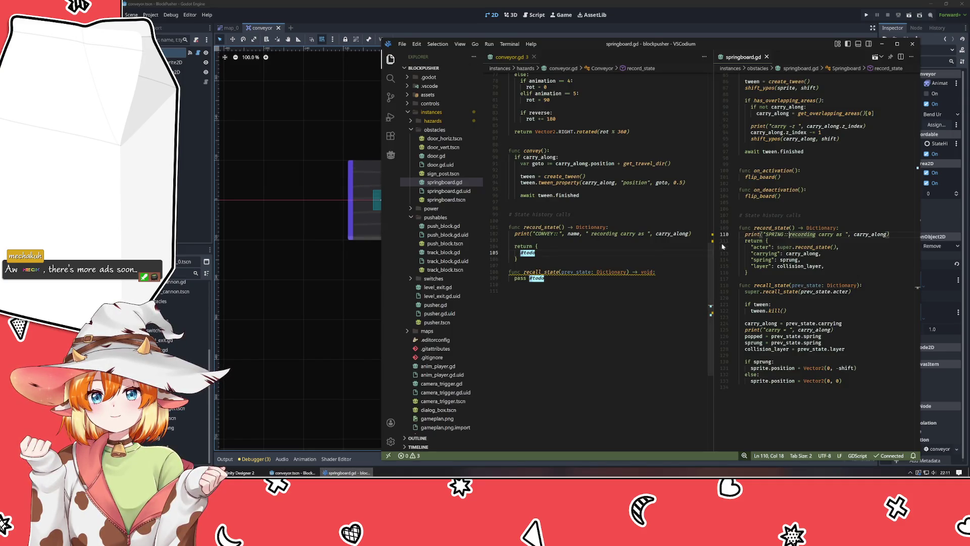
left_click(724, 10)
left_click(917, 28)
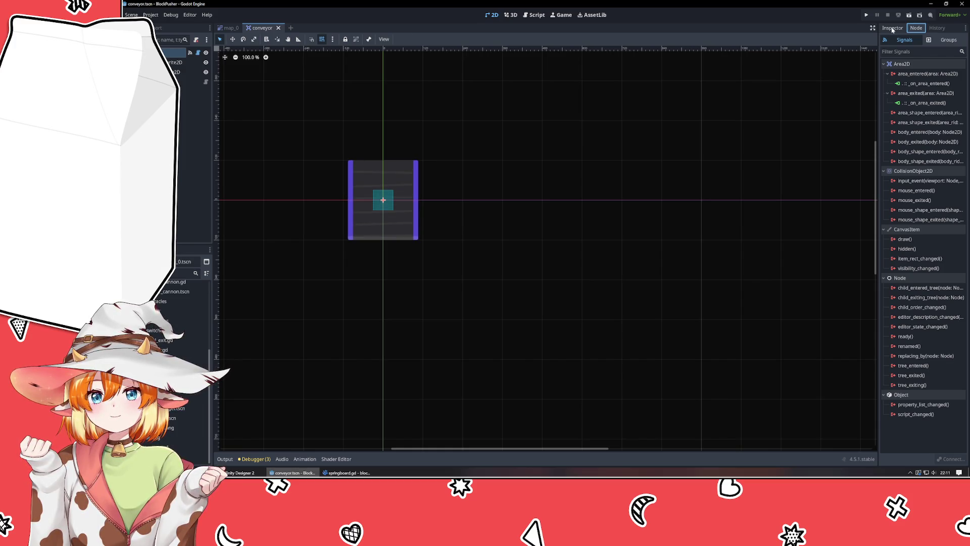
left_click(892, 28)
left_click(348, 472)
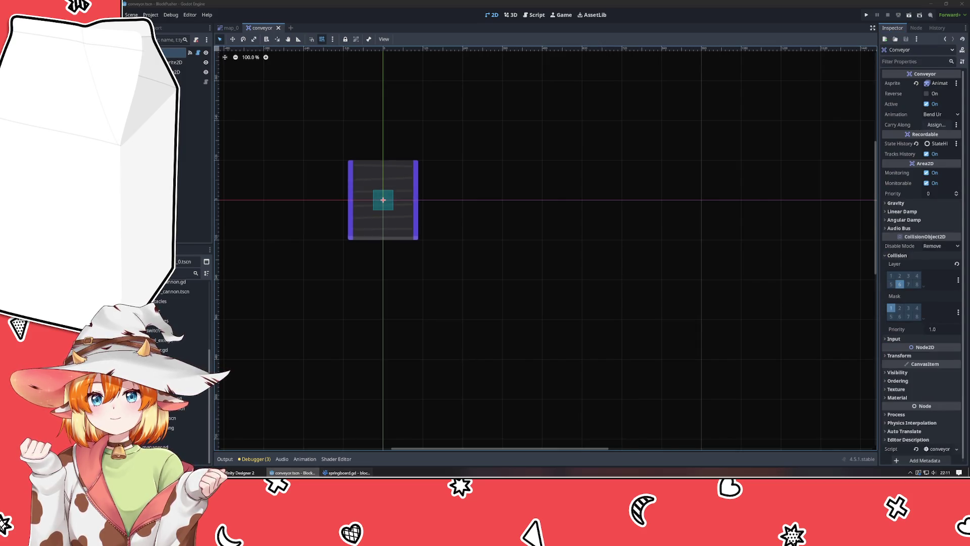
left_click(607, 223)
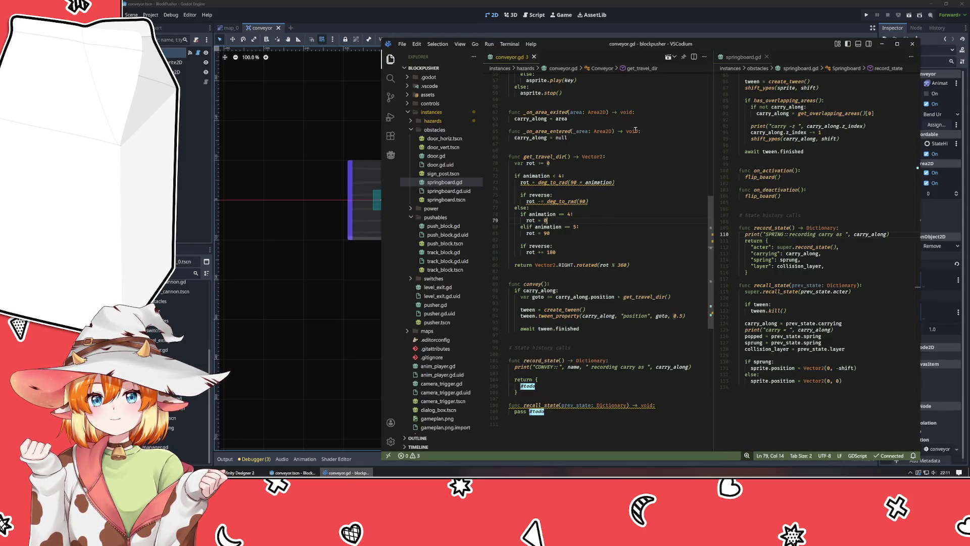
Step: Move _on_area_entered above _on_area_exited and swap their bodies so entering sets carry_along
scroll(598, 154, "up", 3)
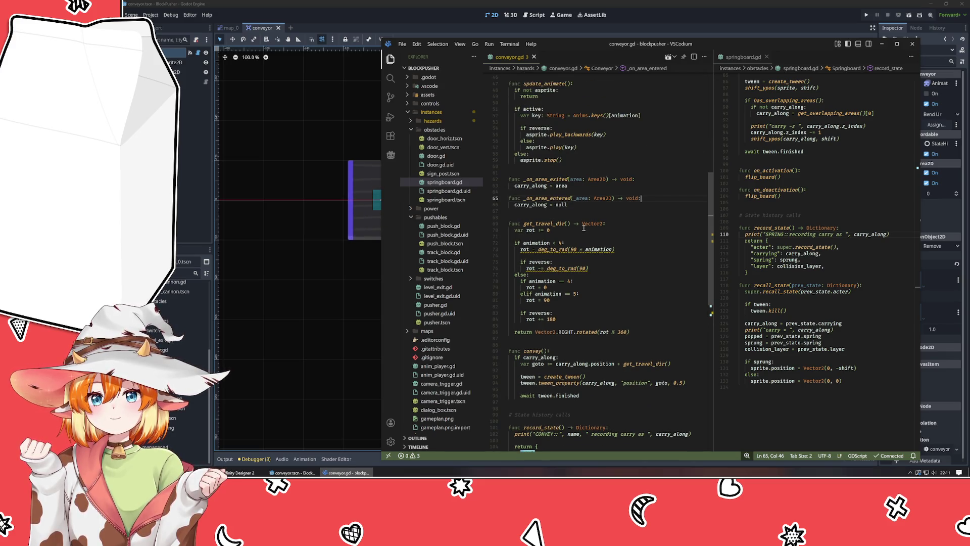
mouse_move(584, 226)
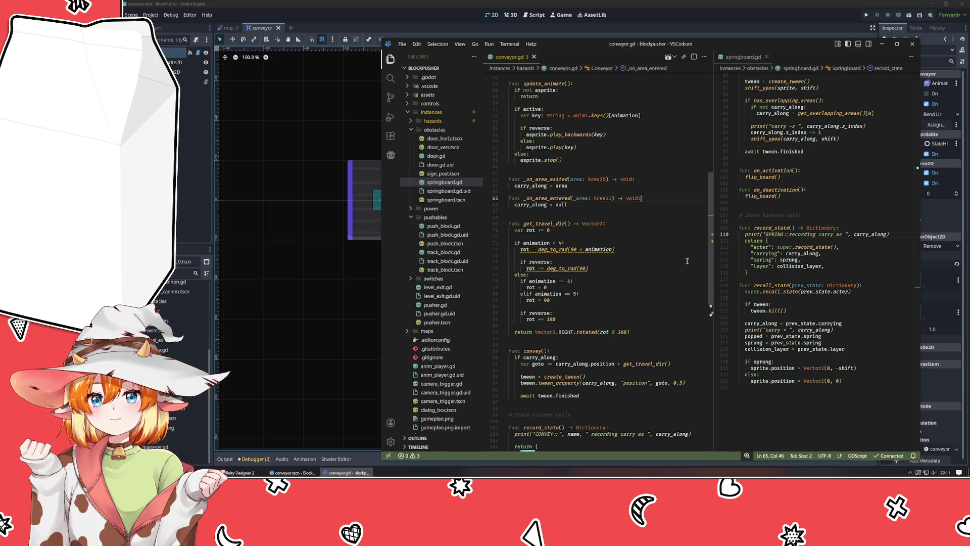
key("shift+Up")
key("shift+End")
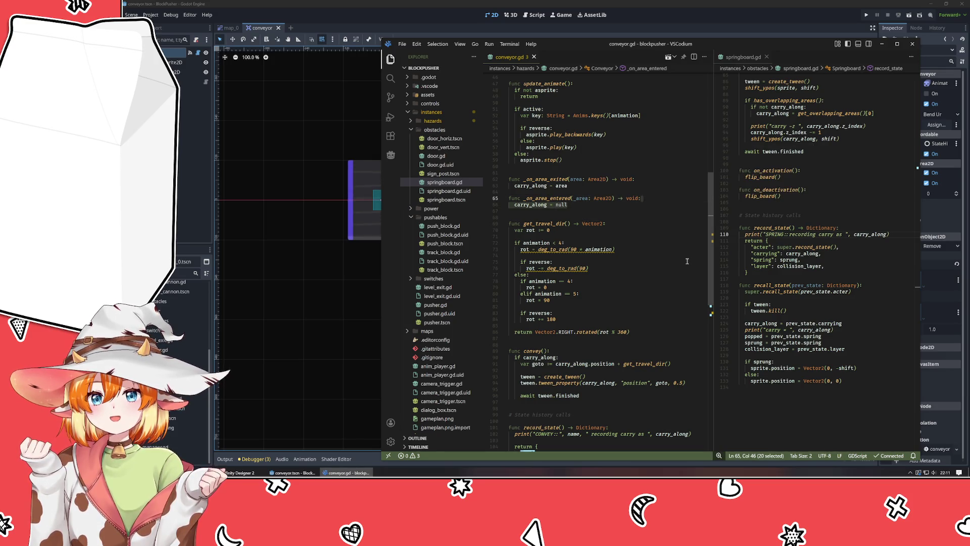
key("shift+Up")
key("alt+Up")
key("alt+Up")
key("alt+Up")
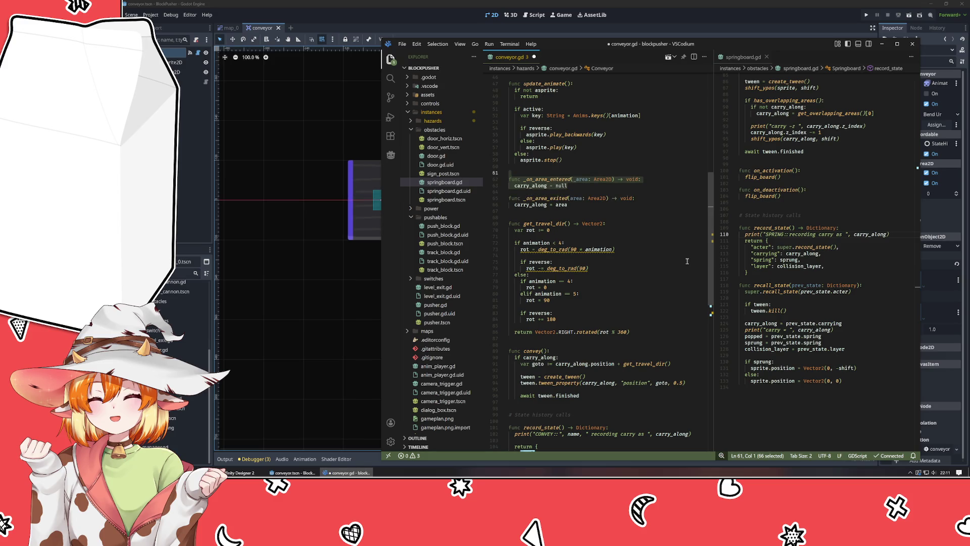
key("Down")
key("Down")
key("End")
key("alt+Down")
key("alt+Down")
key("alt+Down")
key("Up")
key("alt+Up")
key("alt+Up")
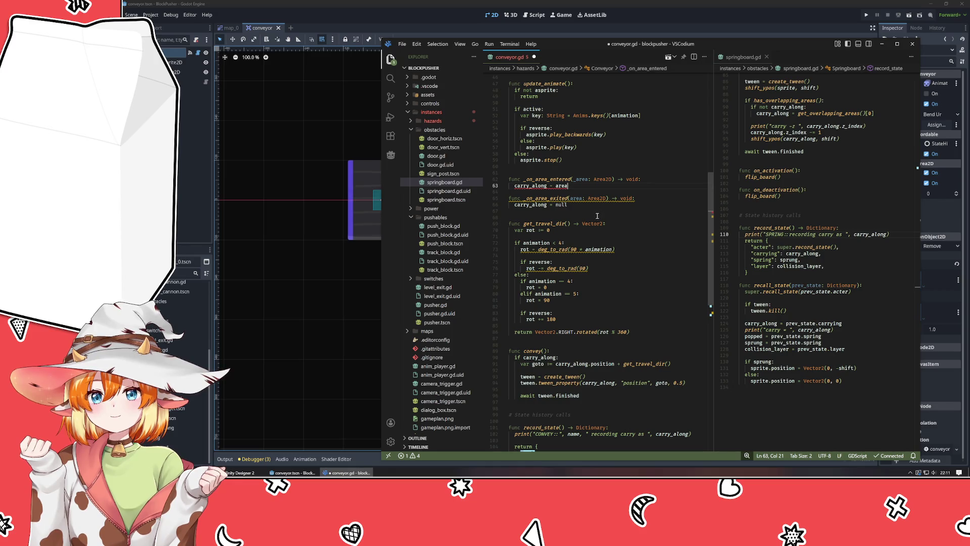
Step: Rename the handler parameters to area and _area, save conveyor.gd, and return to map_0
left_click(579, 181)
key("BackSpace")
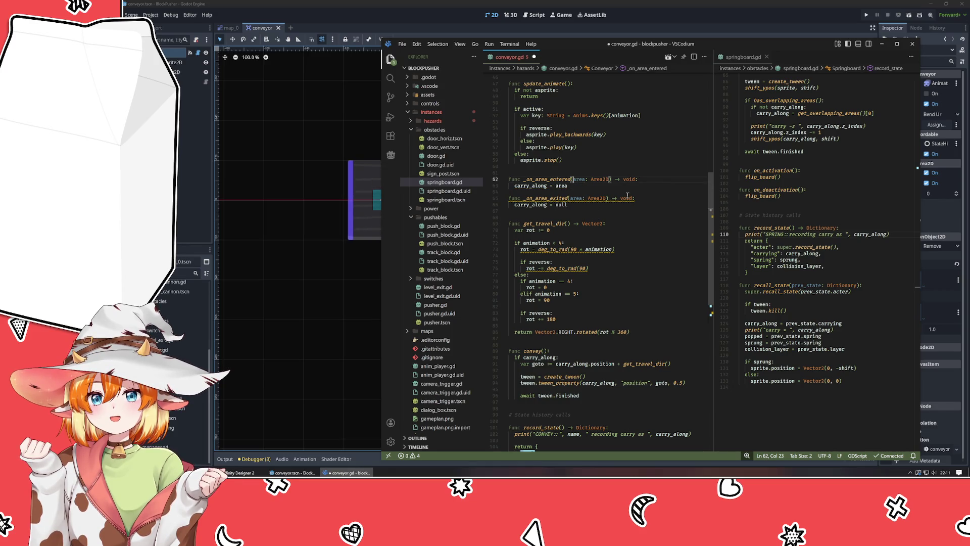
key("Down")
key("Down")
key("Down")
key("Left")
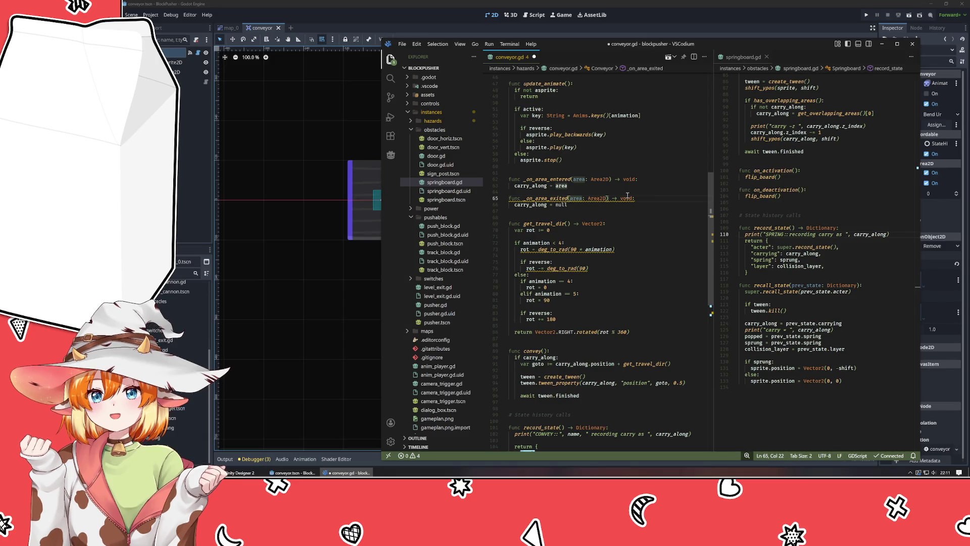
type("_")
key("ctrl+s")
key("Escape")
key("Up")
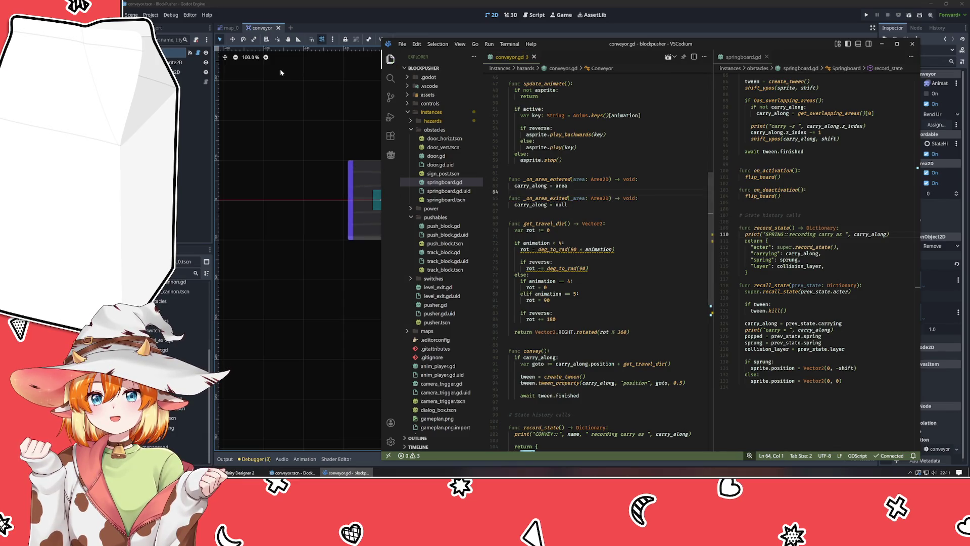
left_click(230, 28)
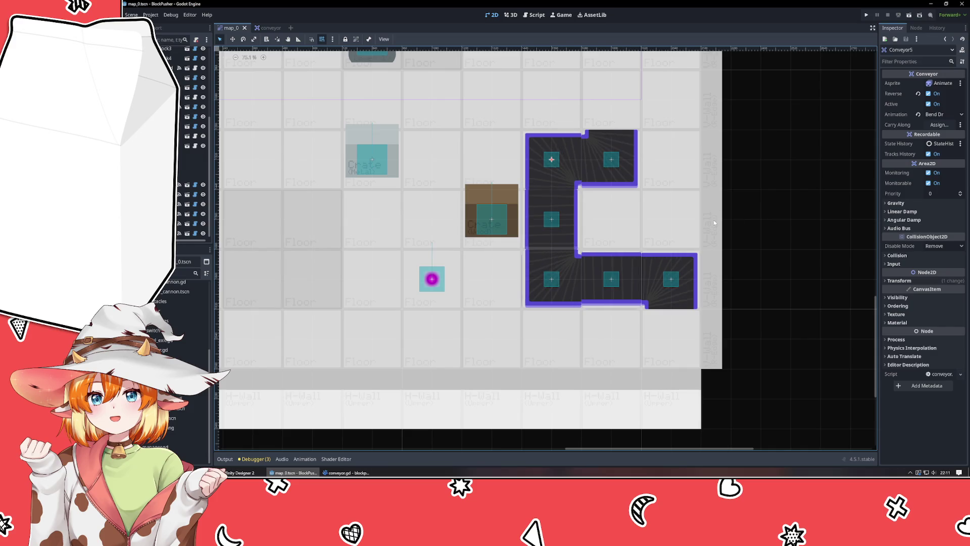
Step: Run the game, steer PushBlock2 onto Conveyor6 with the arrow keys, then stop the run
key("F5")
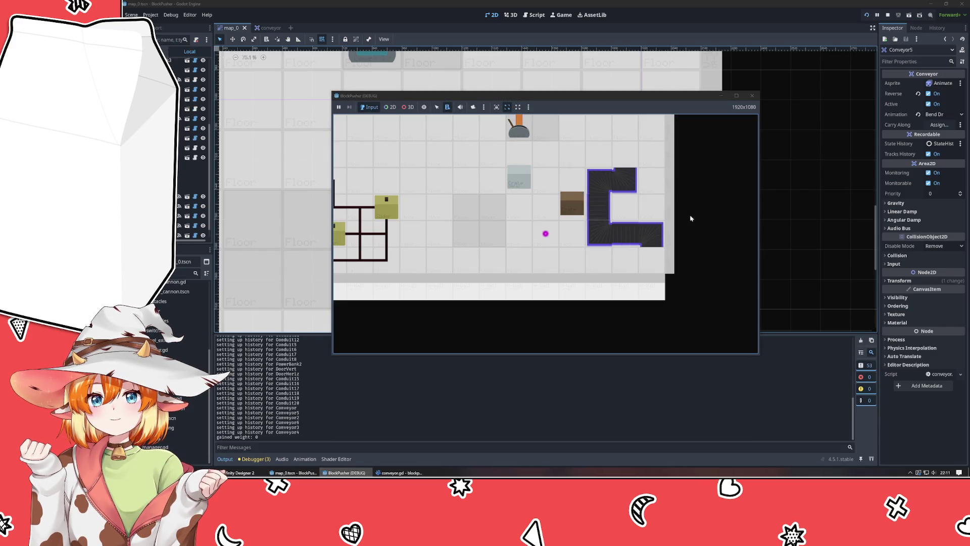
key("Up")
key("Up")
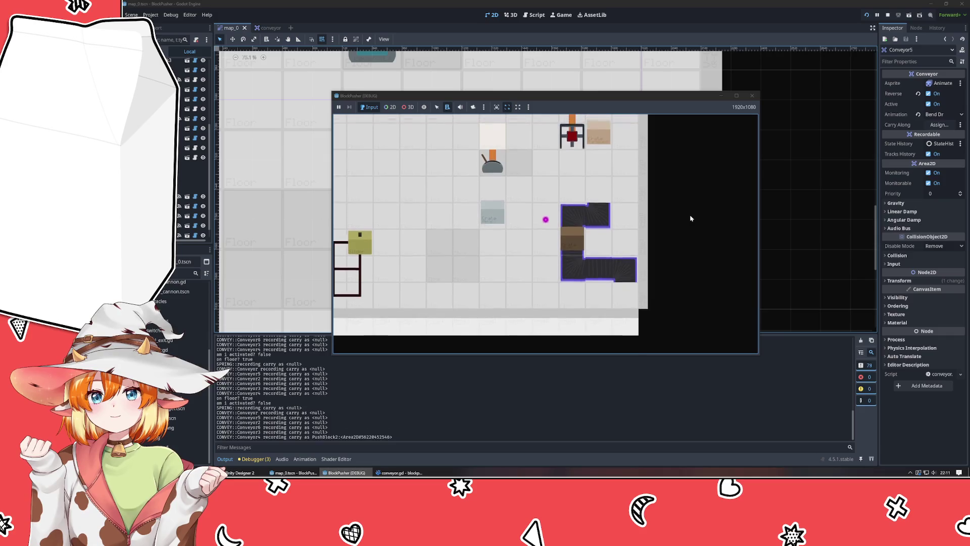
key("Left")
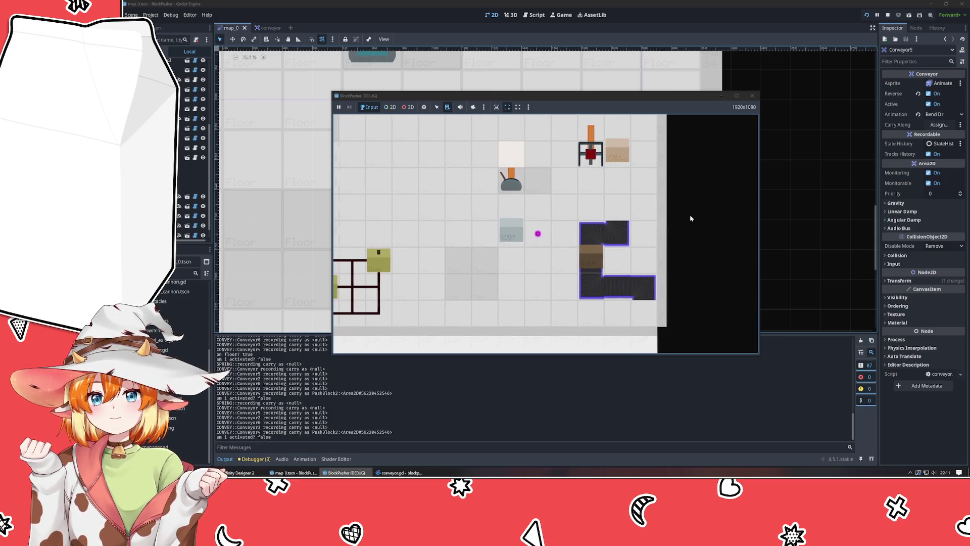
key("Down")
key("Right")
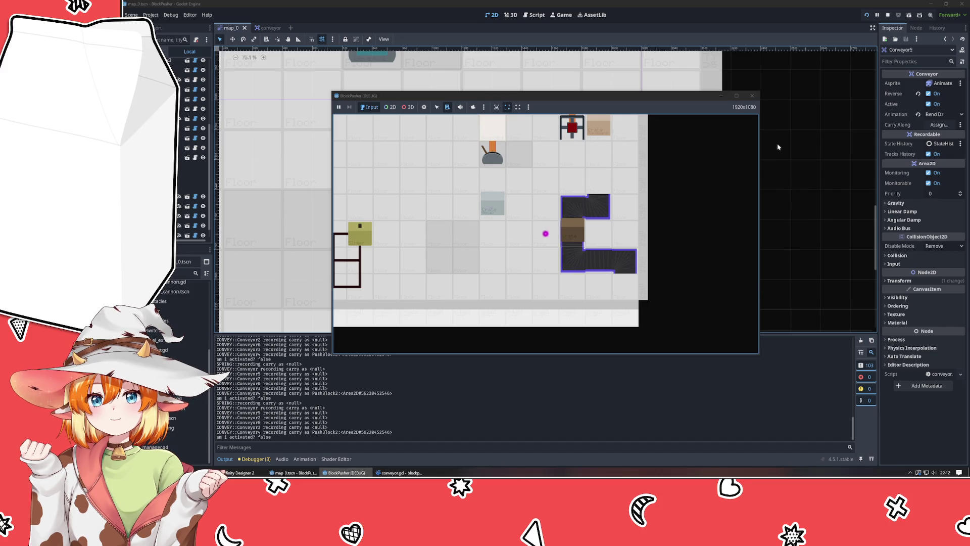
left_click(752, 94)
key("alt+Tab")
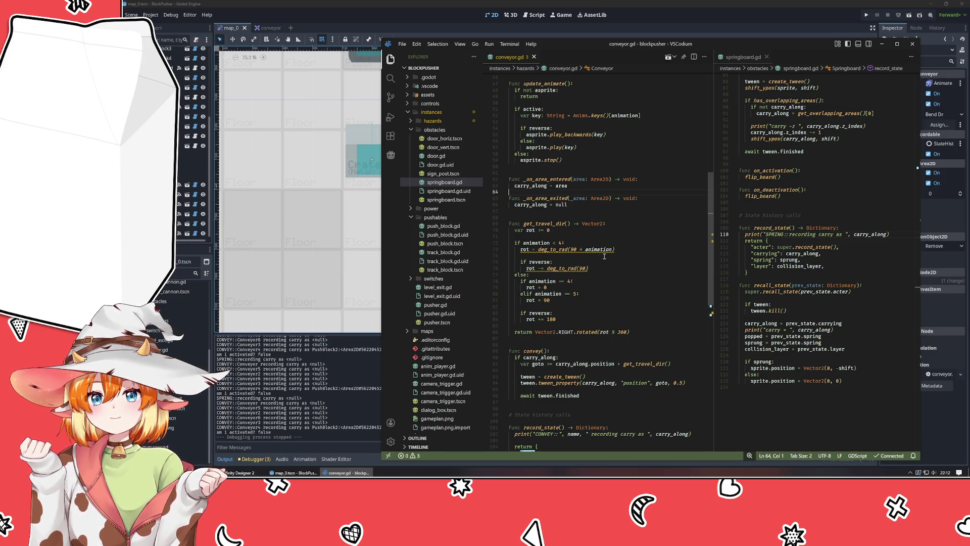
Step: Insert an empty line directly under 'if carry_along:' in conveyor.gd's convey() function
scroll(594, 278, "down", 6)
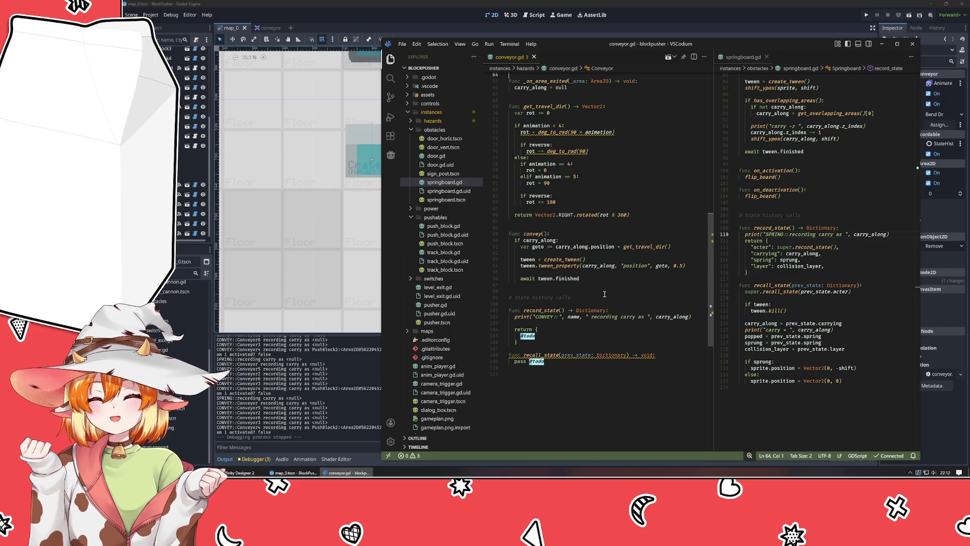
left_click(585, 246)
key("Return")
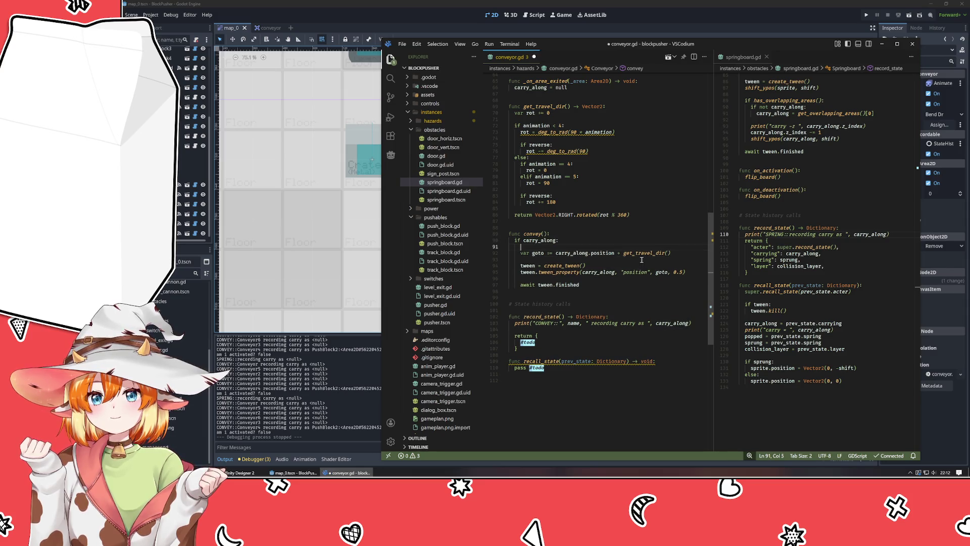
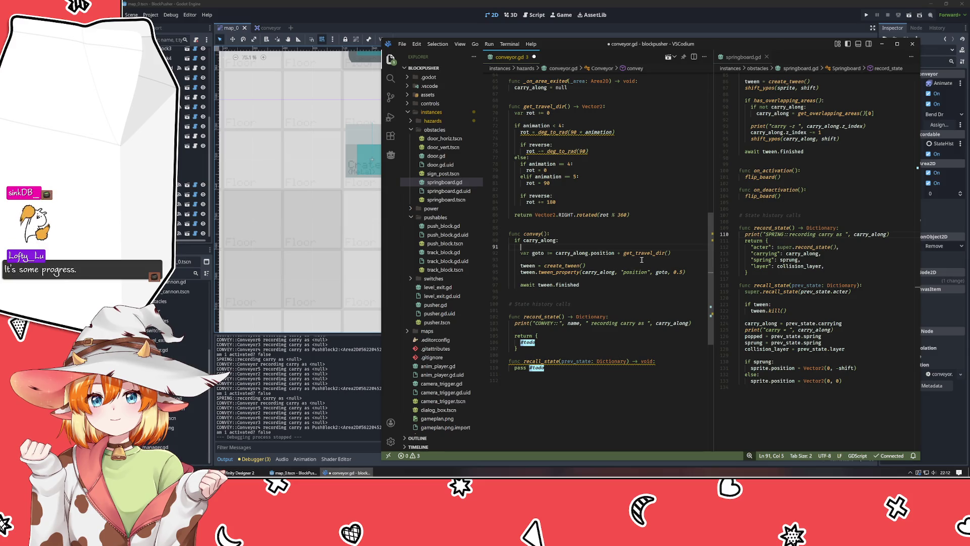
Step: Add print("Moving block ", get_travel_dir()) on line 91 and run the project
type("print")
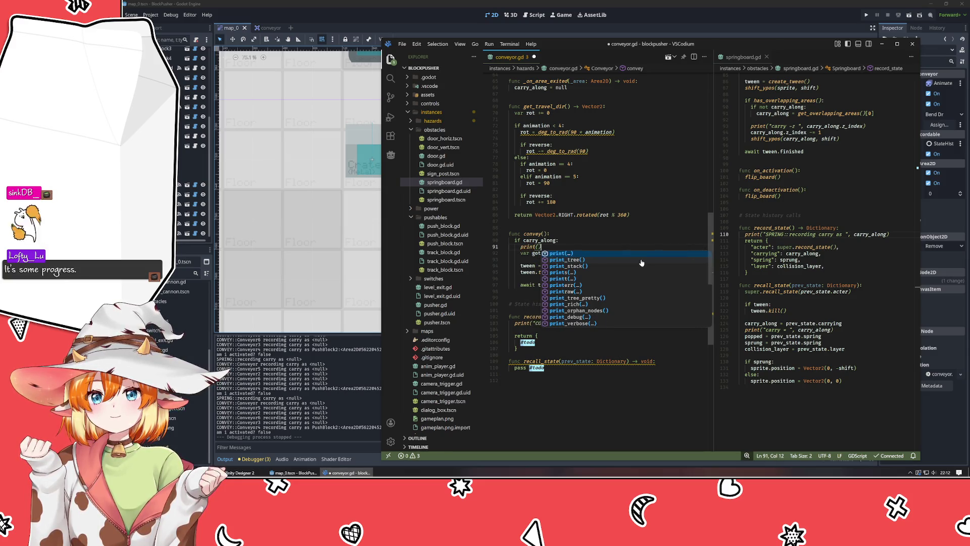
type("(")
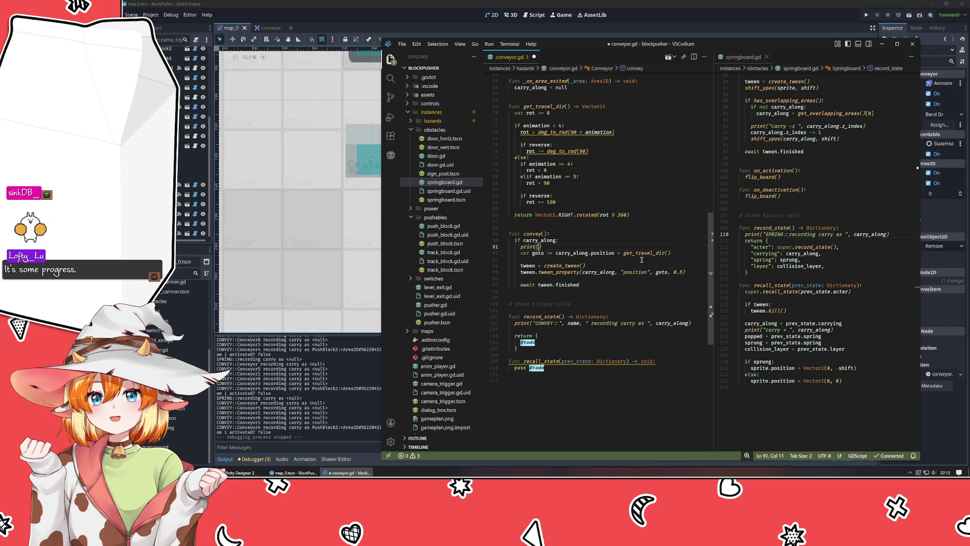
type("\"")
type("Moving ")
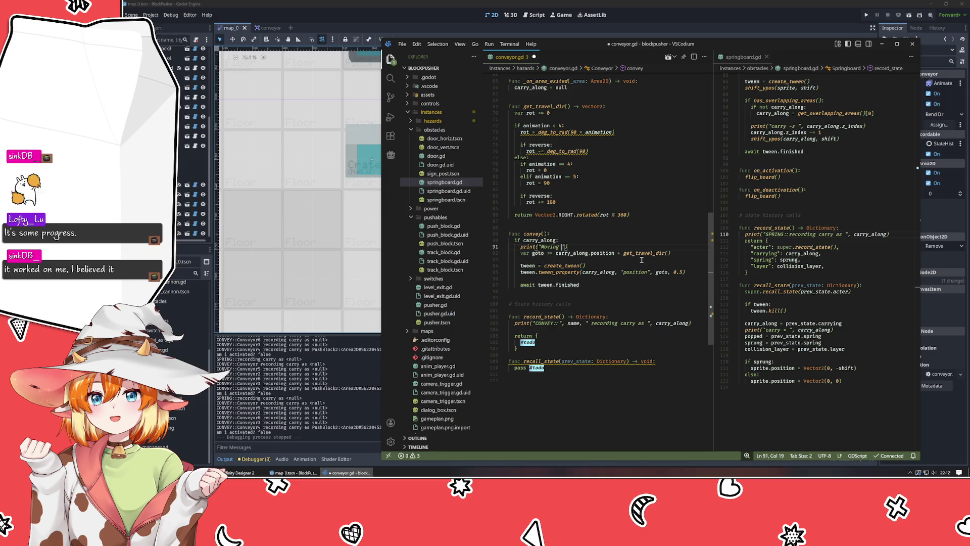
type("block")
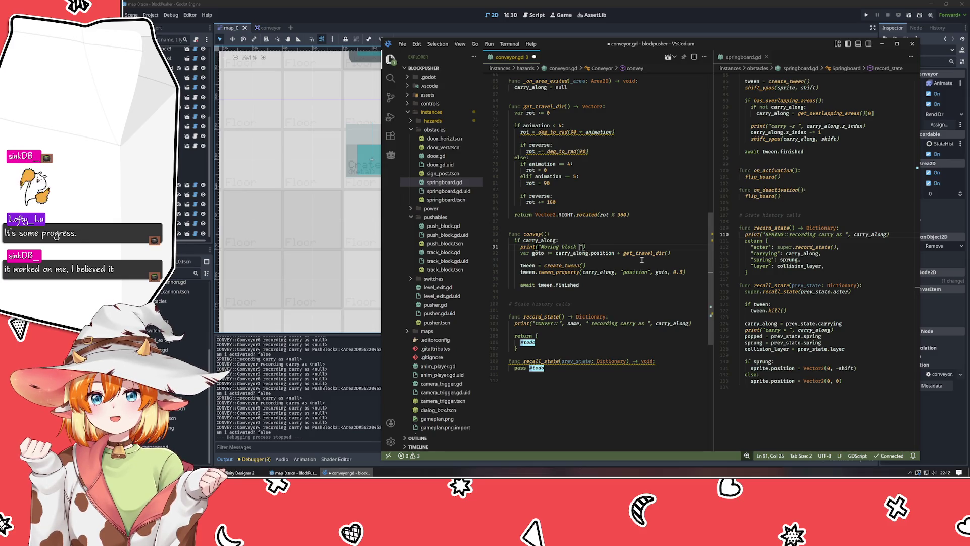
type("\", get_tr")
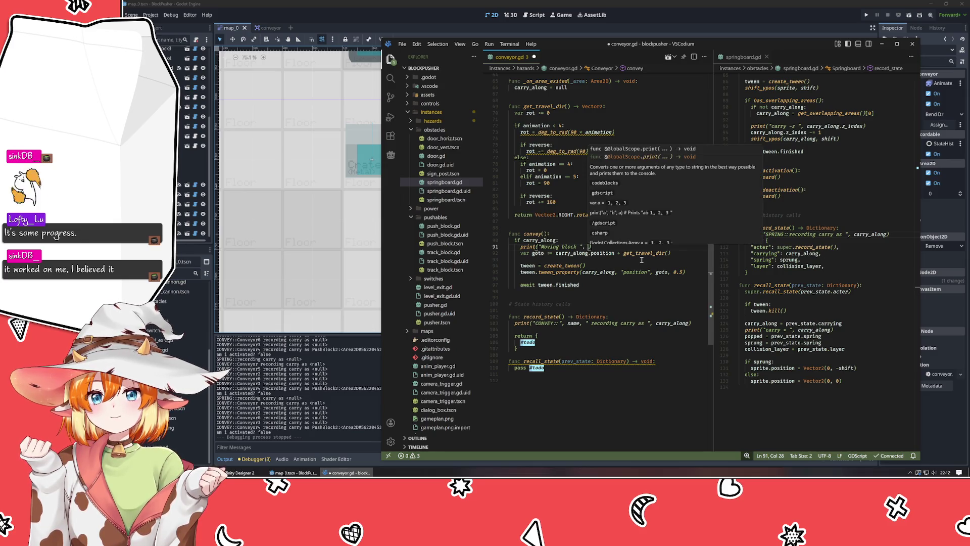
type("av")
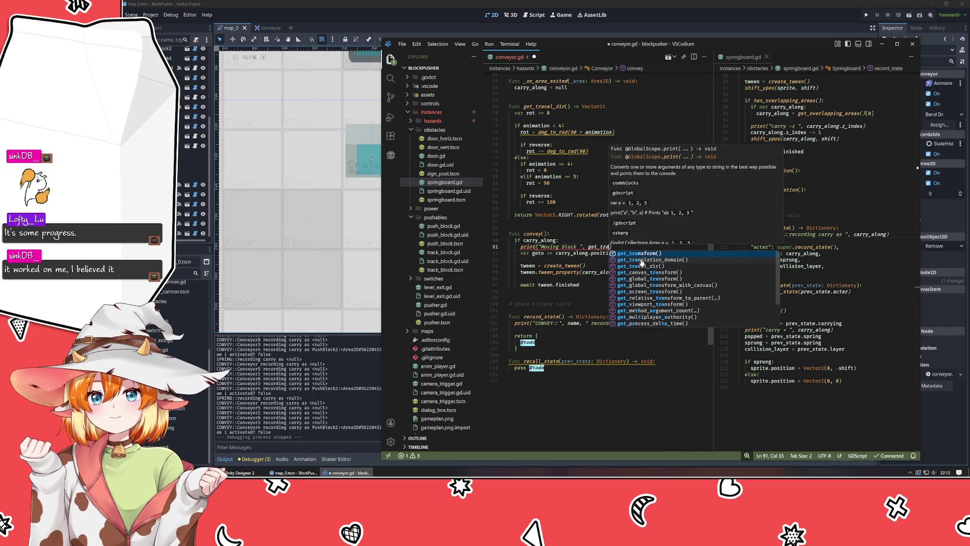
key("Return")
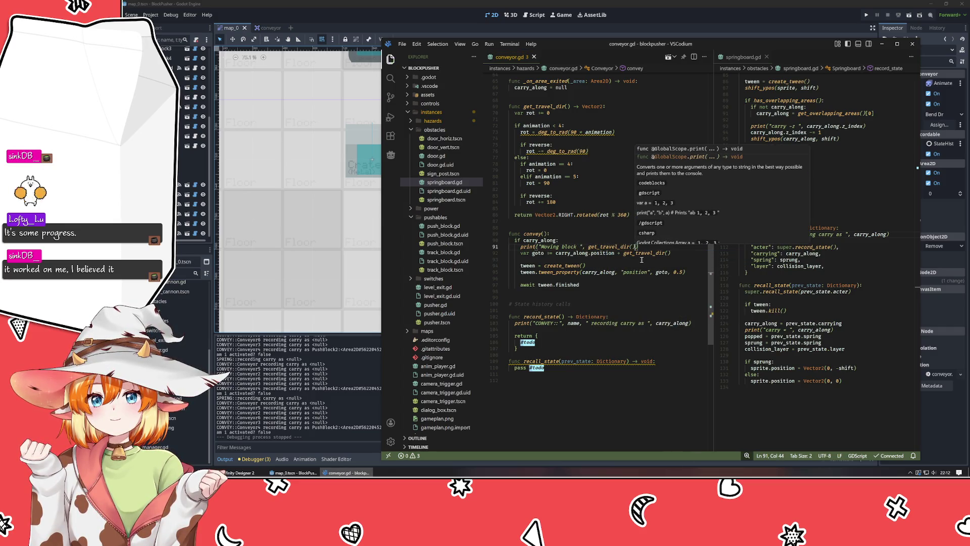
left_click(867, 15)
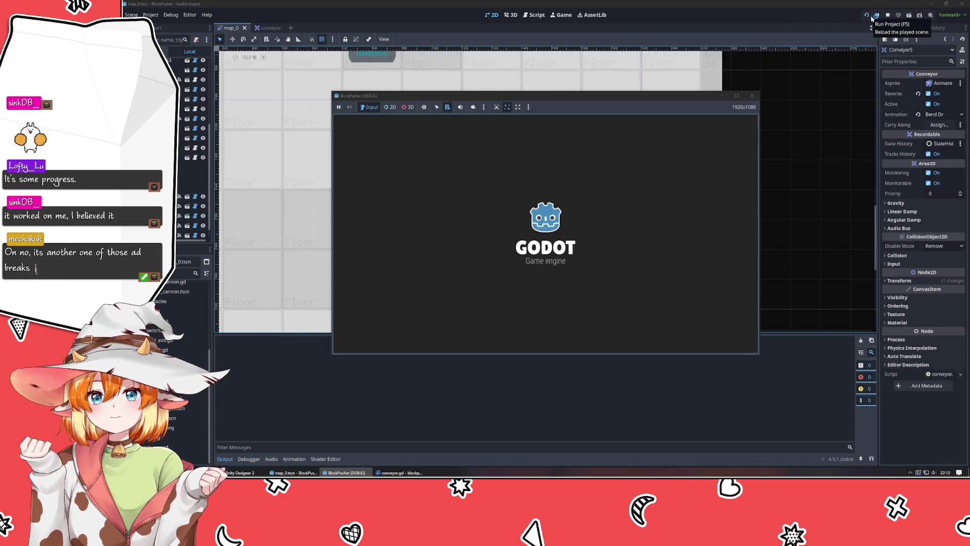
Step: Push the crate right onto the conveyor, stop the game, and return to conveyor.gd
key("Right")
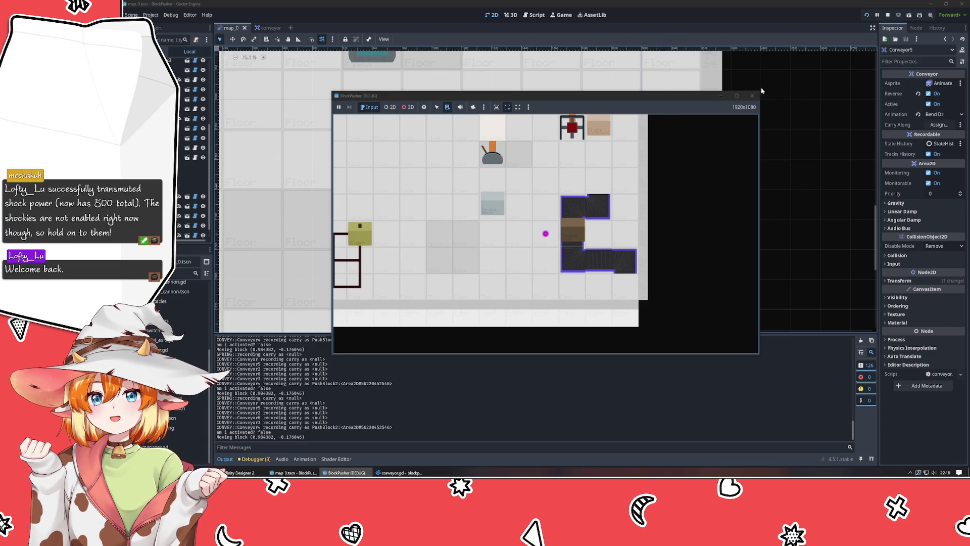
left_click(752, 95)
left_click(346, 473)
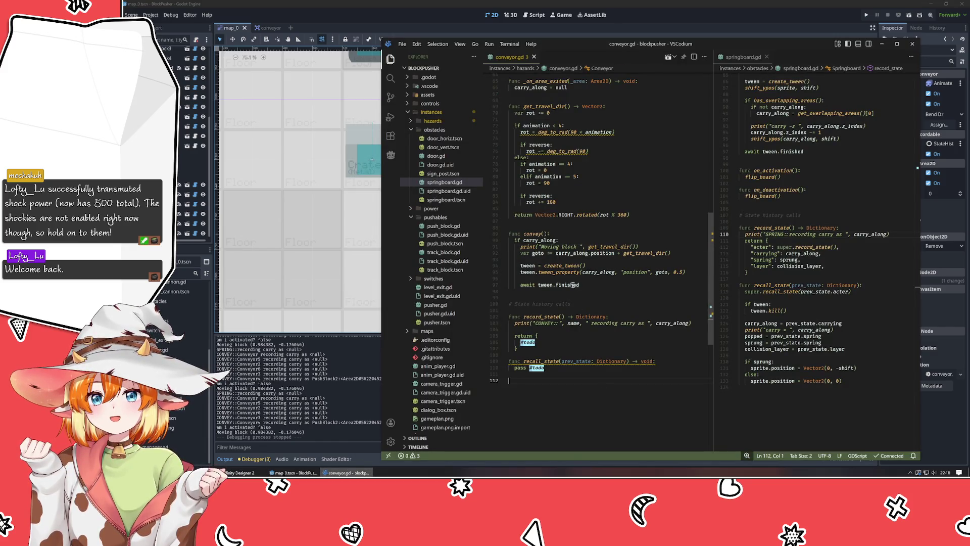
Step: Change rotated(rot % 360) to rotated(rot), save, and briefly test-run the game
scroll(573, 285, "up", 4)
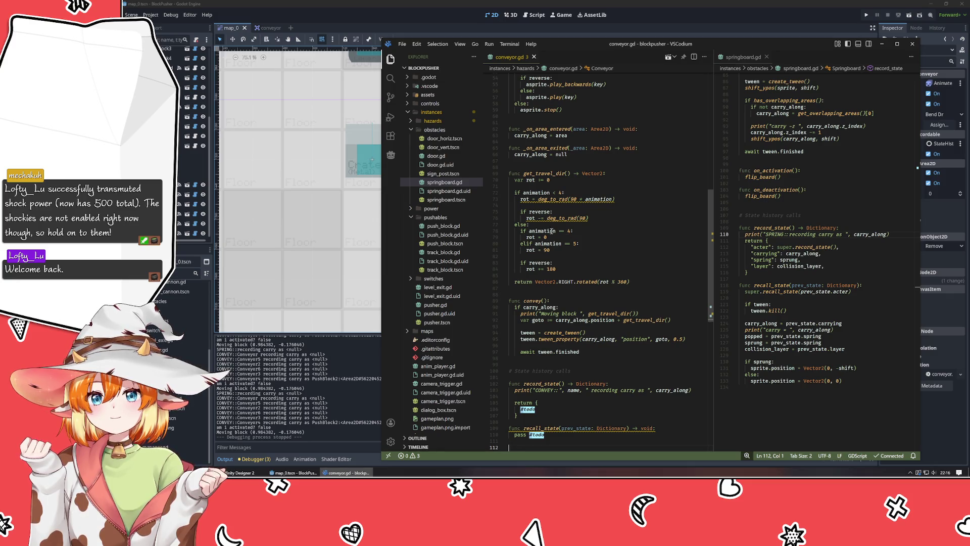
left_click(613, 281)
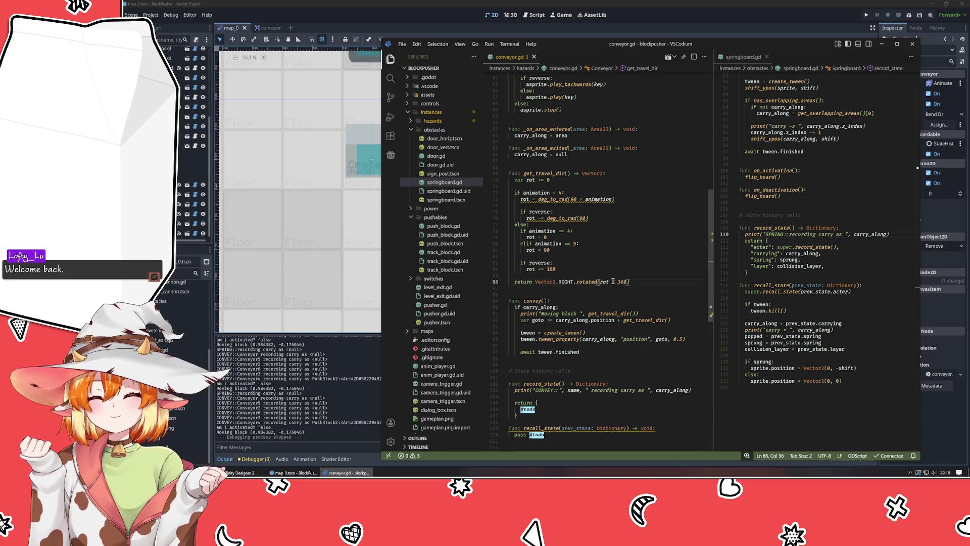
key("Delete")
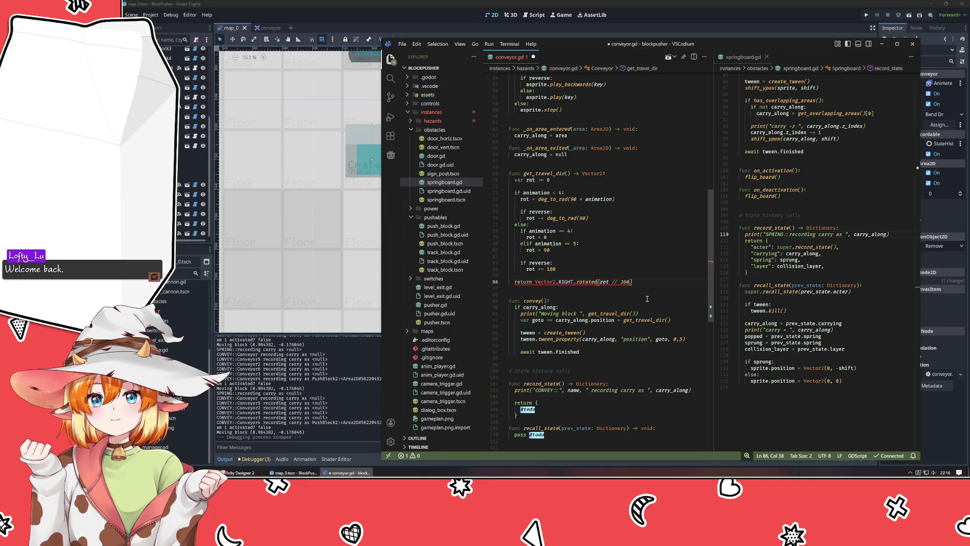
key("BackSpace")
key("BackSpace")
key("BackSpace")
key("ctrl+s")
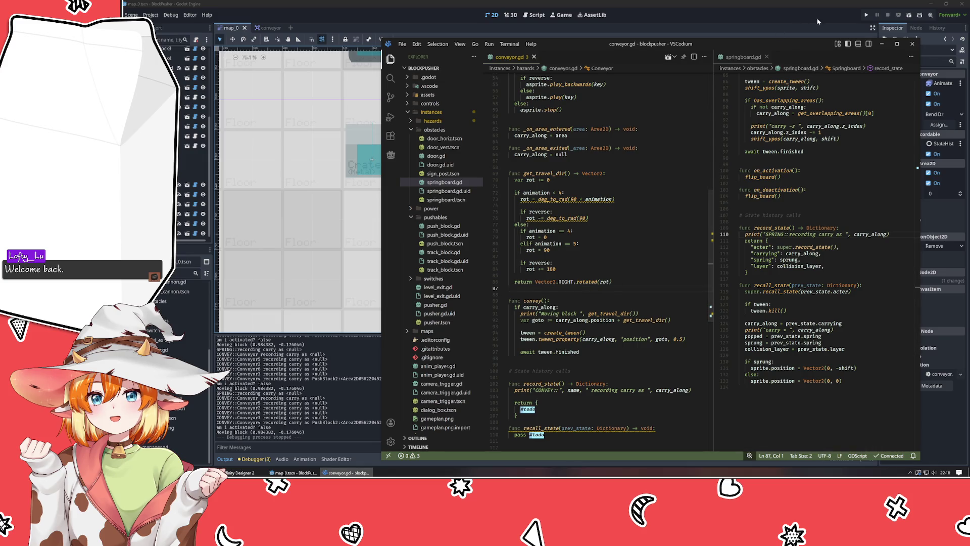
left_click(867, 18)
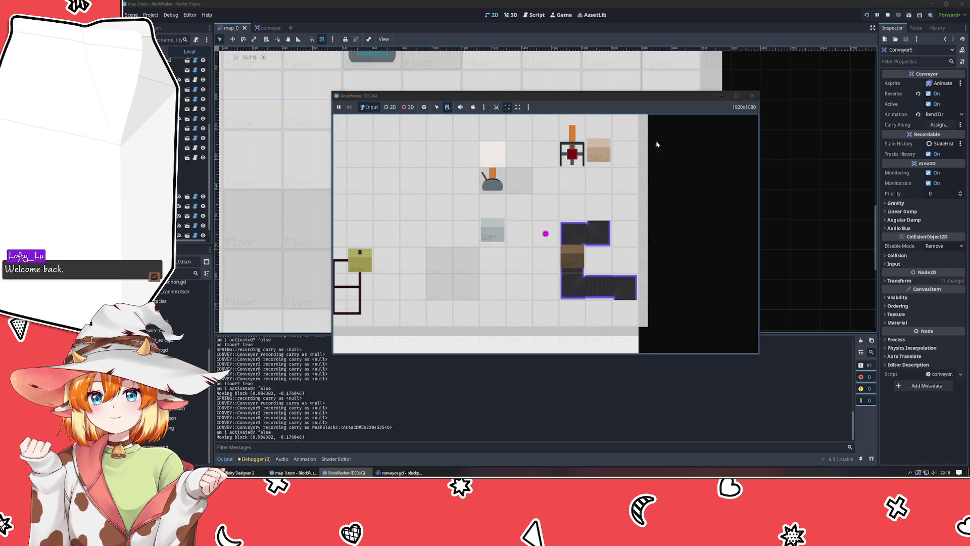
left_click(752, 96)
key("alt+Tab")
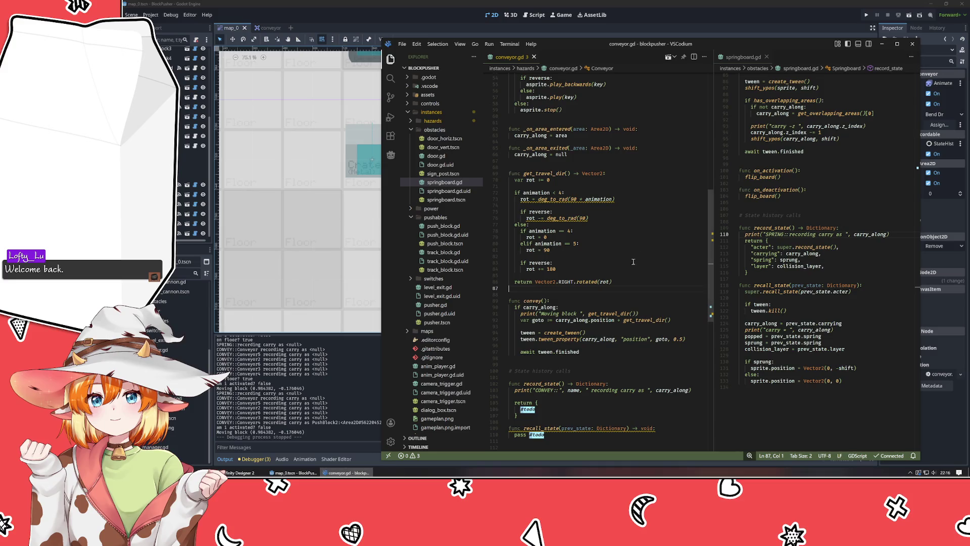
Step: Strip the deg_to_rad call from the 90 * animation line 73
mouse_move(561, 220)
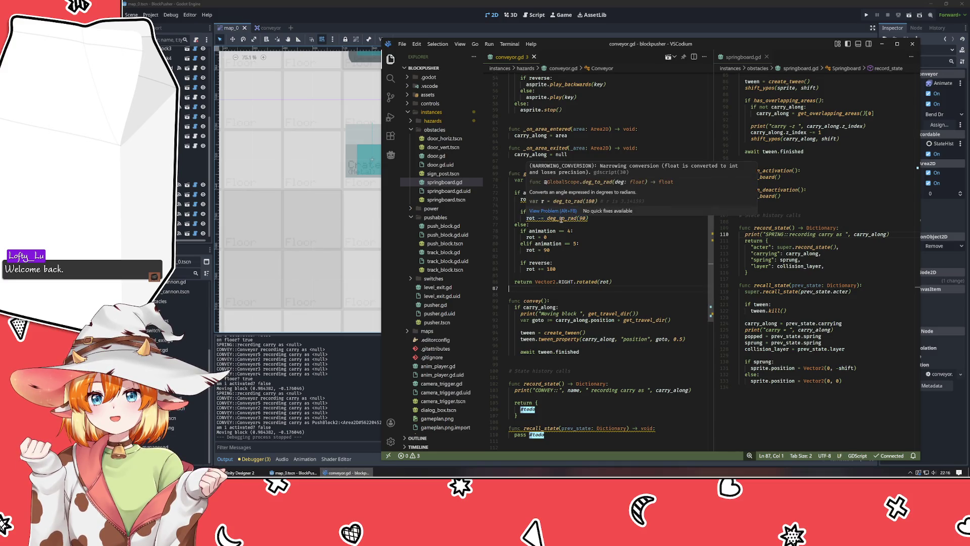
mouse_move(583, 281)
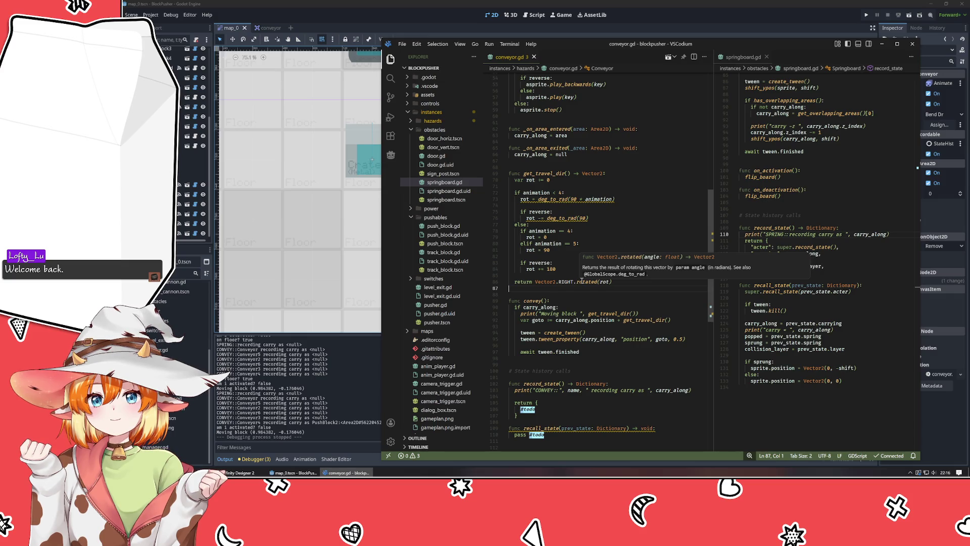
left_click(525, 237)
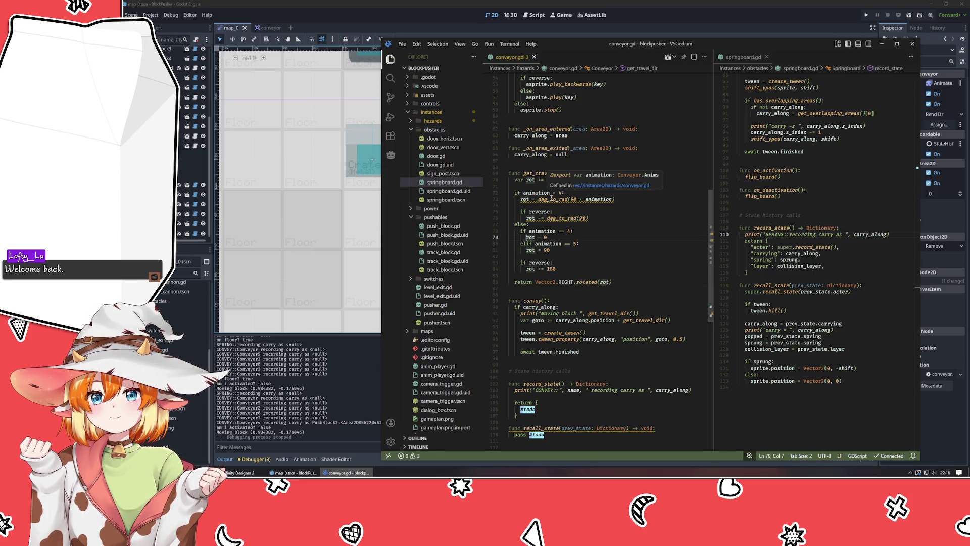
mouse_move(551, 198)
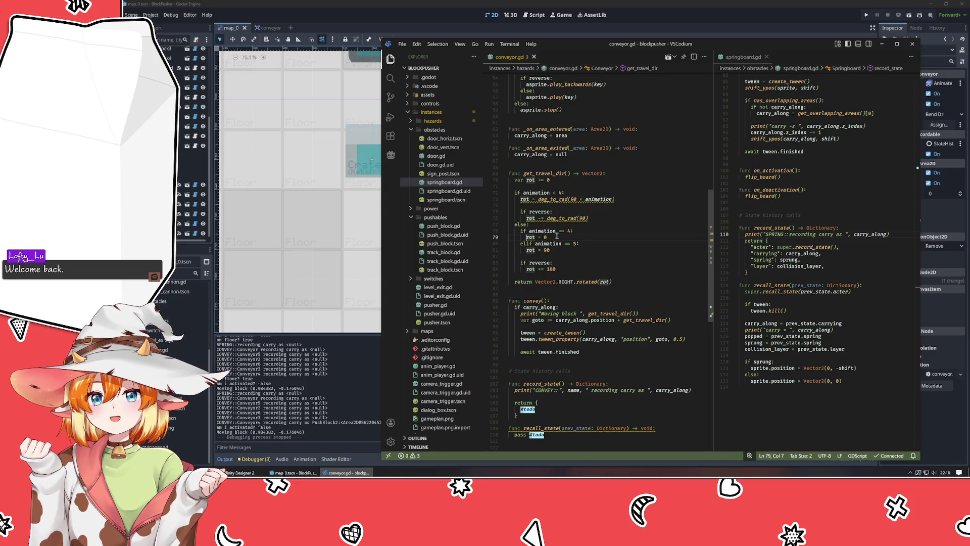
double_click(550, 199)
key("Delete")
key("Delete")
key("End")
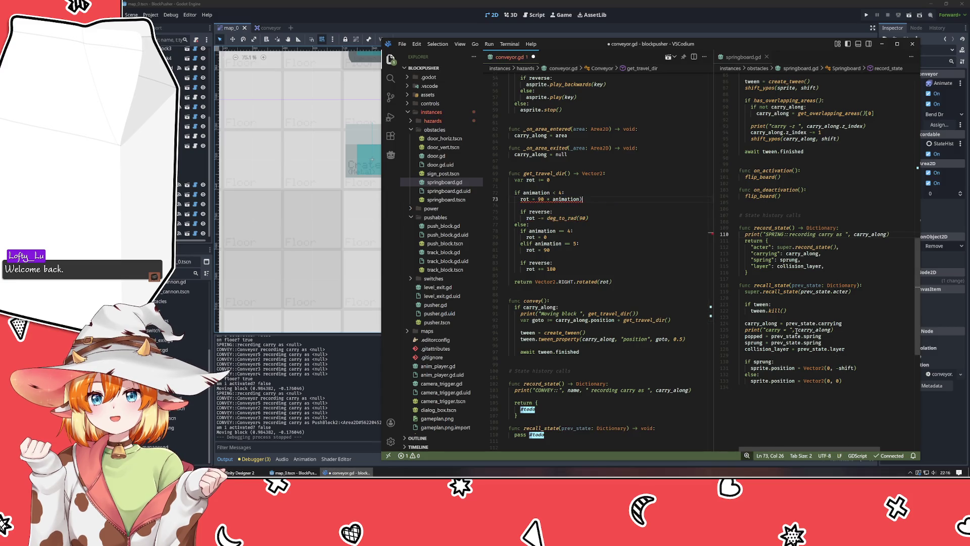
Step: Strip deg_to_rad from line 76 so it reads rot -= 90
key("Down")
key("Down")
key("Down")
key("Home")
key("Home")
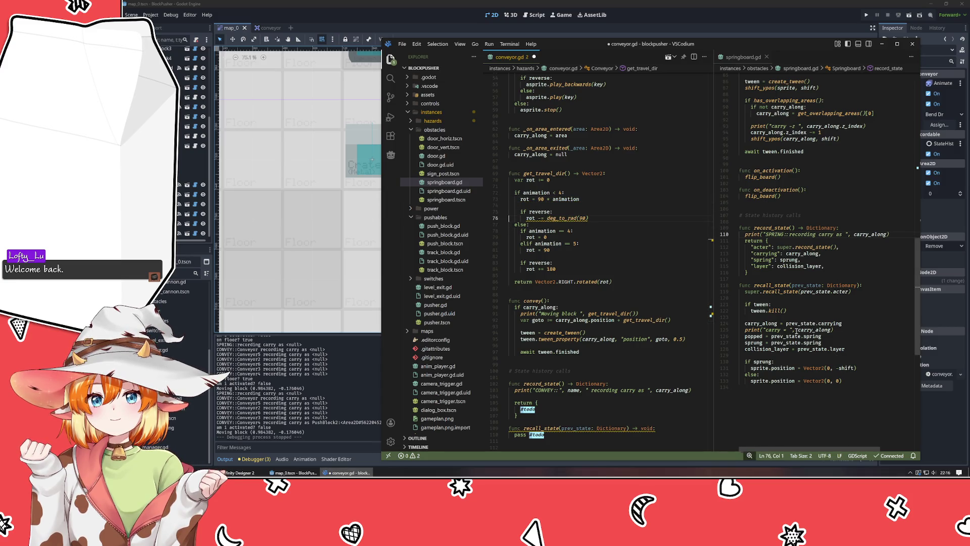
key("ctrl+Right")
key("ctrl+Right")
key("ctrl+Right")
key("ctrl+shift+Left")
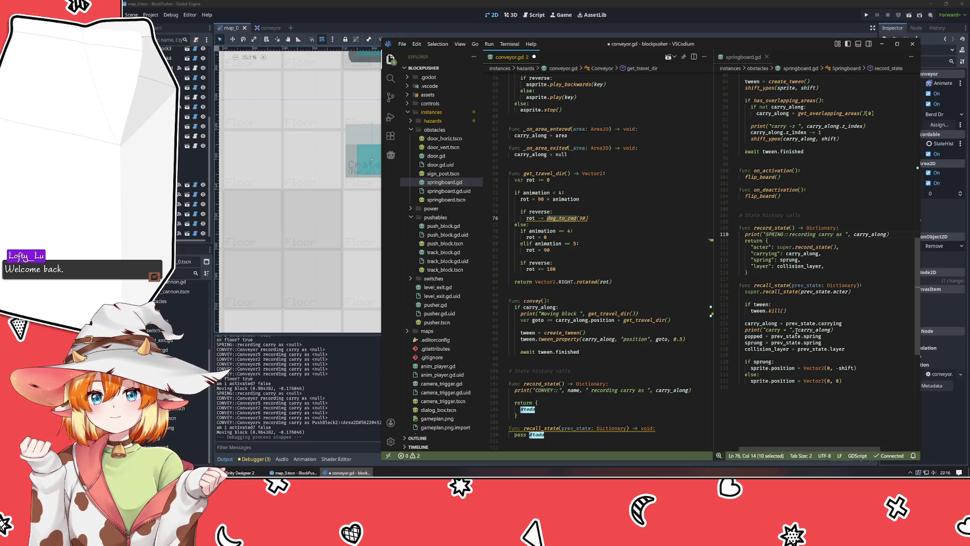
key("ctrl+d")
key("BackSpace")
key("Delete")
key("End")
key("BackSpace")
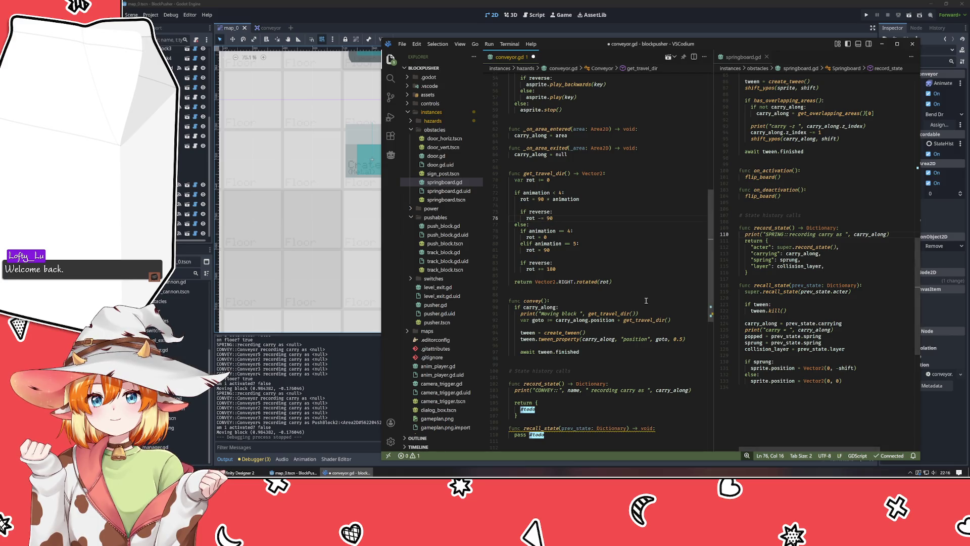
Step: Wrap rot as rotated(deg_to_rad(rot)) on line 86, save, and rerun the game
left_click(600, 281)
type("deg_to_rad")
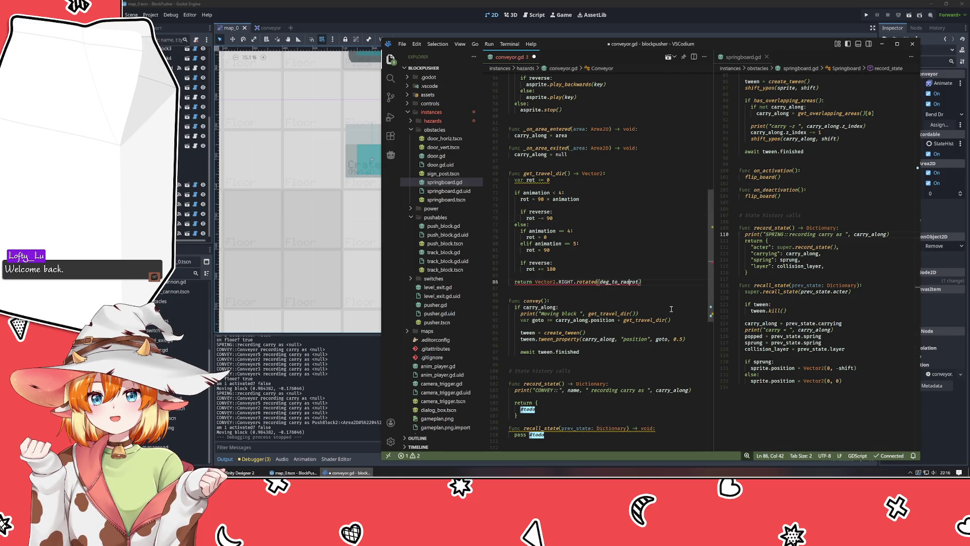
type("(")
key("Right")
key("Right")
key("Right")
type(")")
left_click(580, 286)
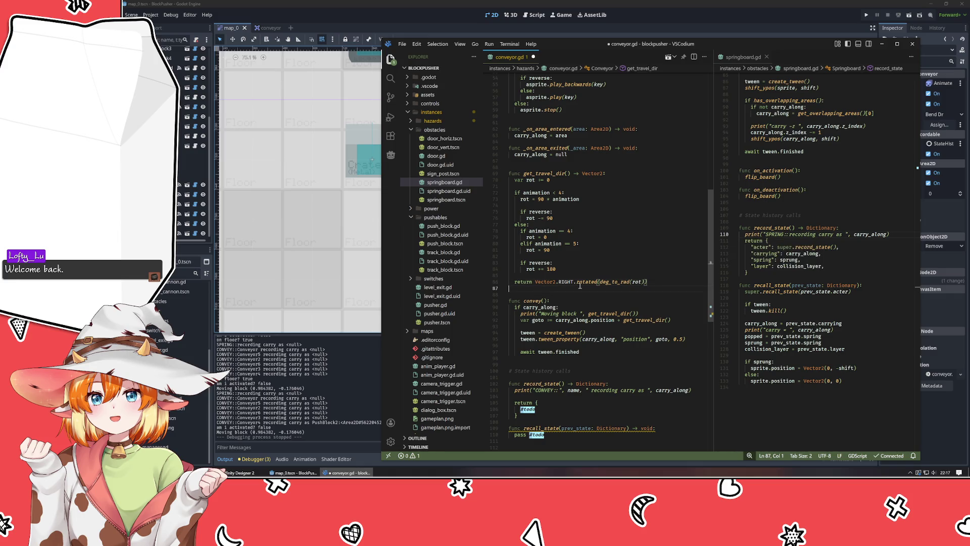
key("ctrl+s")
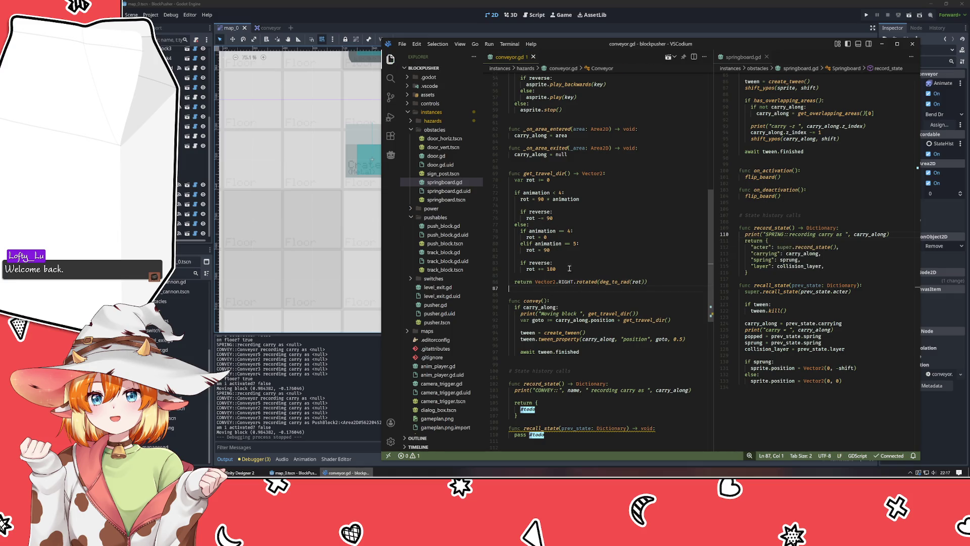
left_click(550, 270)
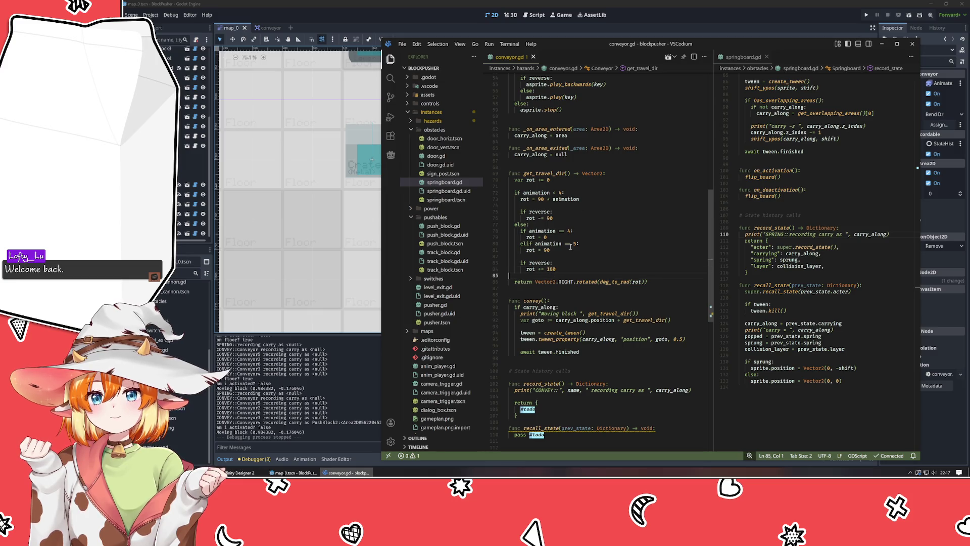
left_click(645, 26)
key("F5")
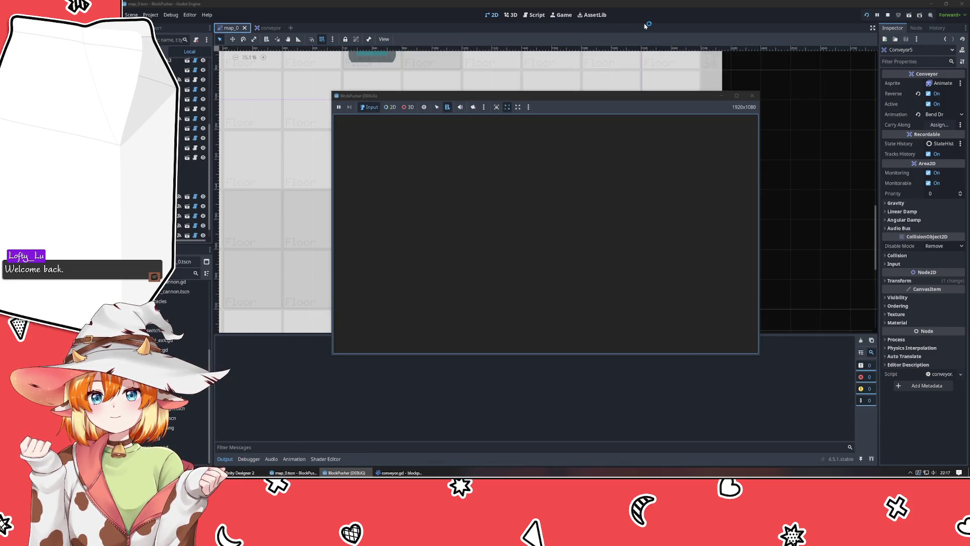
Step: Push the brown crate right onto the conveyor, then stop the run and return to conveyor.gd
key("Up")
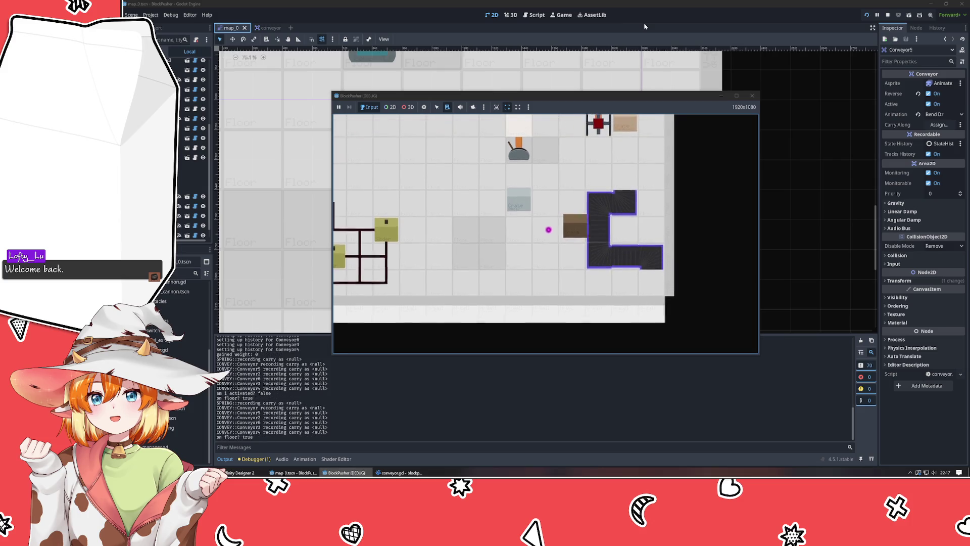
key("Right")
key("Up")
key("Up")
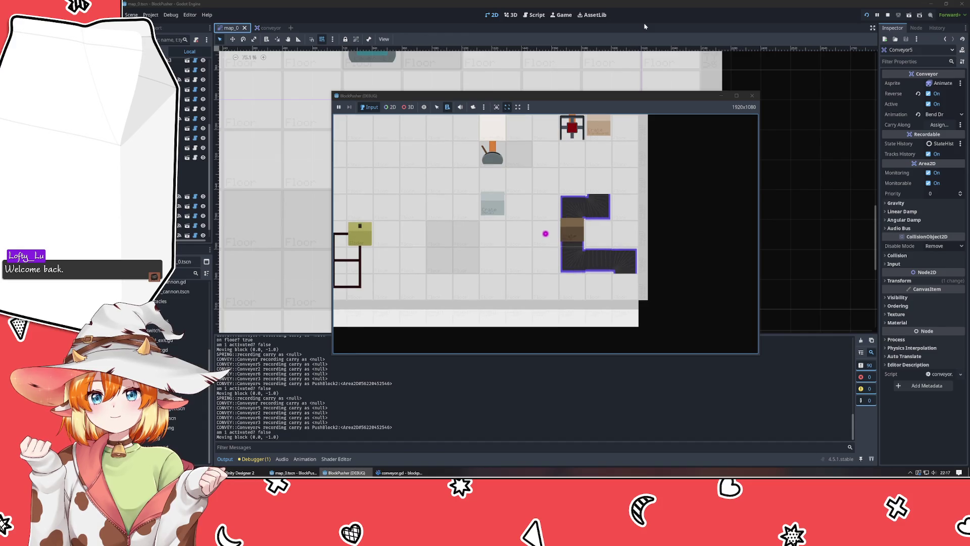
left_click(752, 96)
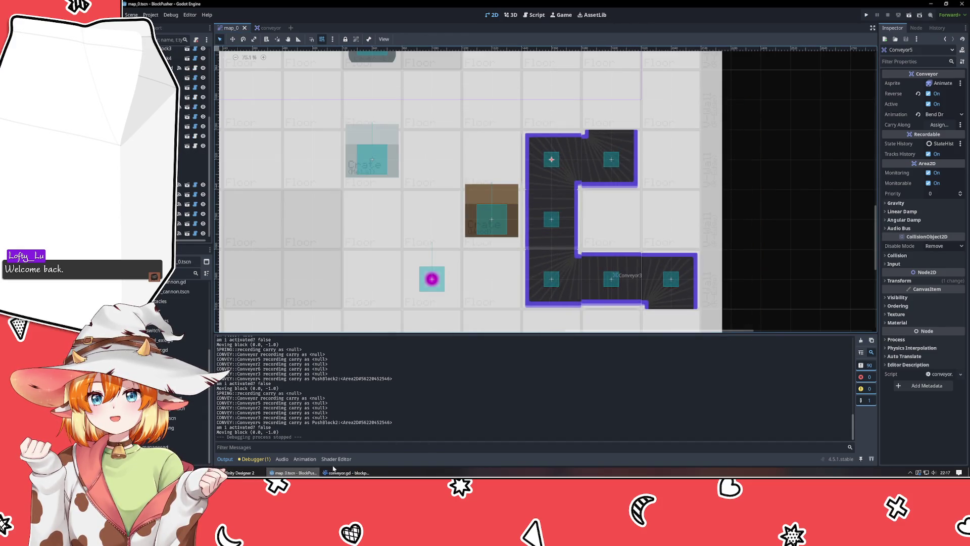
key("alt+Tab")
left_click(574, 269)
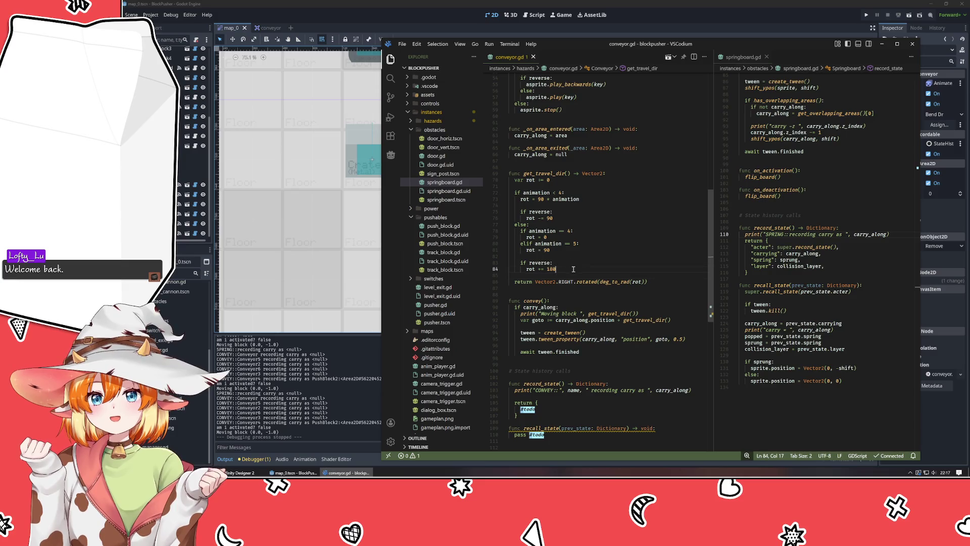
Step: Move the print below var goto and make it log carry_along.position "to" goto
left_click(584, 290)
scroll(584, 290, "down", 3)
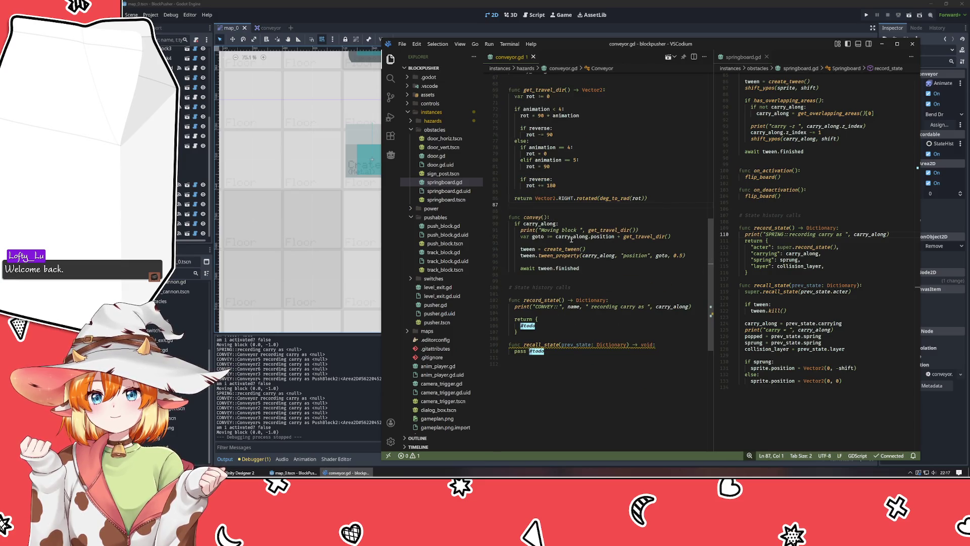
left_click(540, 230)
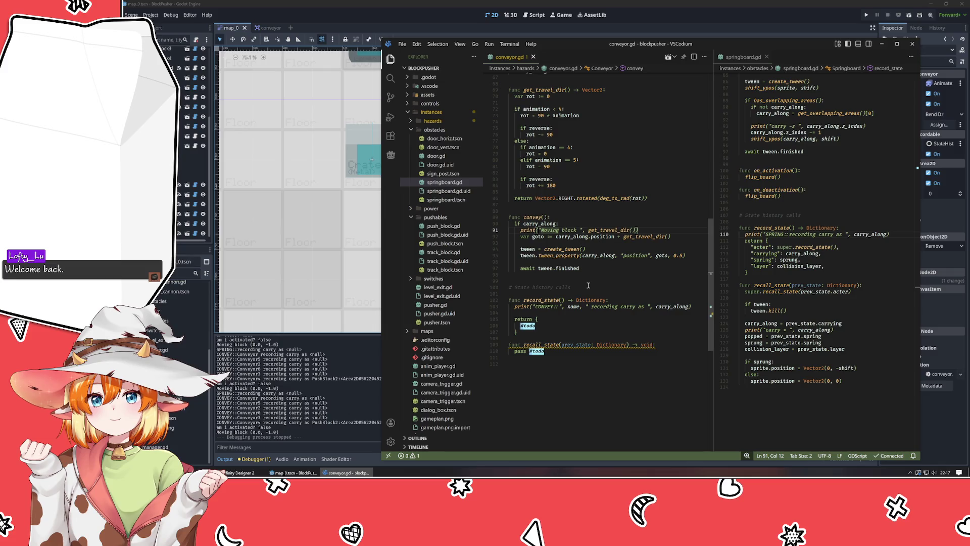
key("alt+Down")
key("ctrl+shift+Left")
key("ctrl+shift+Left")
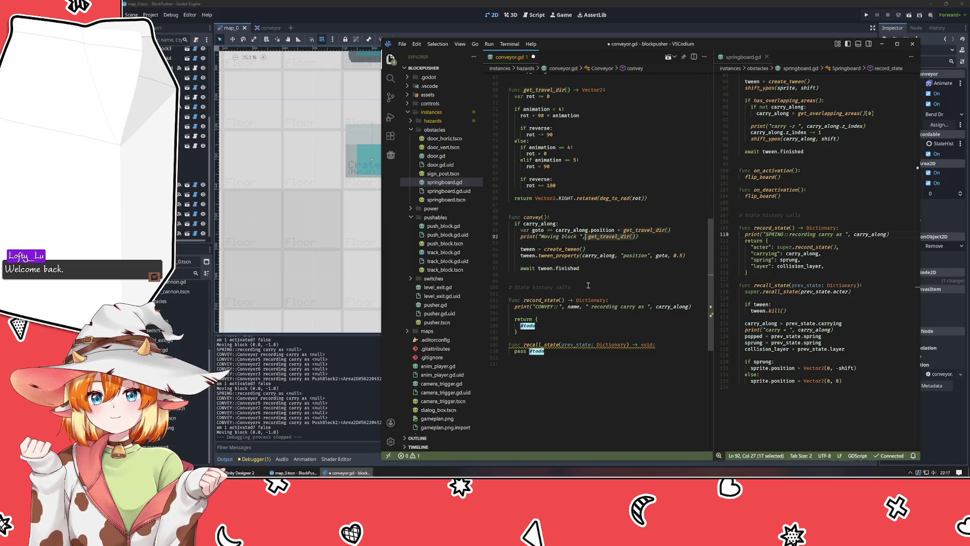
key("BackSpace")
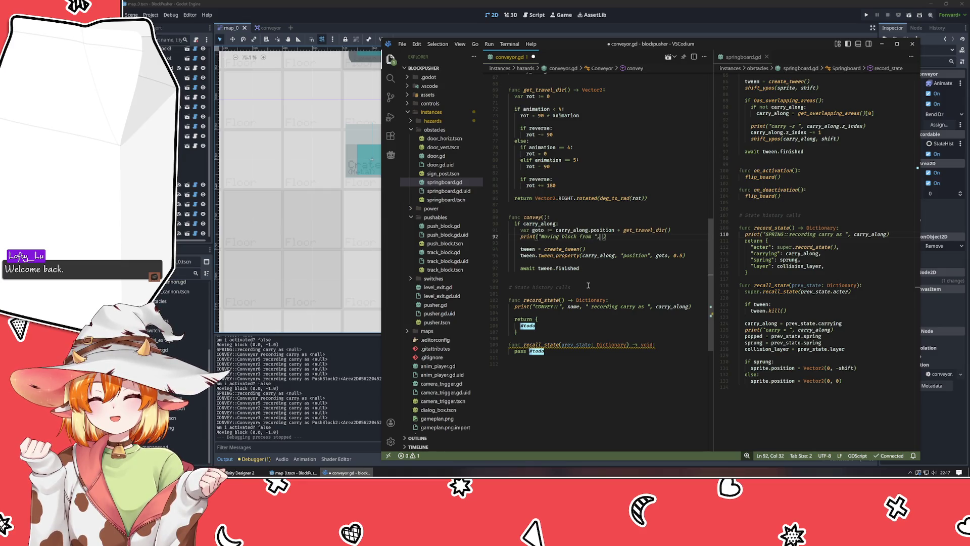
type(" carr")
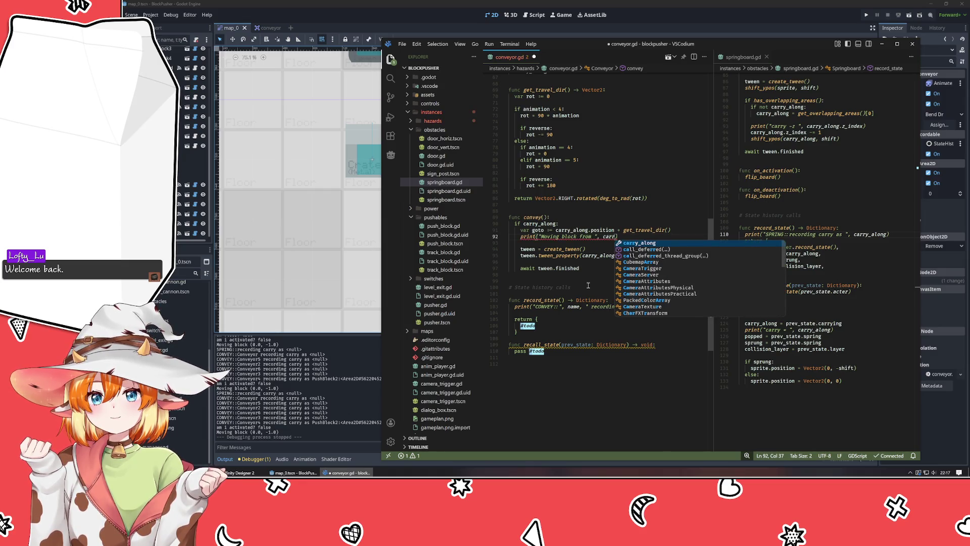
key("Tab")
type(".position")
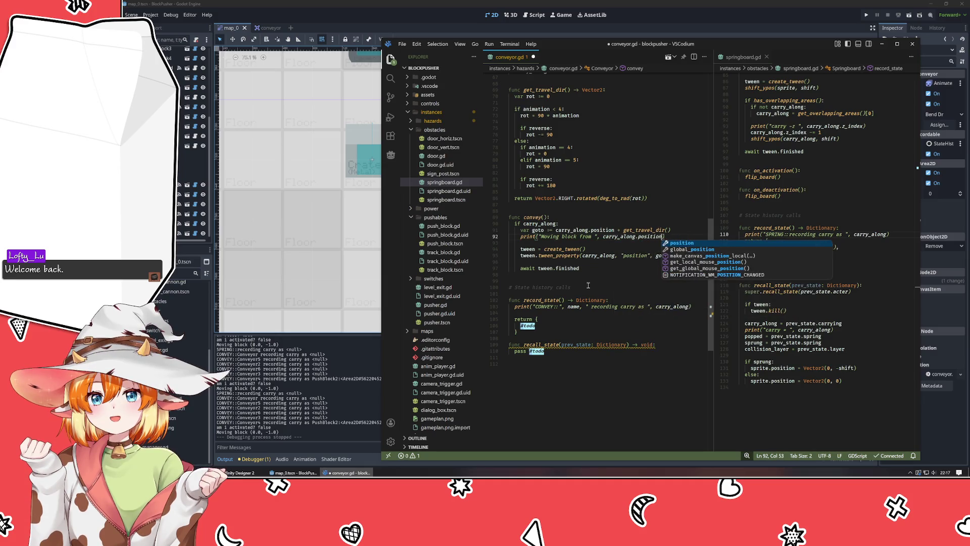
type(", \"to")
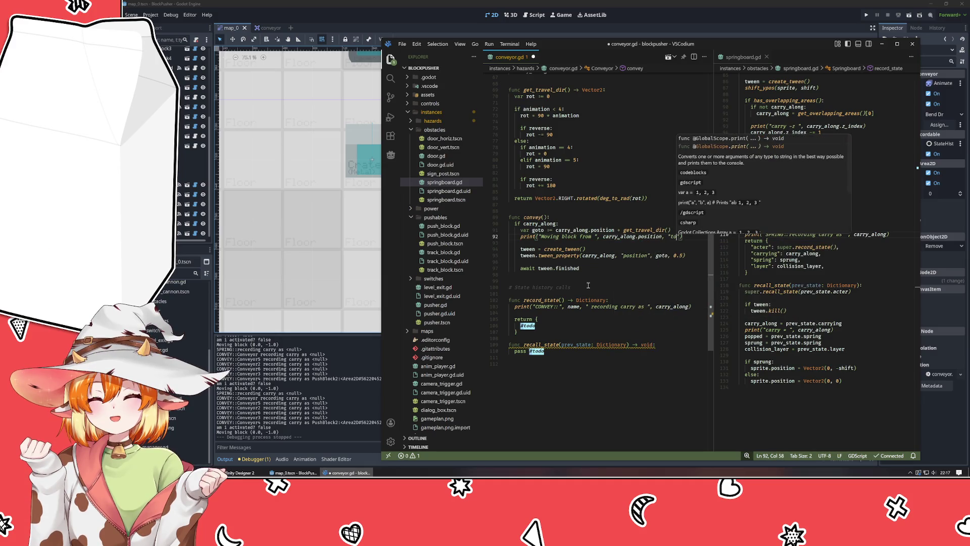
key("BackSpace")
key("BackSpace")
type("to \"")
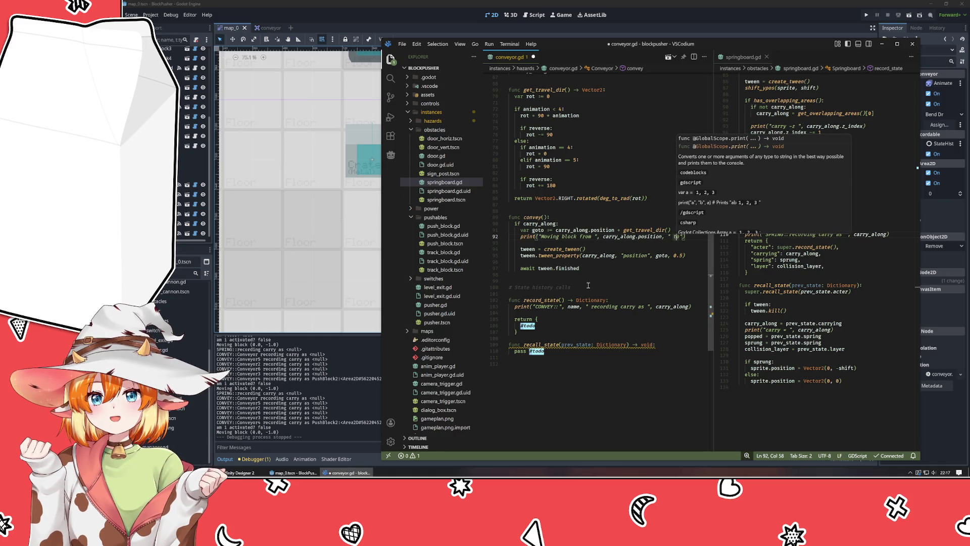
type(", ")
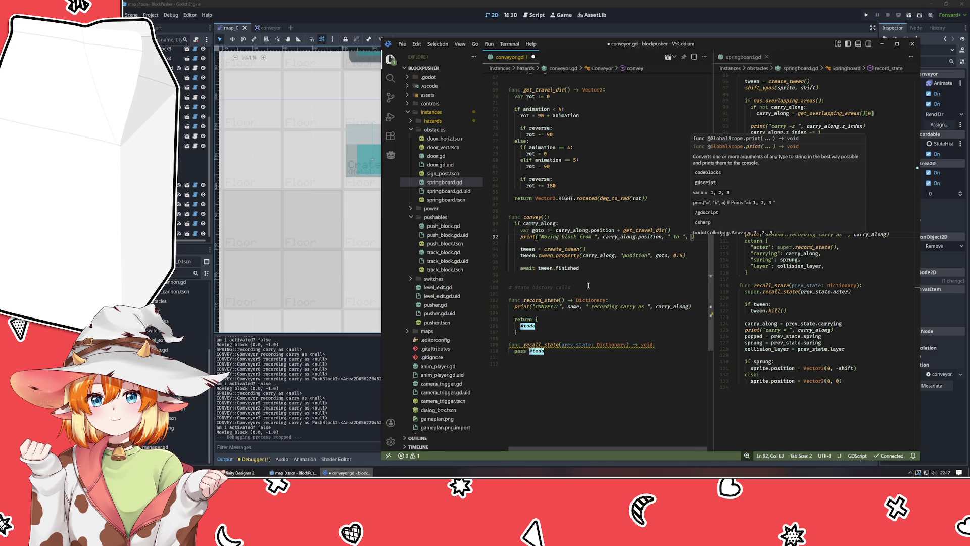
type("goto")
Step: Multiply get_travel_dir() by Manager.TILE_SIZE in the goto line, save, and return to Godot
key("Up")
key("ctrl+Left")
key("ctrl+Left")
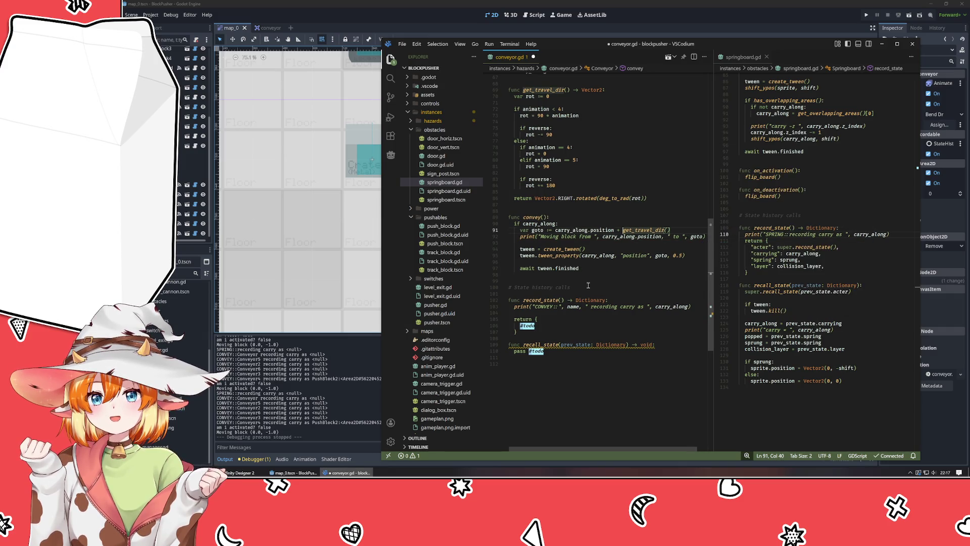
type("(")
key("End")
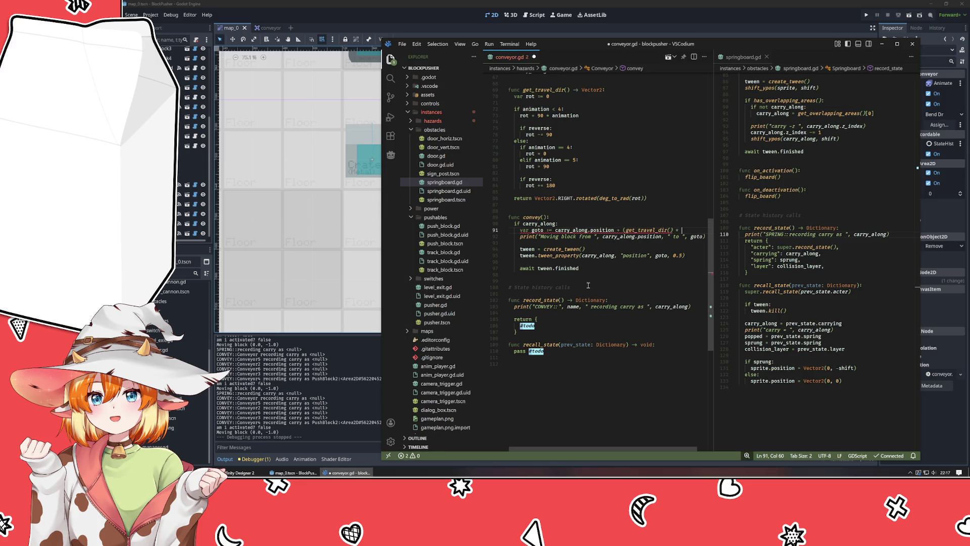
type("Manager.")
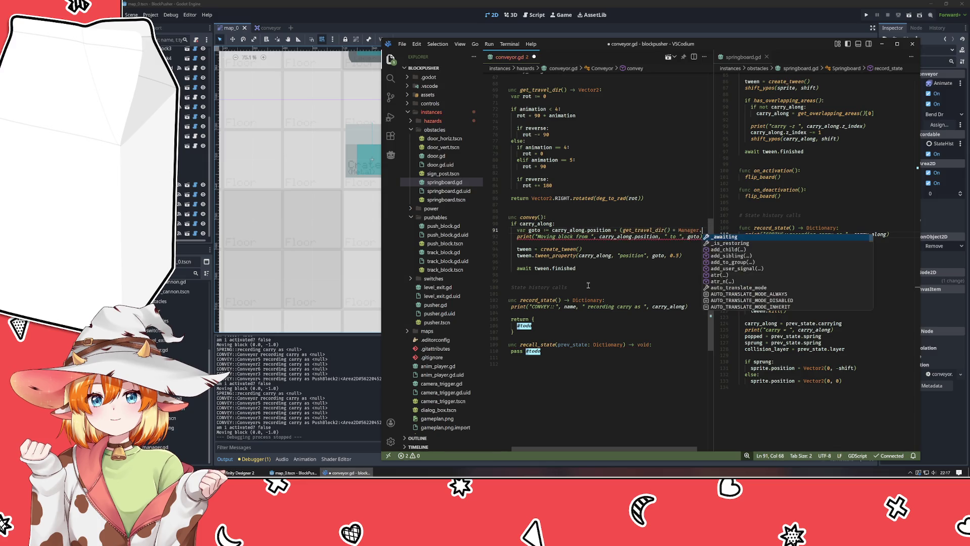
type("TILE_SIZE")
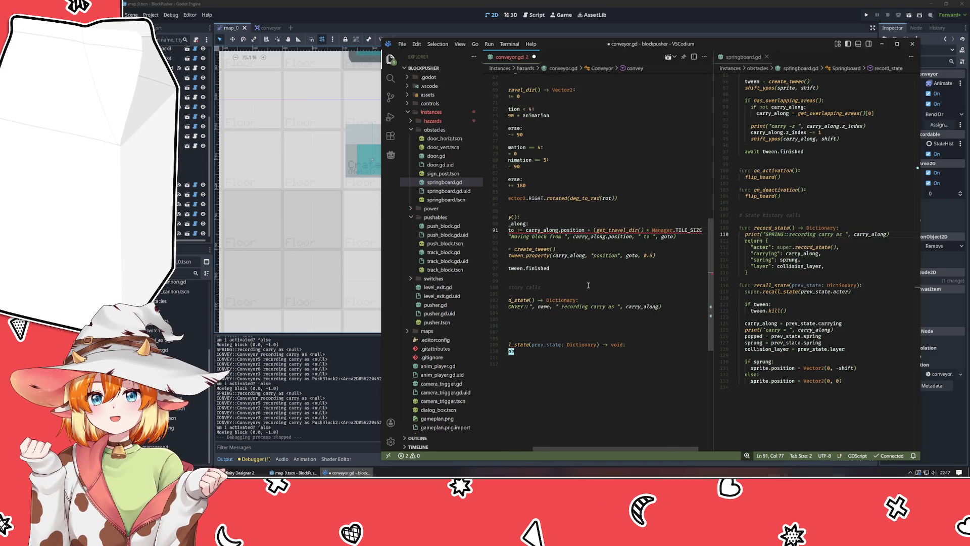
type(")")
key("Home")
key("ctrl+s")
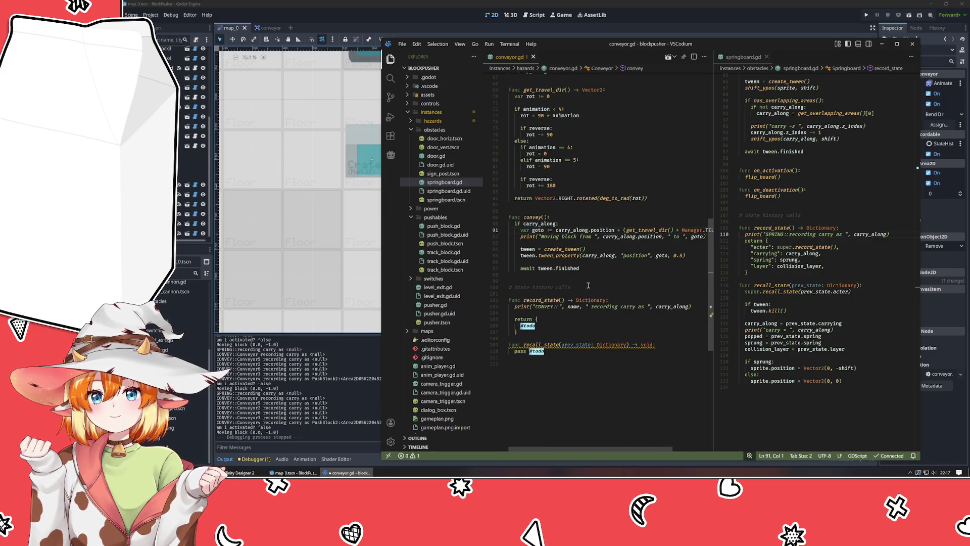
left_click(744, 10)
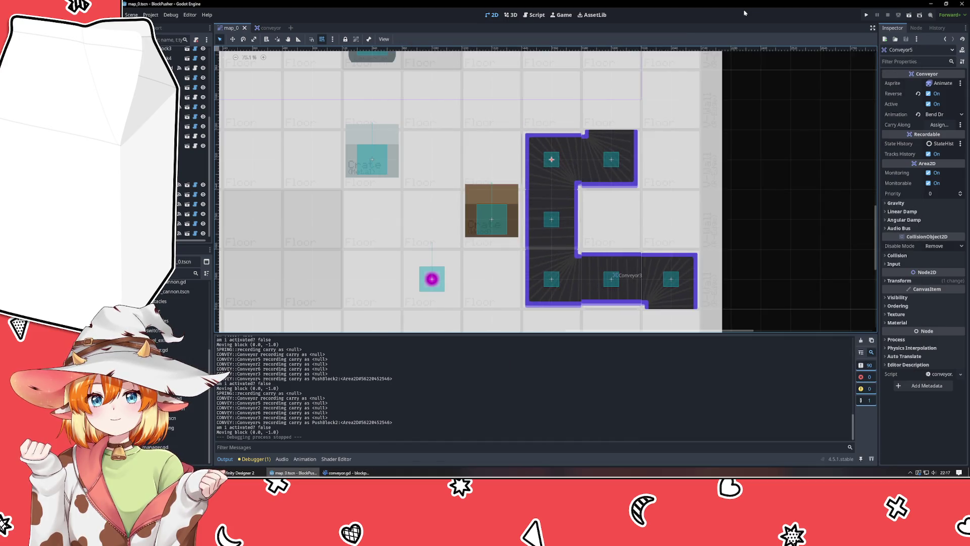
Step: Run the game, push a crate onto the conveyor, rewind once, and advance turns with space
key("F5")
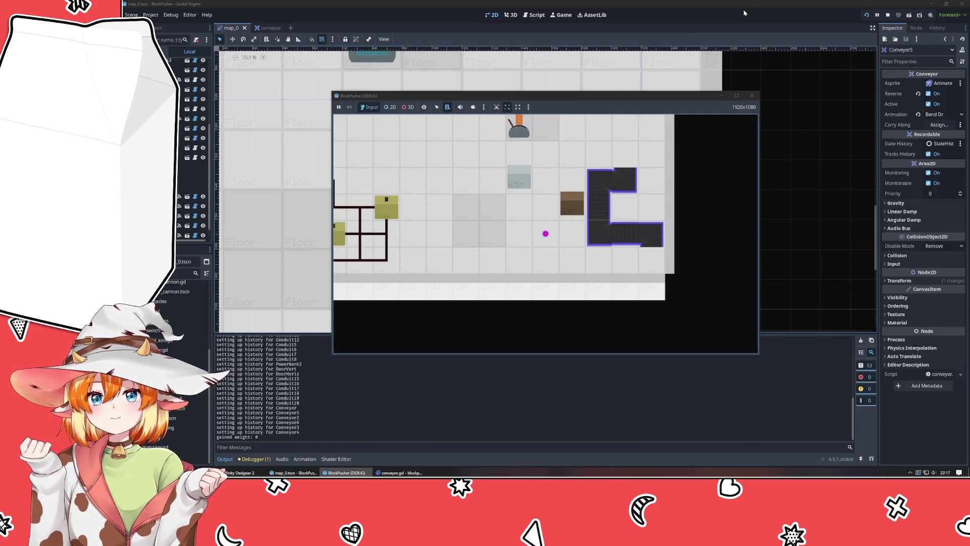
key("Right")
key("Up")
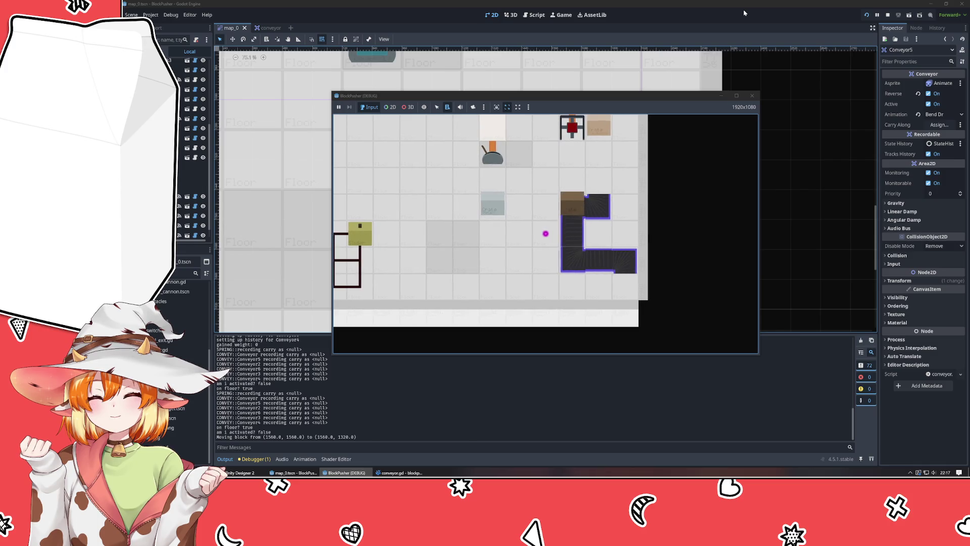
key("Up")
key("Up")
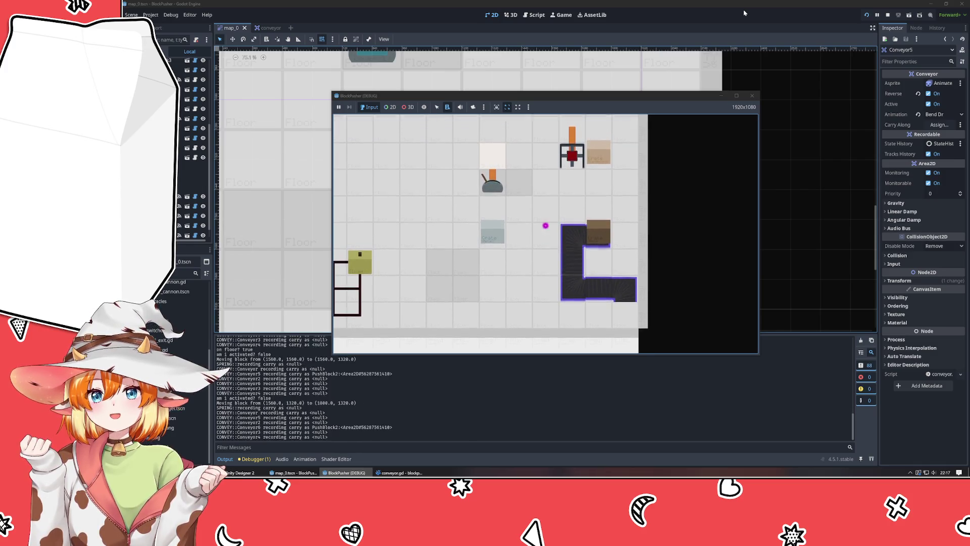
key("Right")
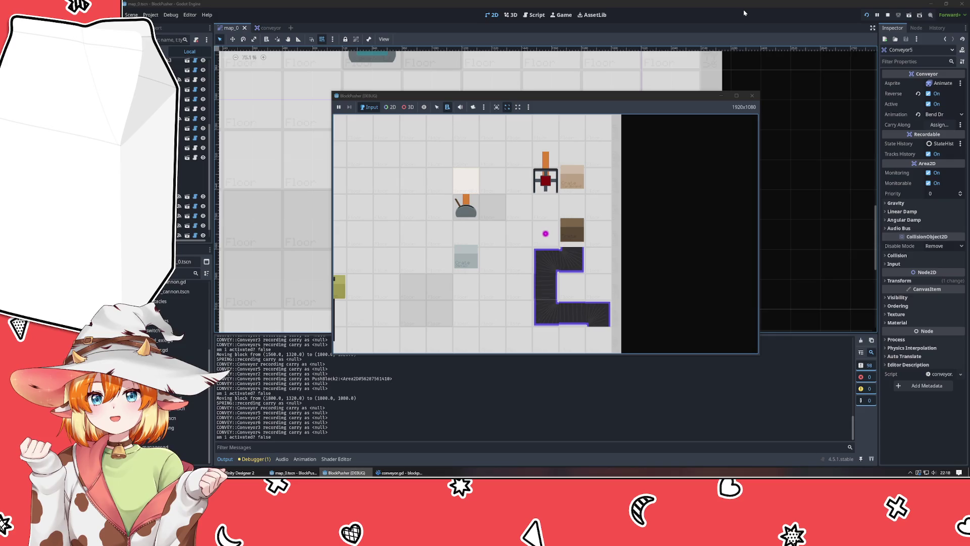
key("z")
key("z")
key("z")
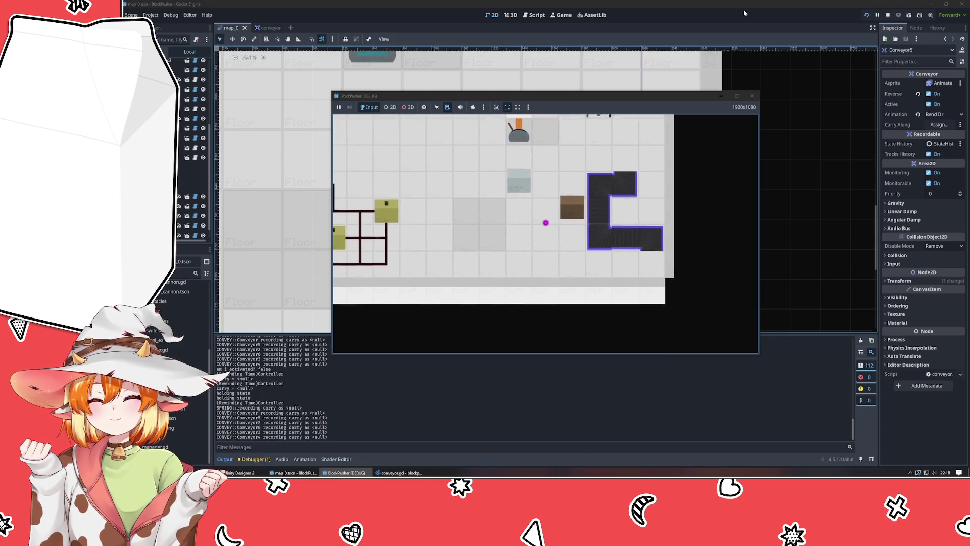
key("Up")
key("Up")
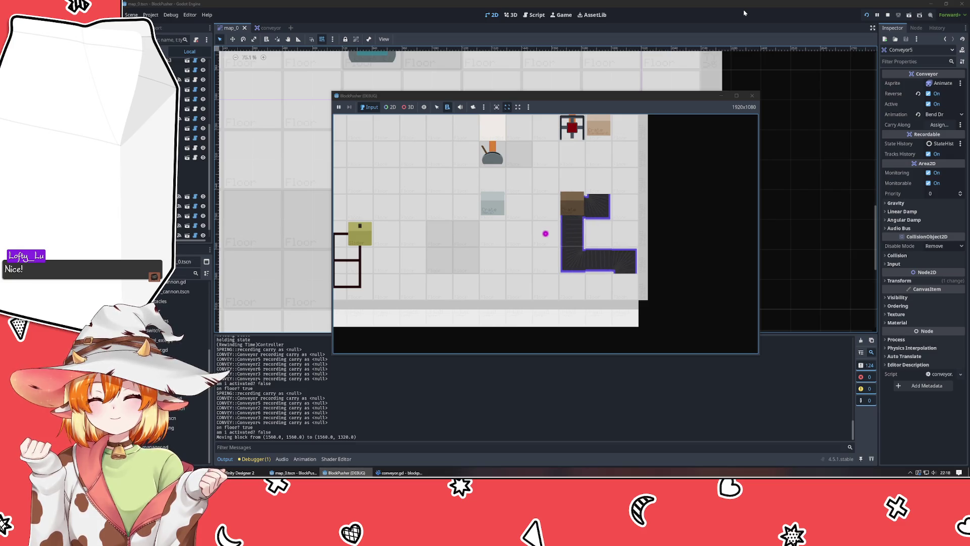
key("space")
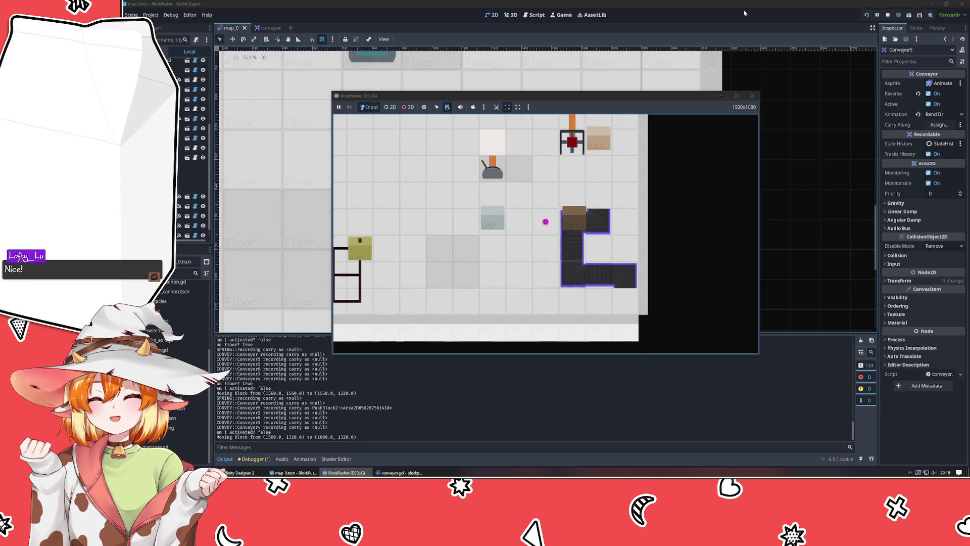
key("space")
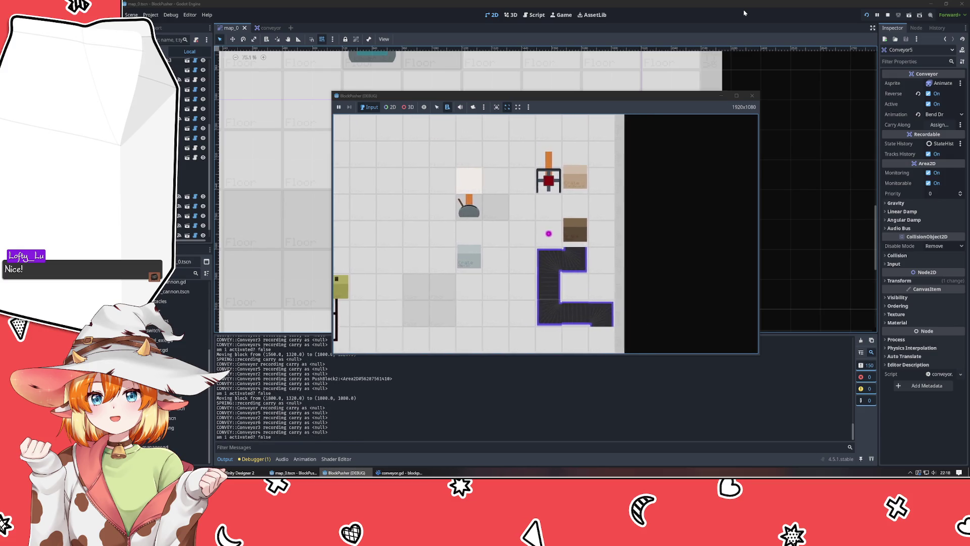
Step: Maneuver around the red machine to send another block onto the conveyor, then return to the script
key("Up")
key("Right")
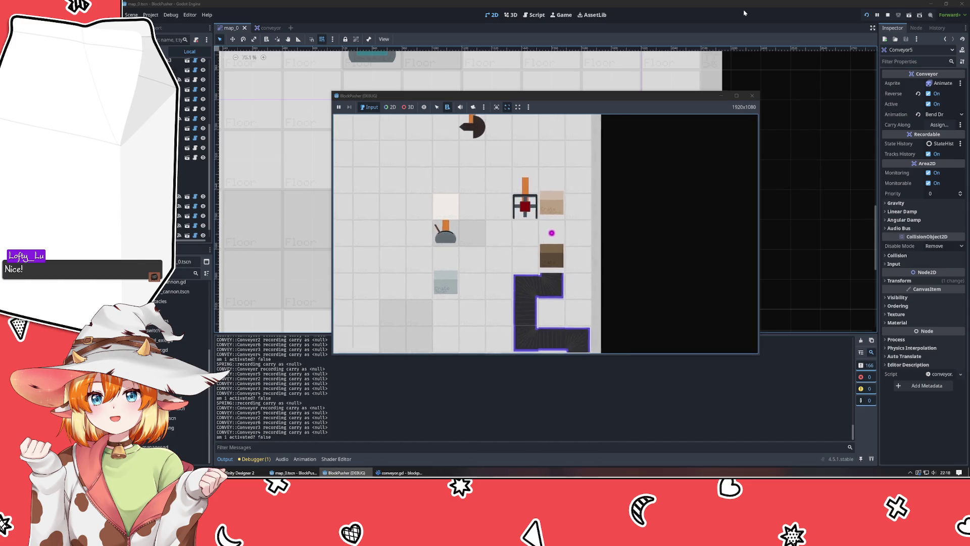
key("Right")
key("Down")
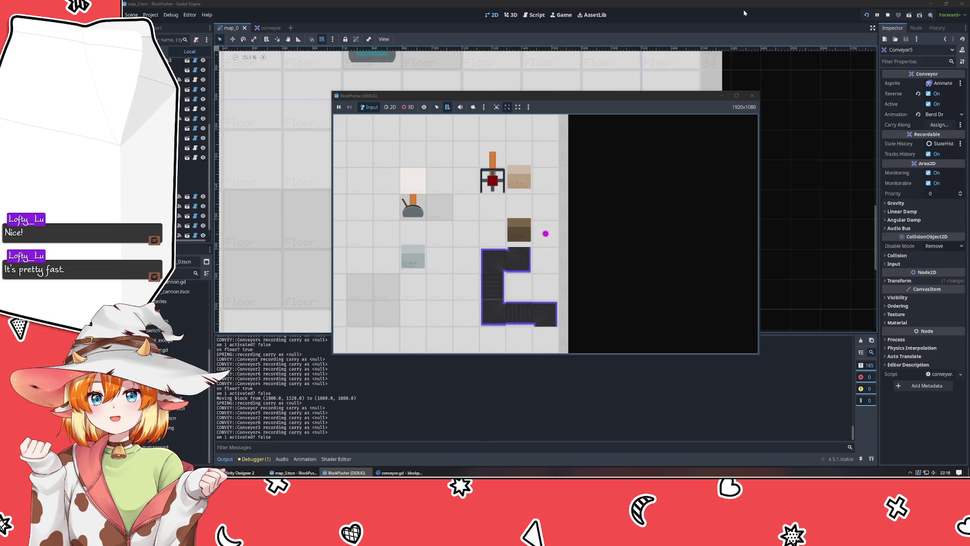
key("Up")
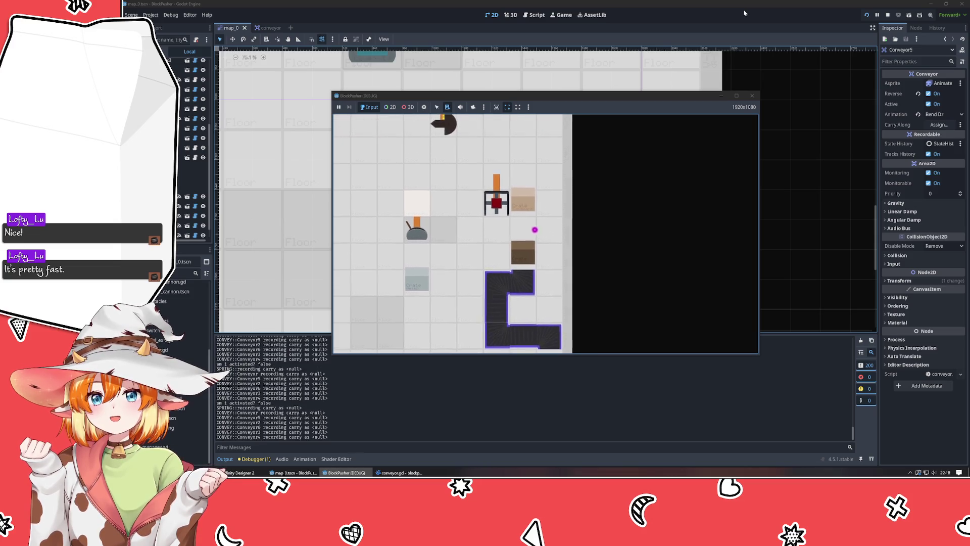
key("Up")
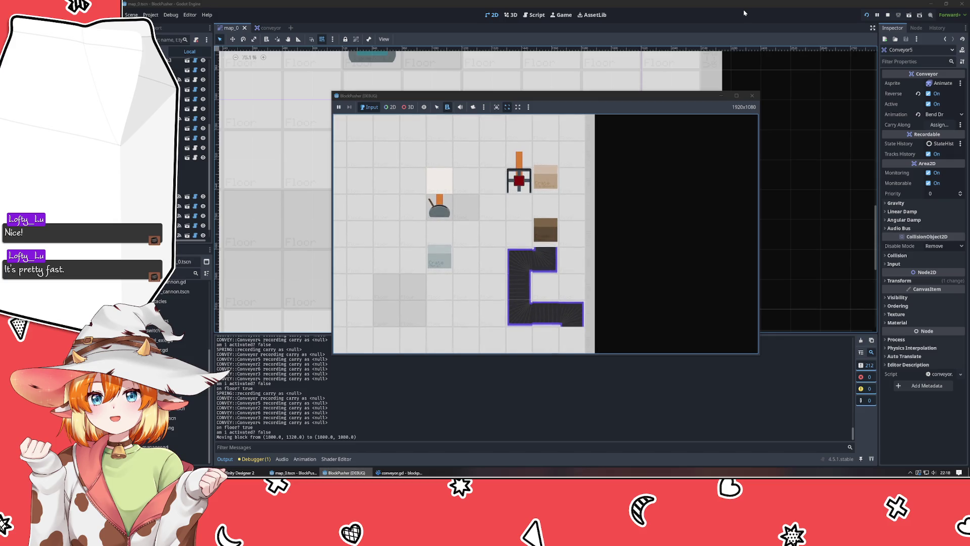
key("Left")
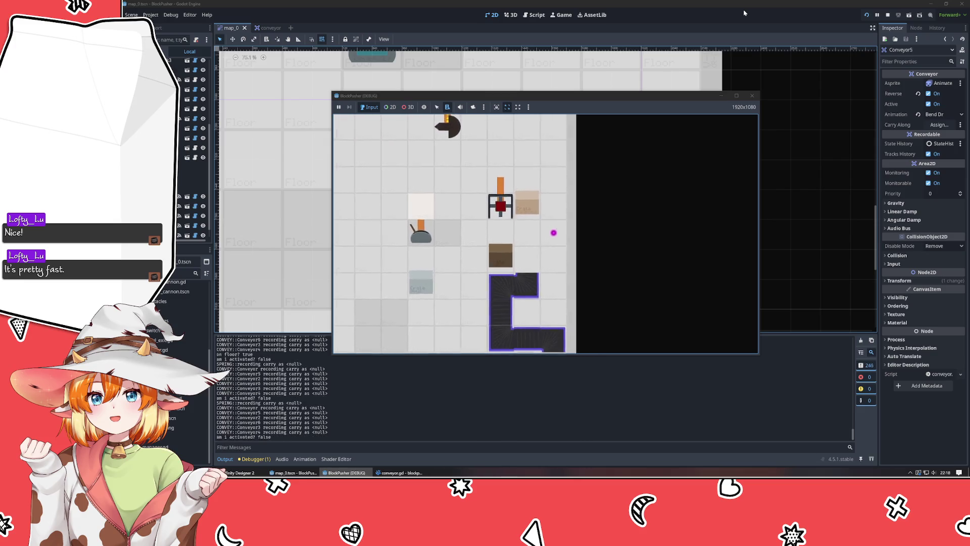
key("Up")
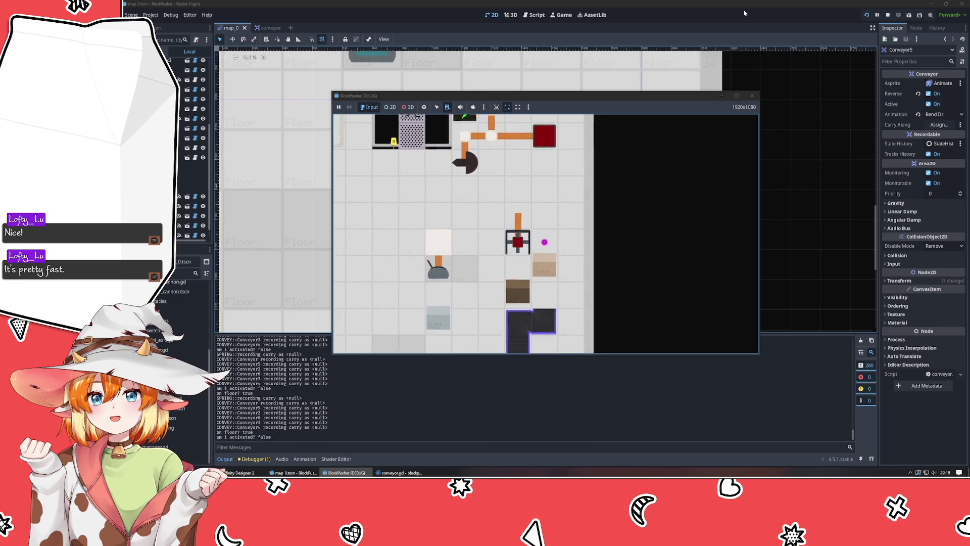
key("Down")
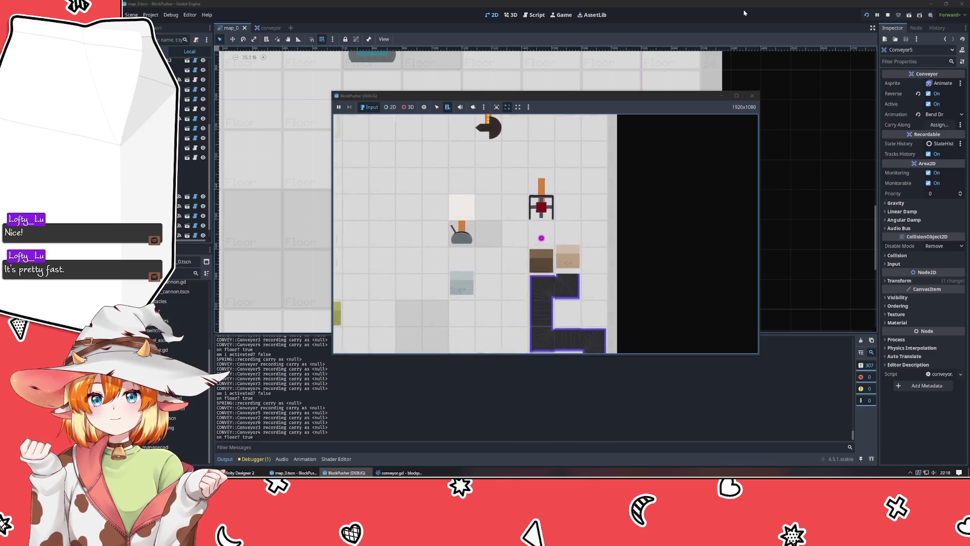
key("Left")
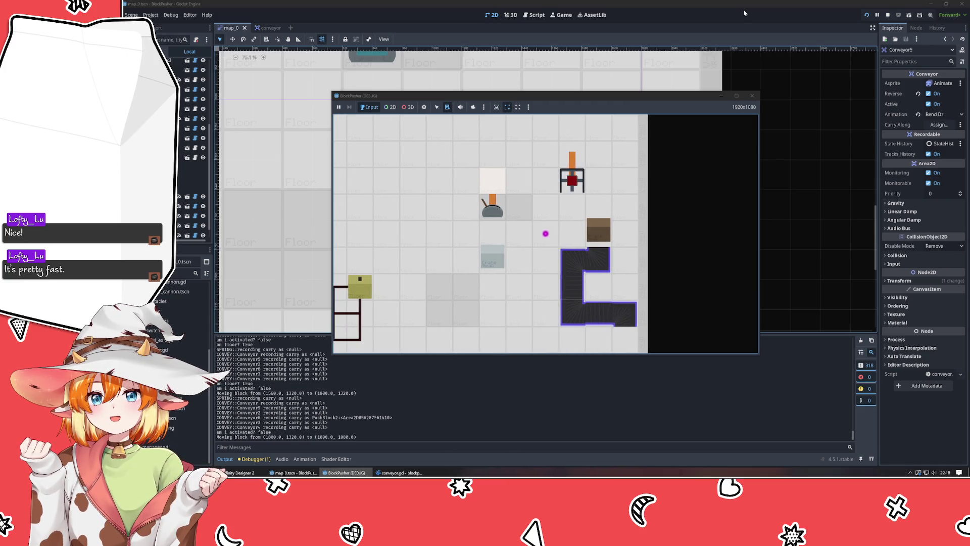
left_click(423, 473)
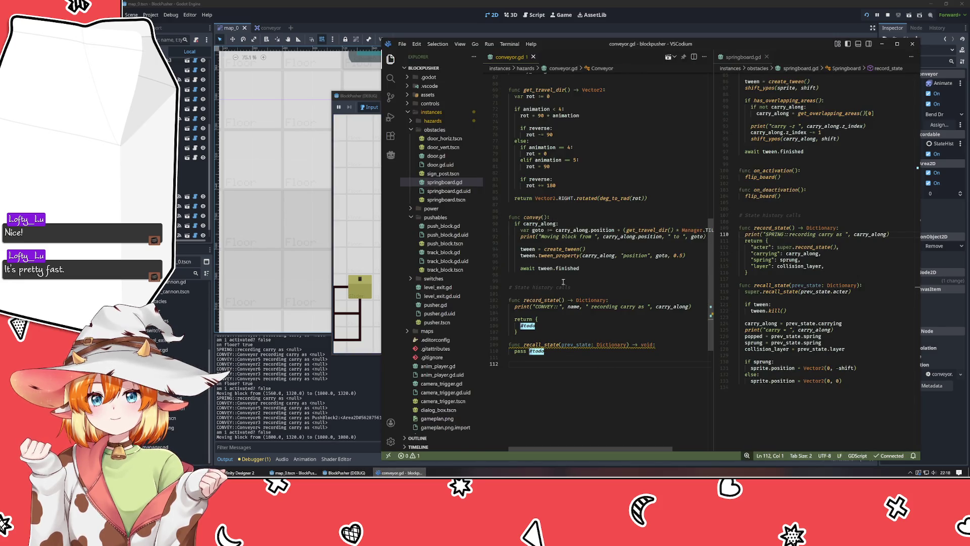
Step: Add a FIXME comment under 'if carry_along:' about blocks moving before conveying, save, and rerun
left_click(607, 242)
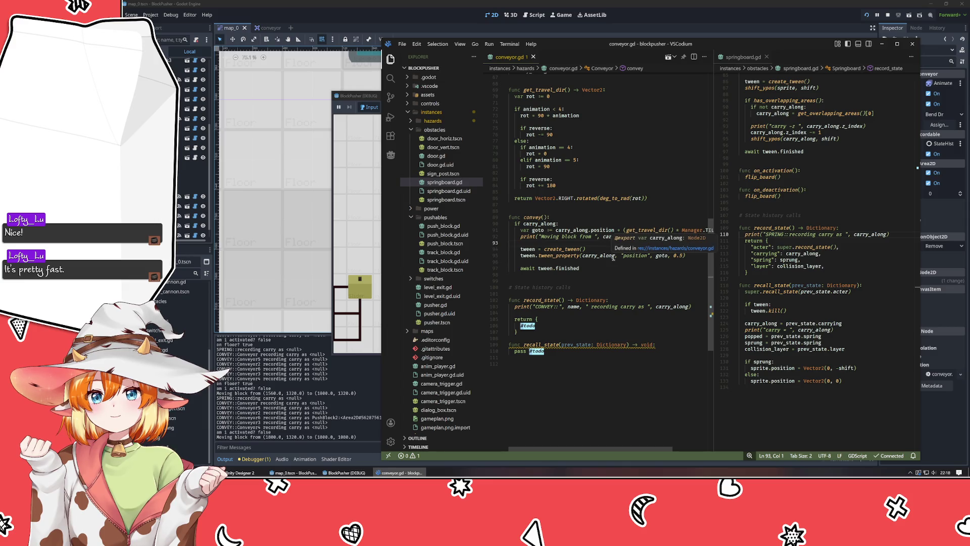
key("Up")
key("Up")
key("Up")
key("End")
key("Return")
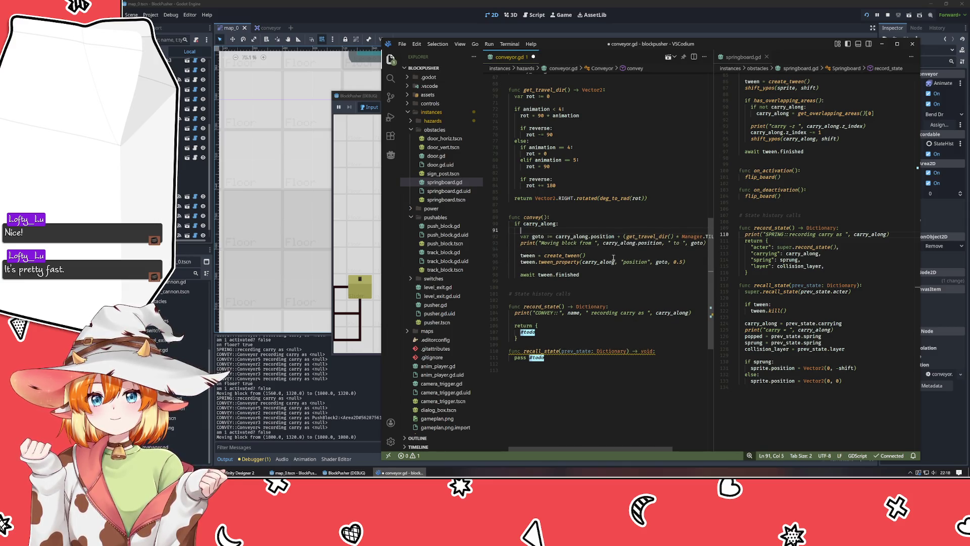
type("FIXME")
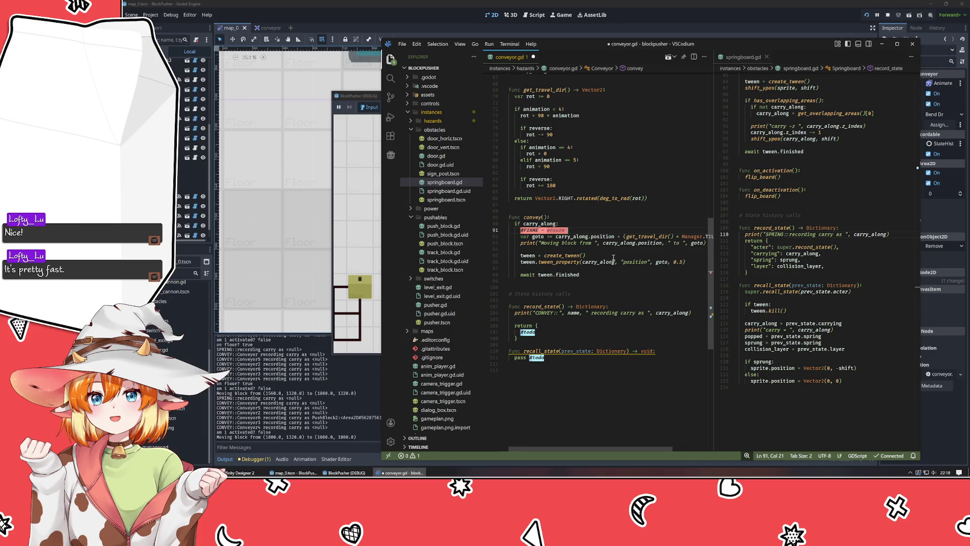
type(" - en")
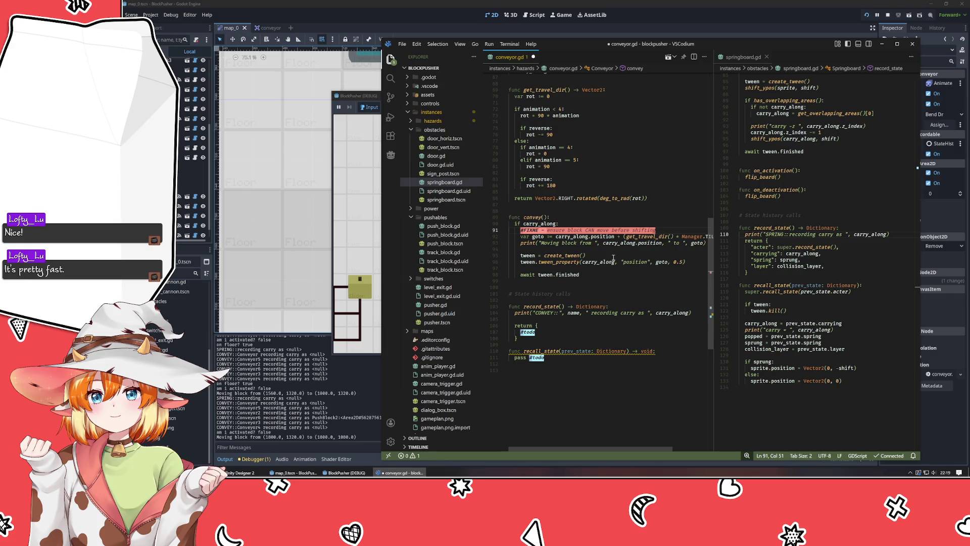
key("ctrl+BackSpace")
type("convey")
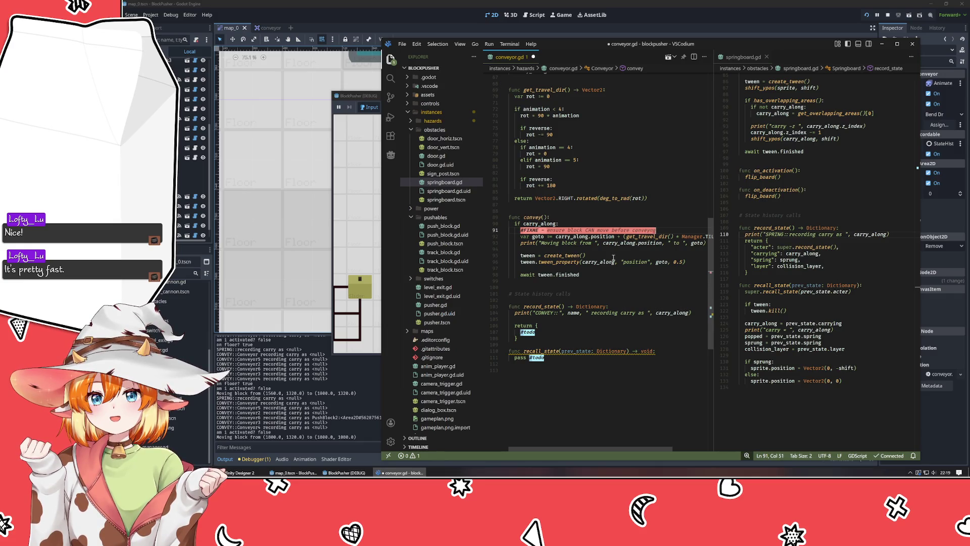
key("ctrl+s")
left_click(695, 264)
type("7")
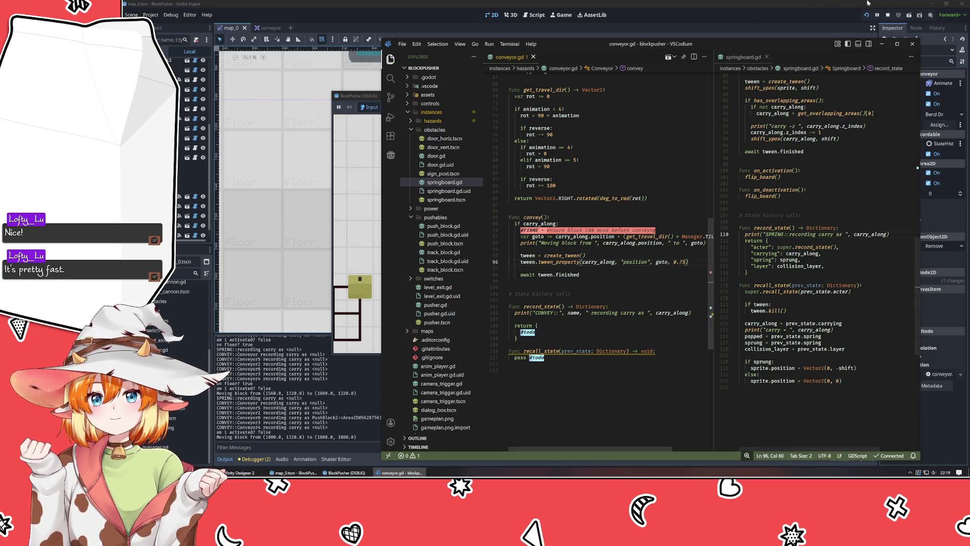
left_click(868, 16)
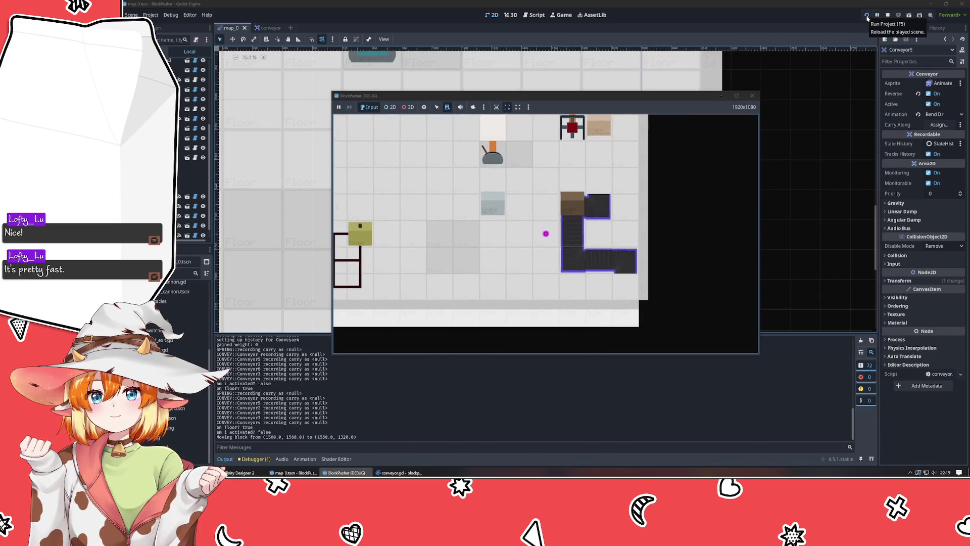
Step: Push the crate along, then stop and relaunch the game
key("Right")
key("Up")
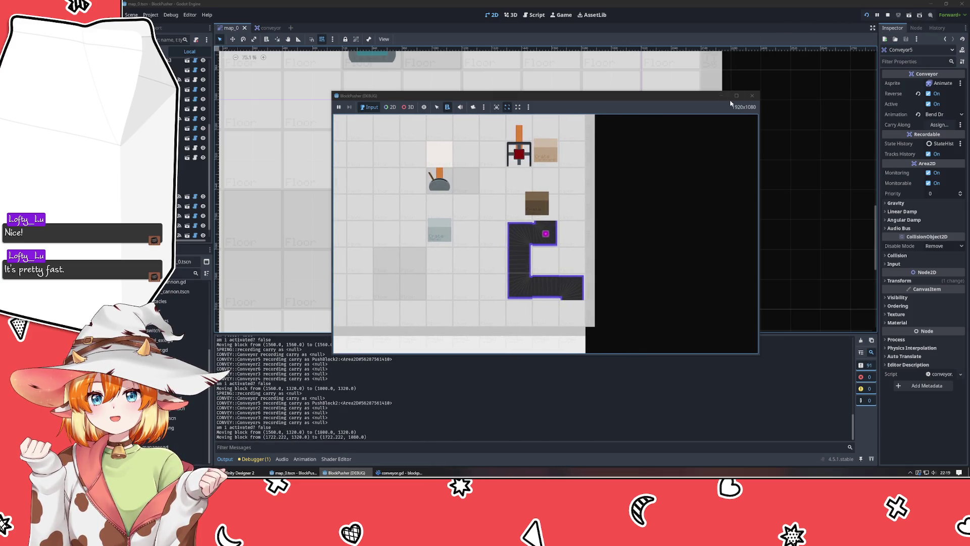
left_click(754, 96)
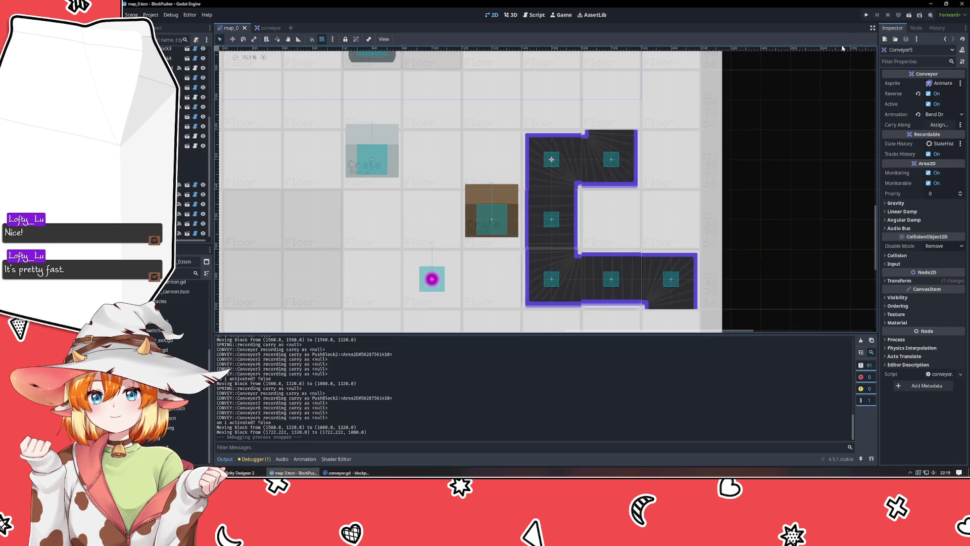
left_click(866, 16)
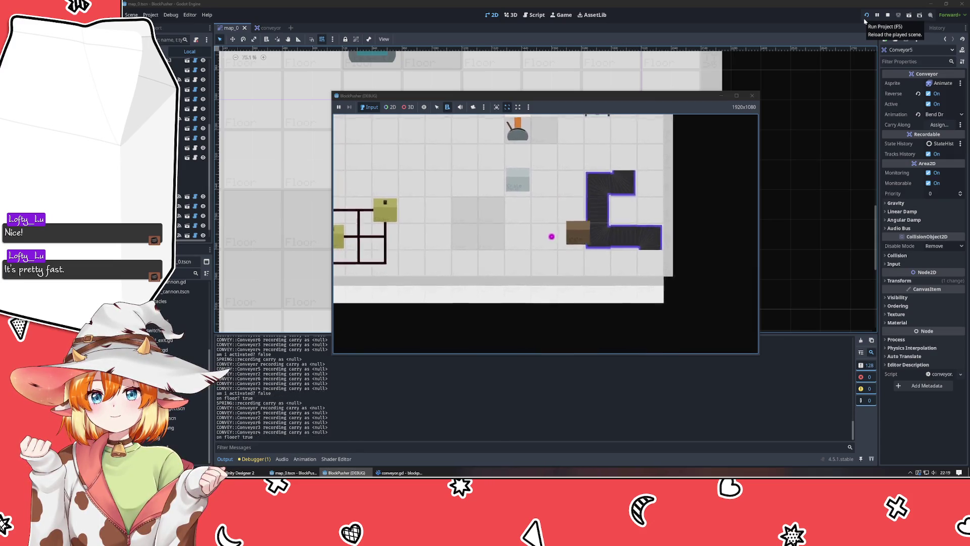
Step: Push blocks onto conveyors, rewinding moves with z, then return to conveyor.gd
key("Up")
key("Up")
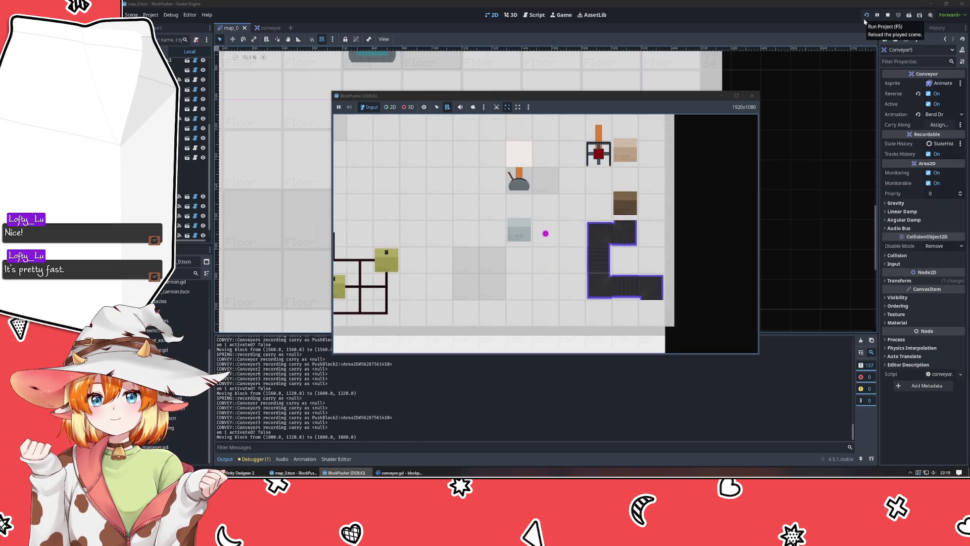
key("z")
key("Up")
key("Up")
key("Left")
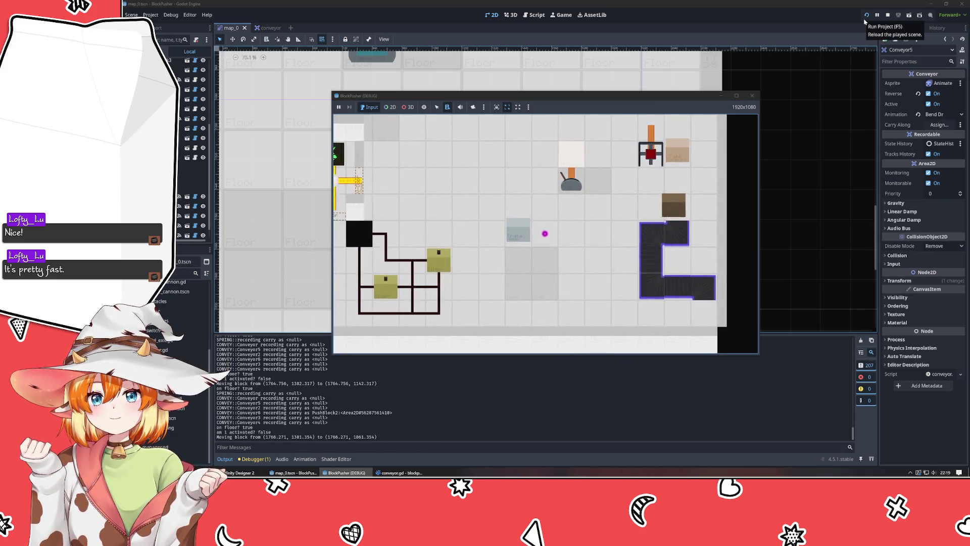
key("z")
key("z")
key("z")
key("Down")
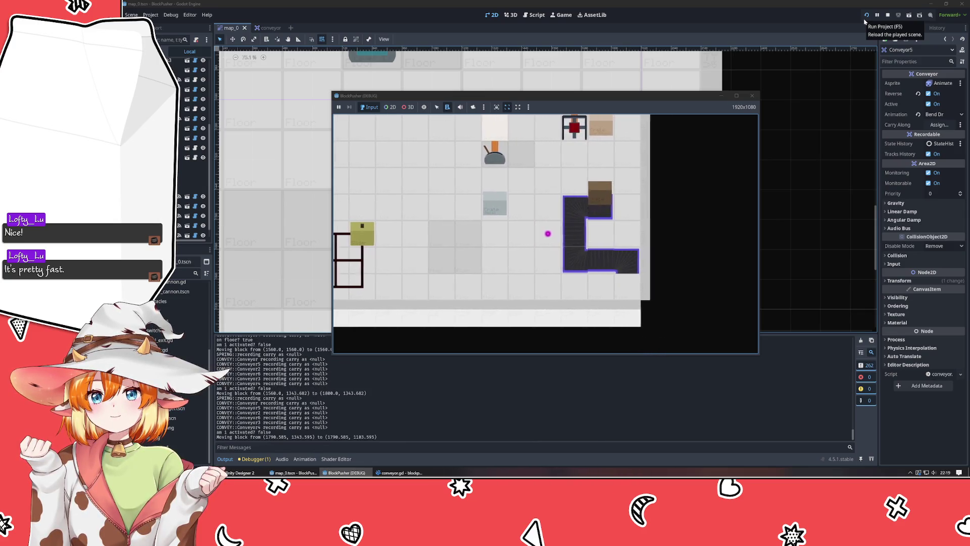
key("z")
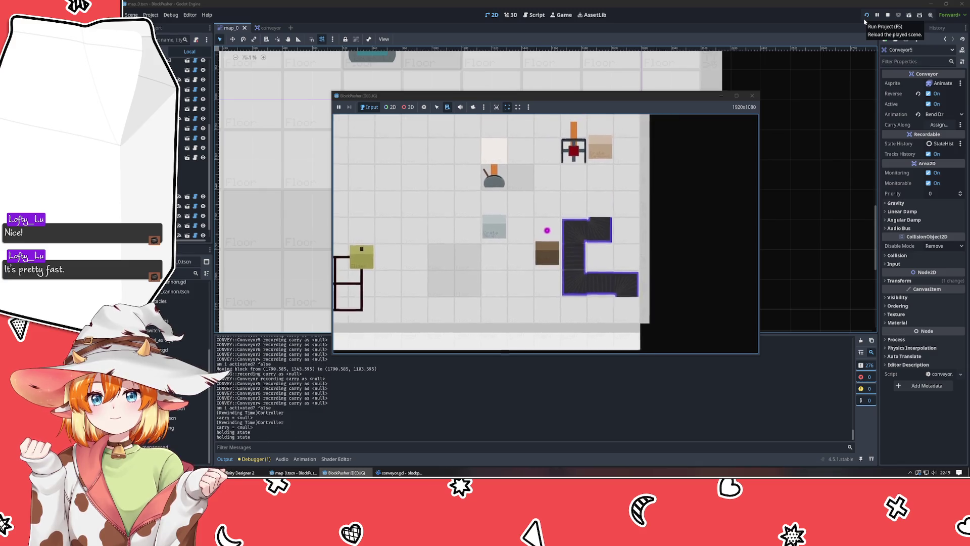
key("Up")
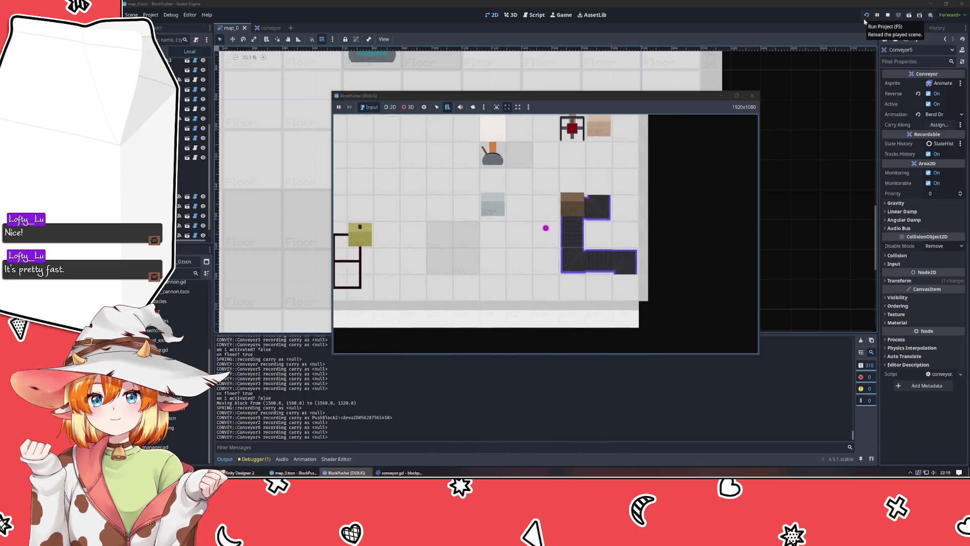
key("Left")
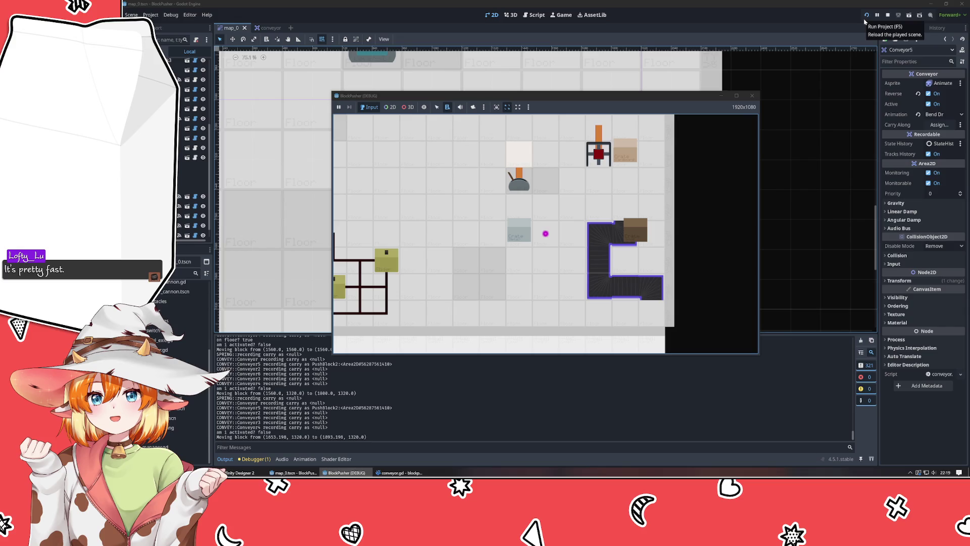
left_click(399, 472)
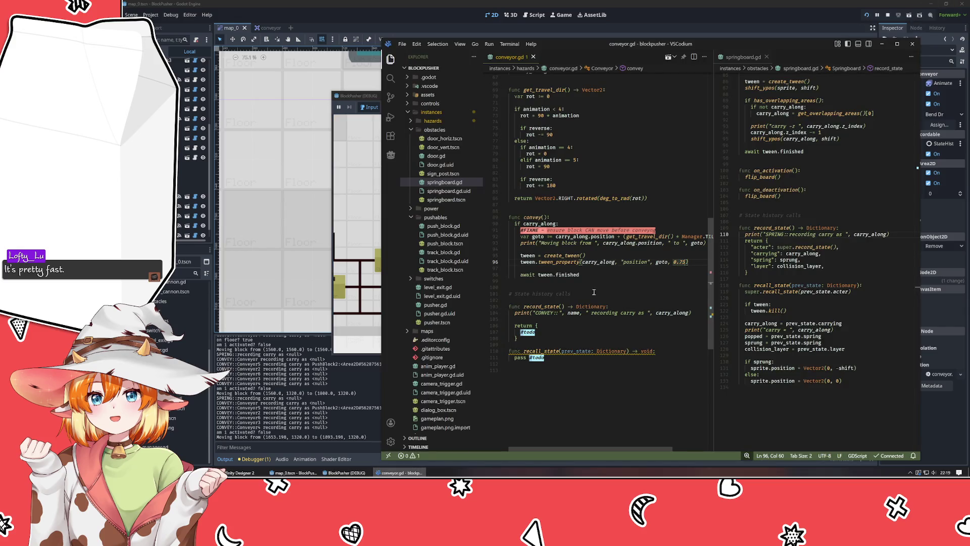
Step: Insert 'carry_along = null' after the tween_property line, save, and bring the game window forward
left_click(602, 273)
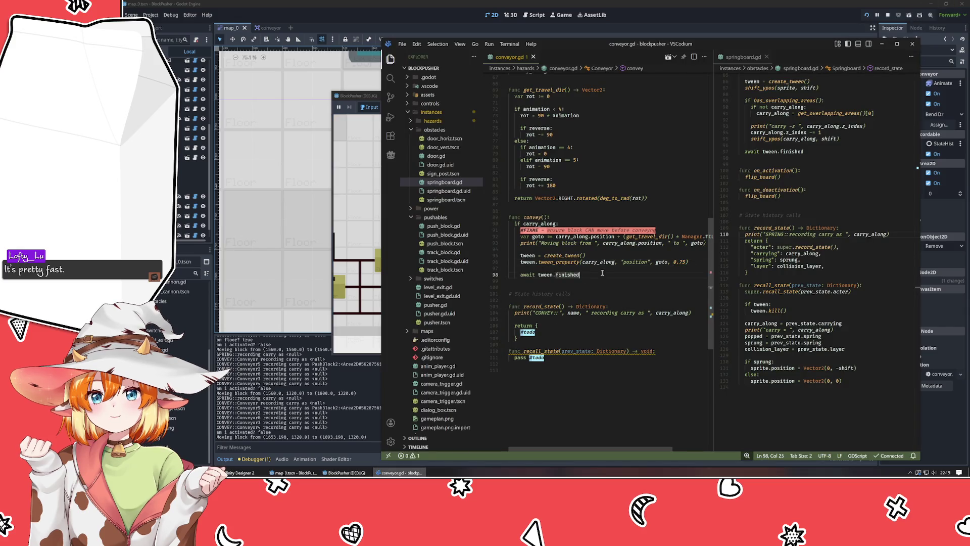
key("Up")
key("Up")
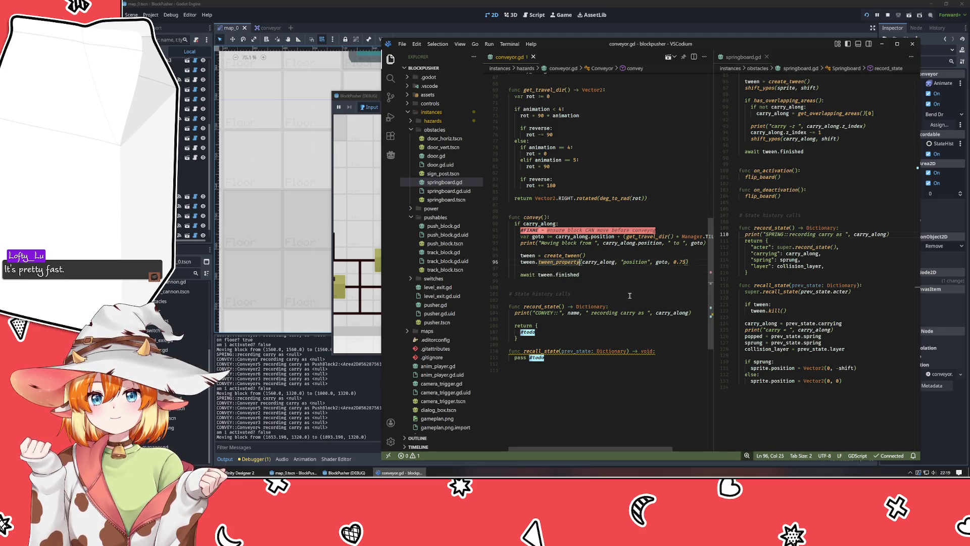
key("End")
key("Up")
key("Up")
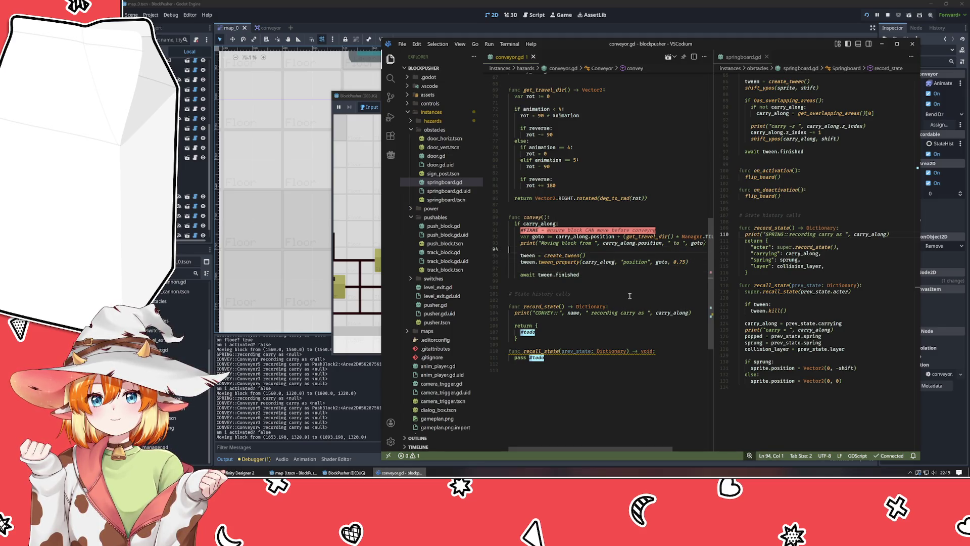
key("Down")
key("Down")
key("Return")
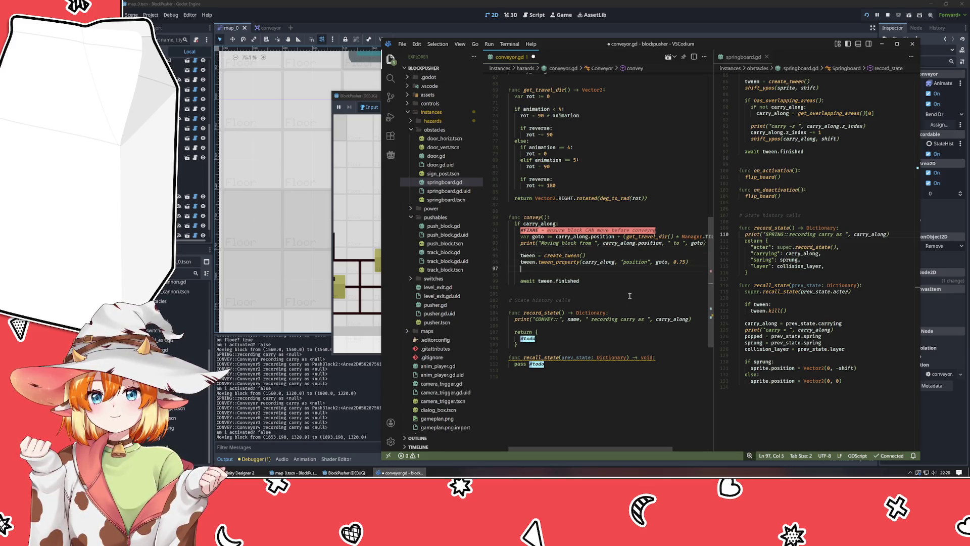
type("carry")
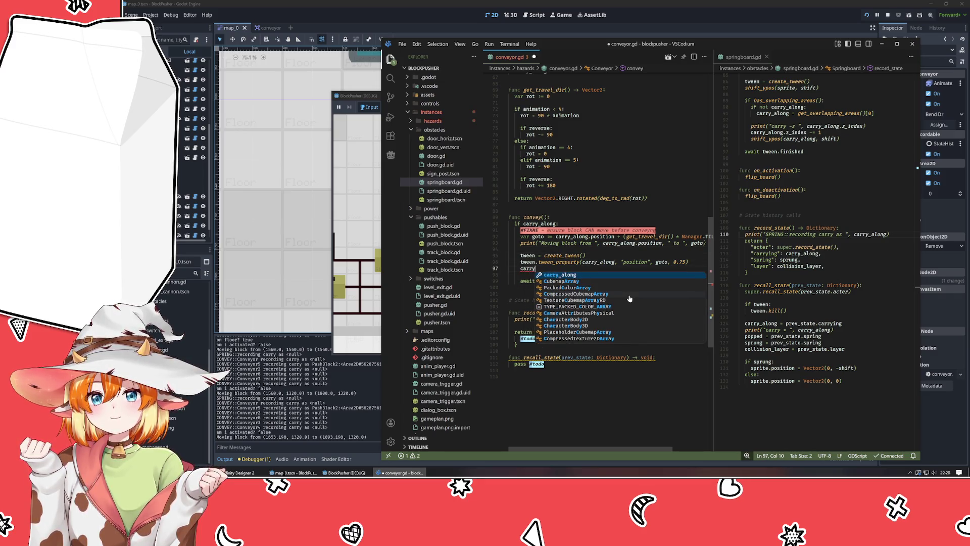
type("_along = null")
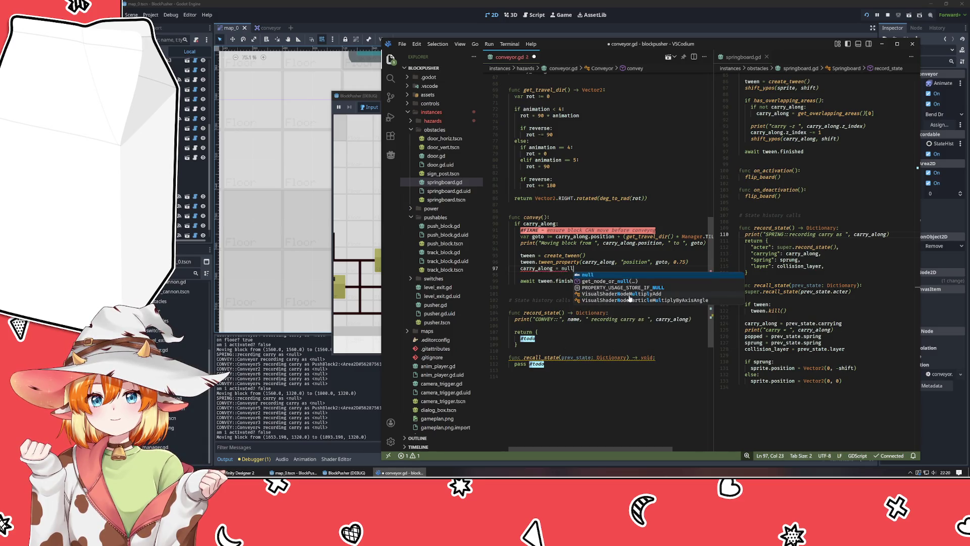
key("ctrl+s")
left_click(548, 286)
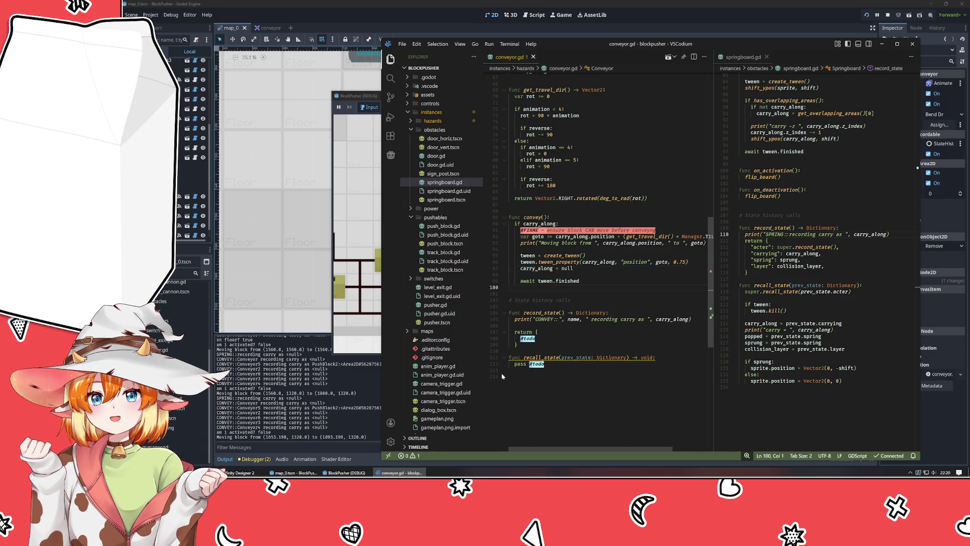
left_click(356, 189)
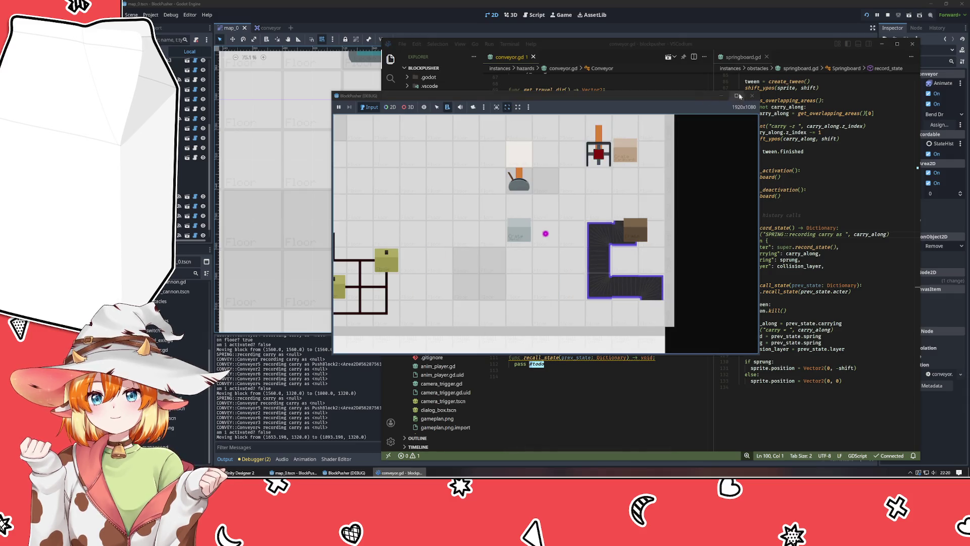
Step: Restart the game with the saved script, relaunch it, then close the test run
left_click(752, 96)
key("F5")
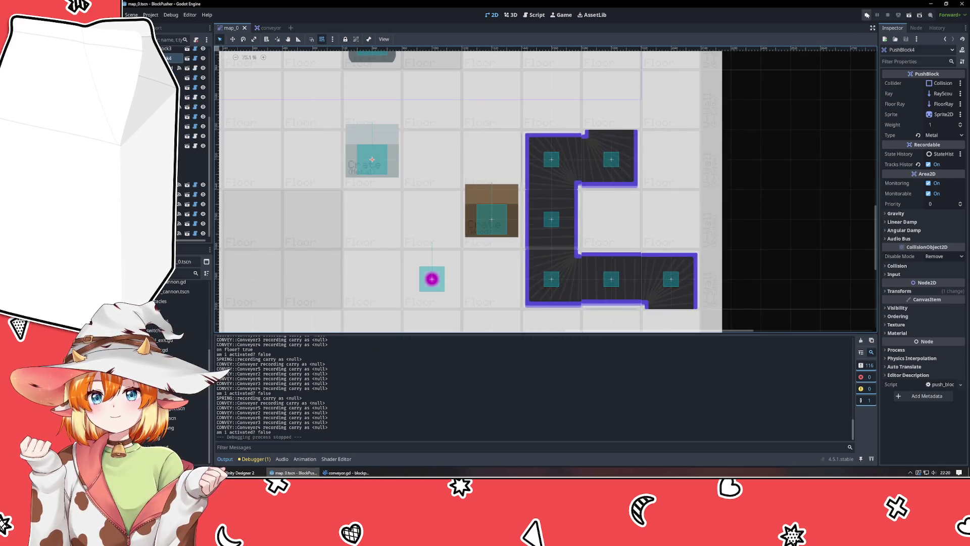
left_click(867, 14)
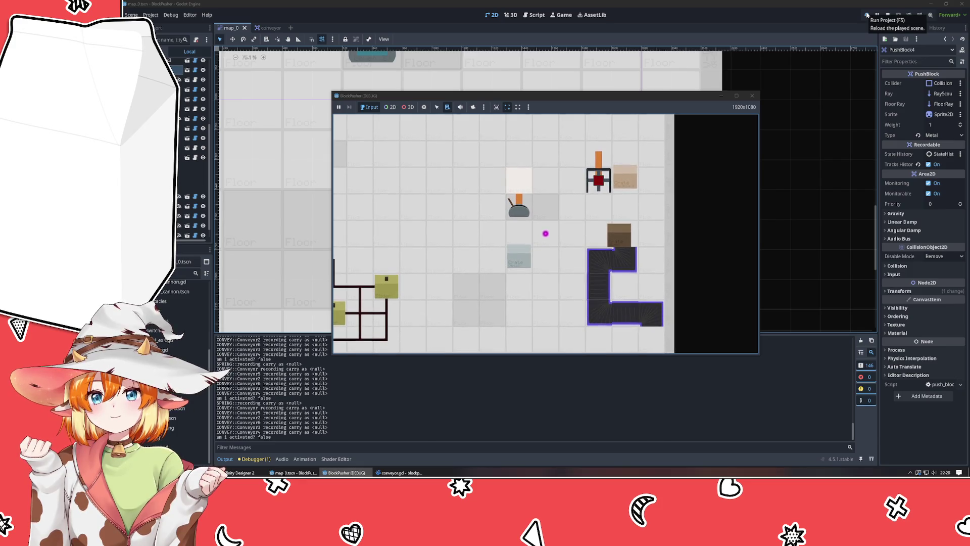
left_click(753, 96)
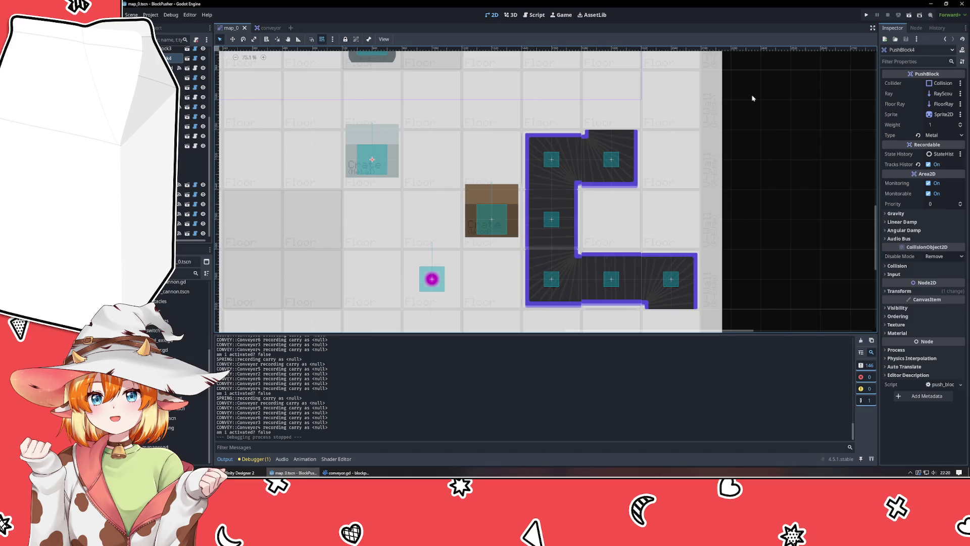
Step: Change the tween duration on line 96 from 0.75 to 0.5, save, and relaunch the game
key("alt+Tab")
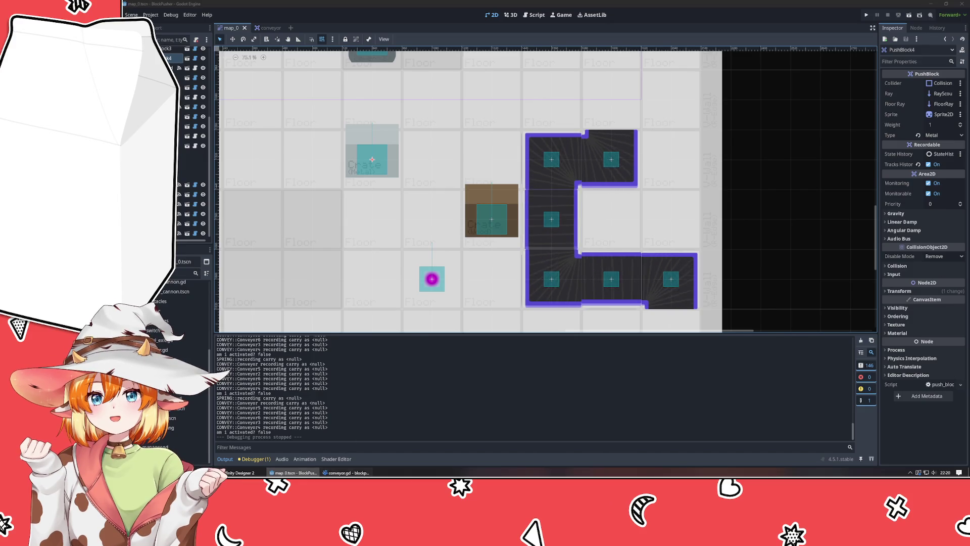
double_click(676, 262)
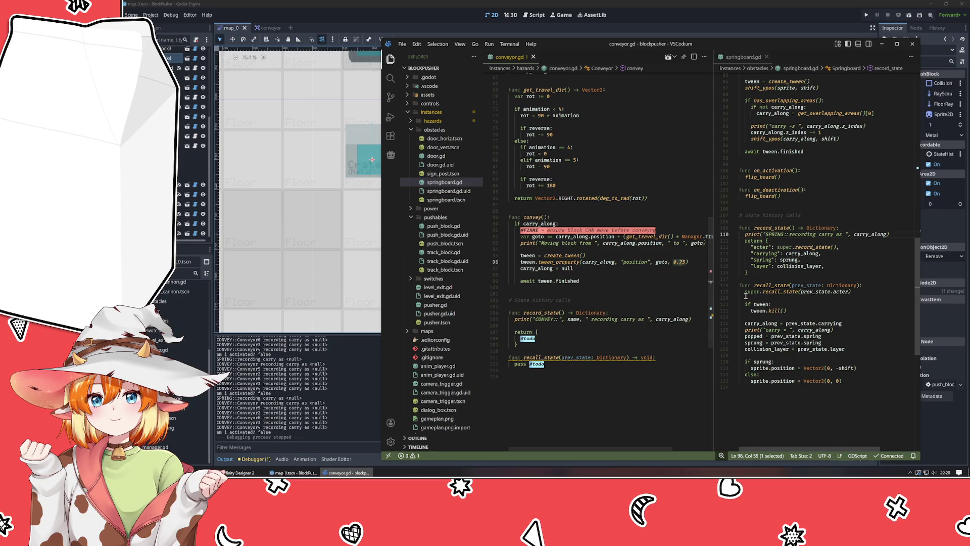
type("5")
key("ctrl+s")
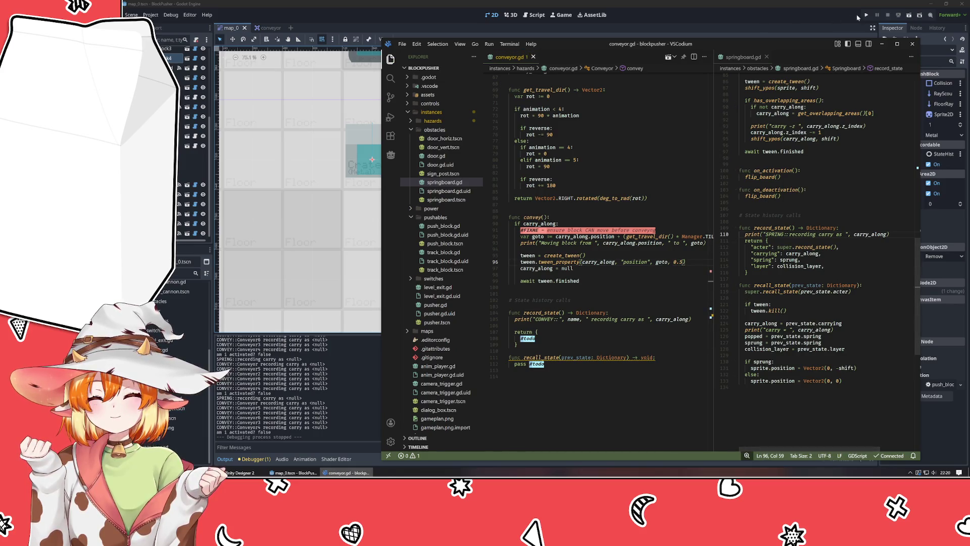
left_click(867, 15)
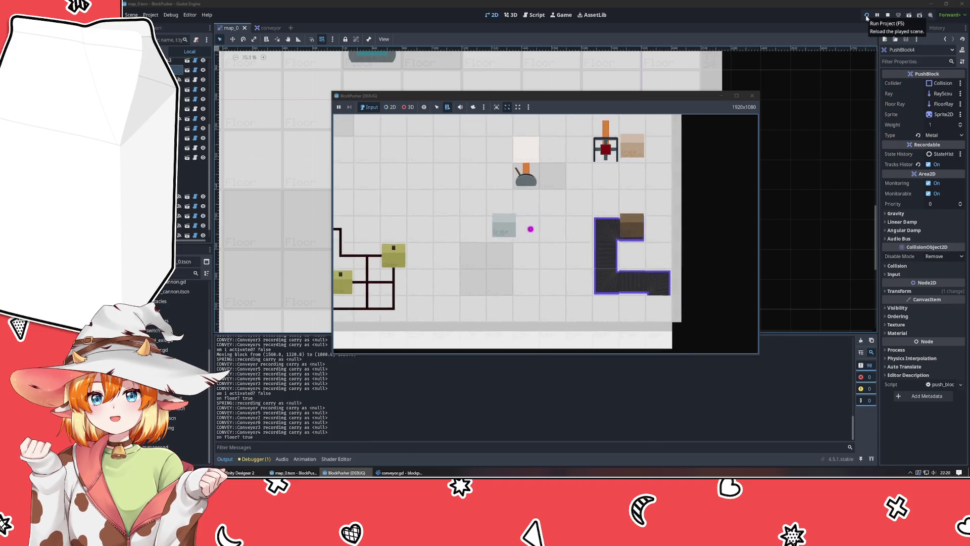
Step: Rewind two moves in the running game, step the player left, and rewind that step
key("z")
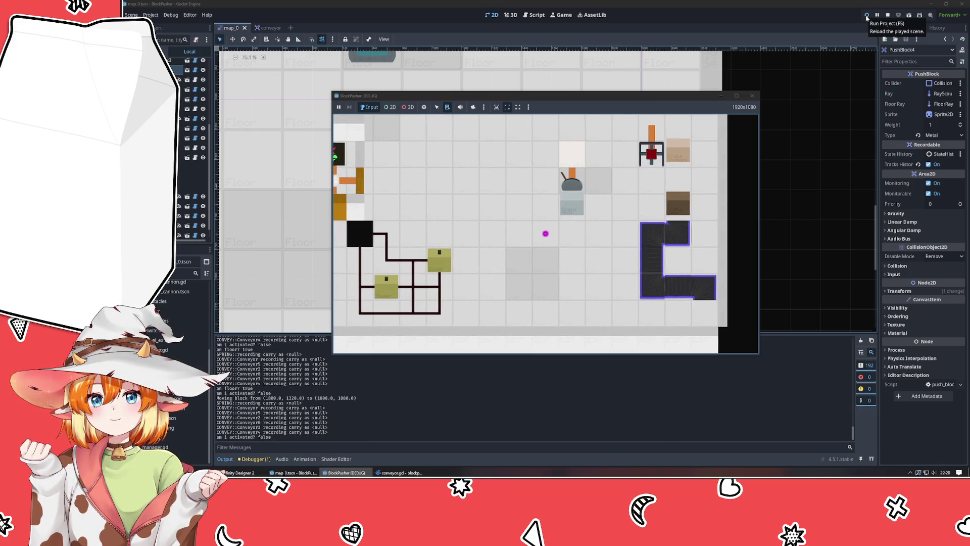
key("z")
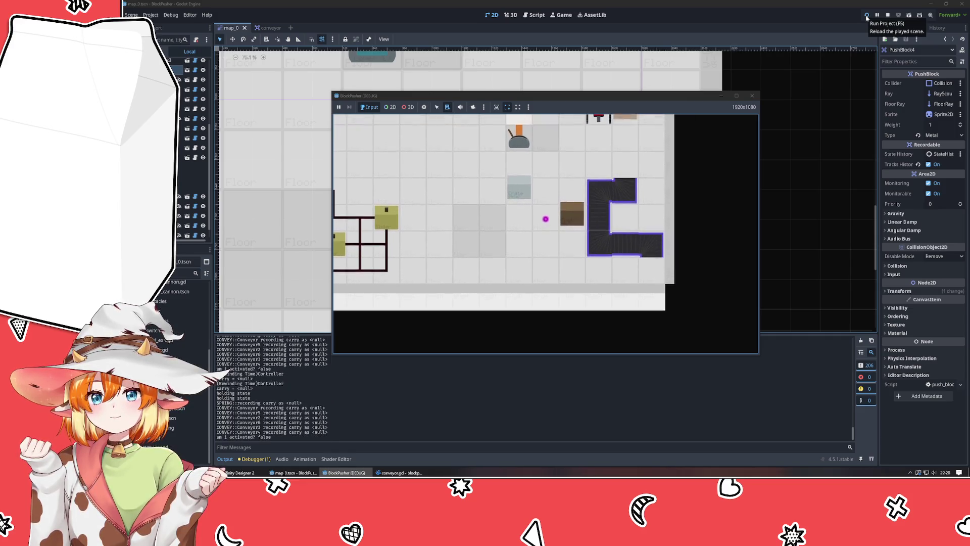
key("Left")
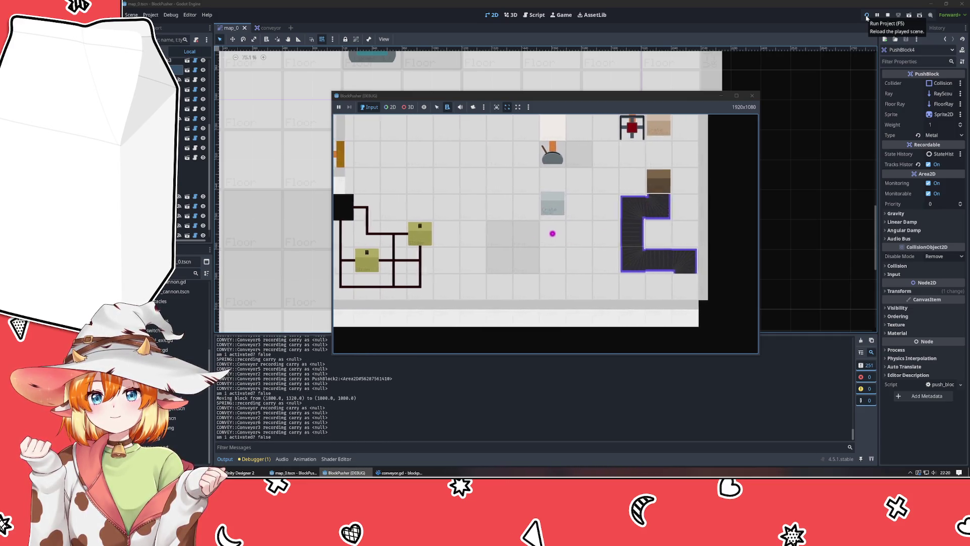
key("z")
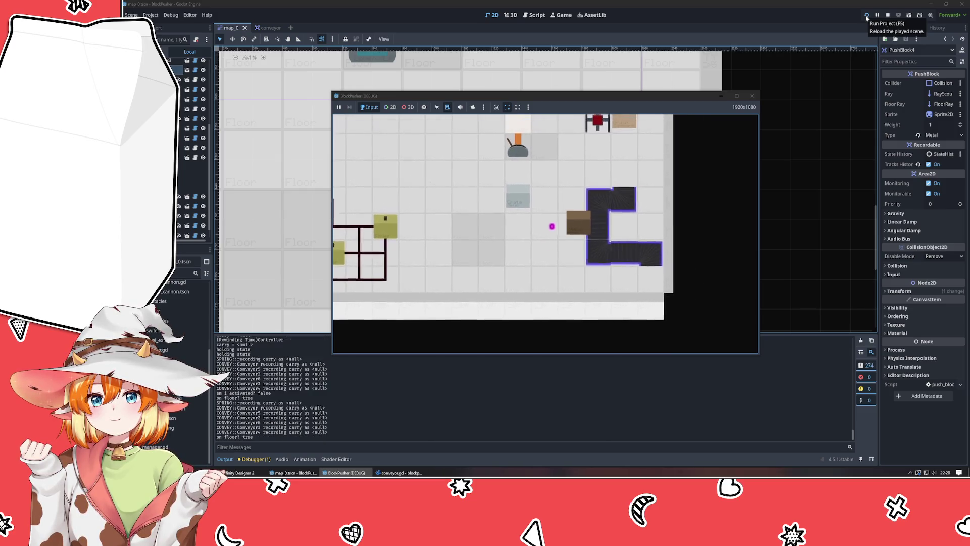
Step: Push the brown block onto the conveyor and rewind it off three times, then close the game
key("Right")
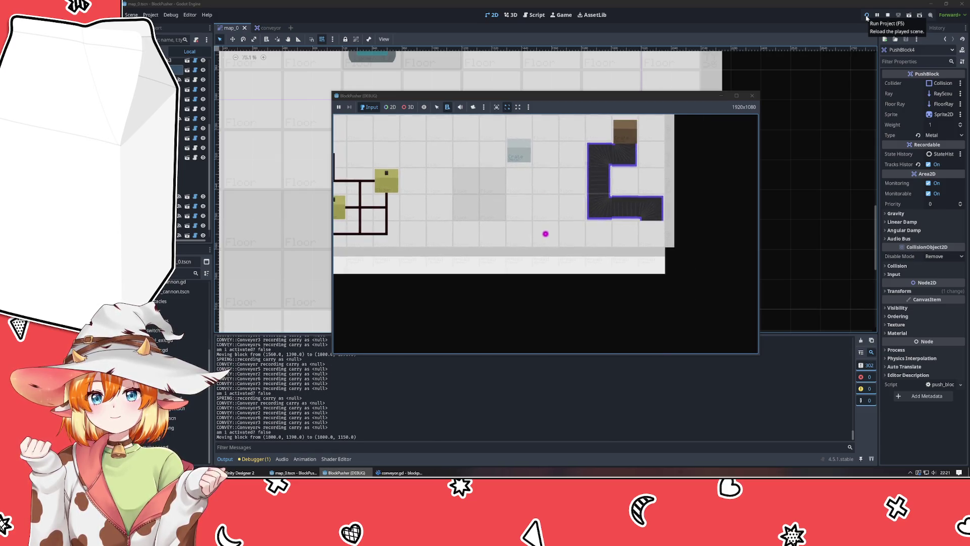
key("z")
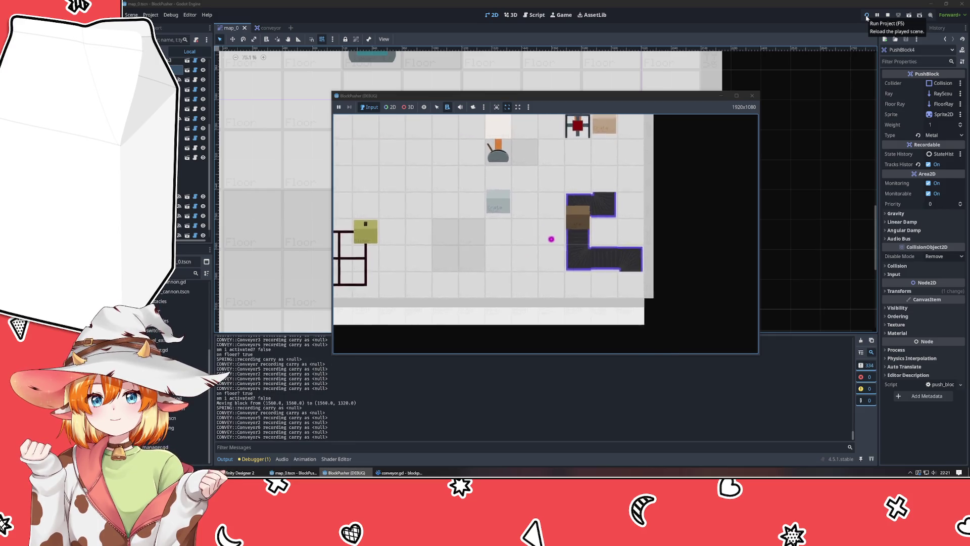
key("Right")
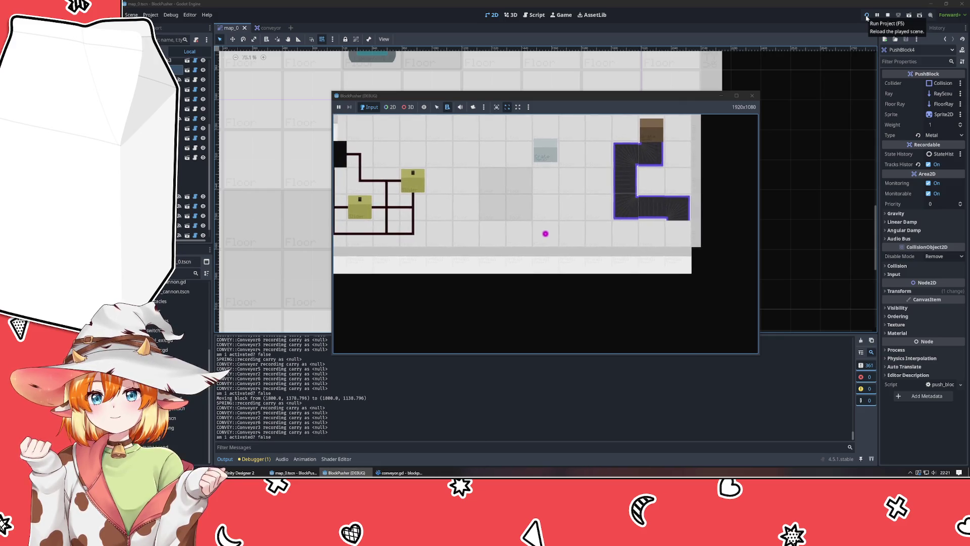
key("z")
key("Right")
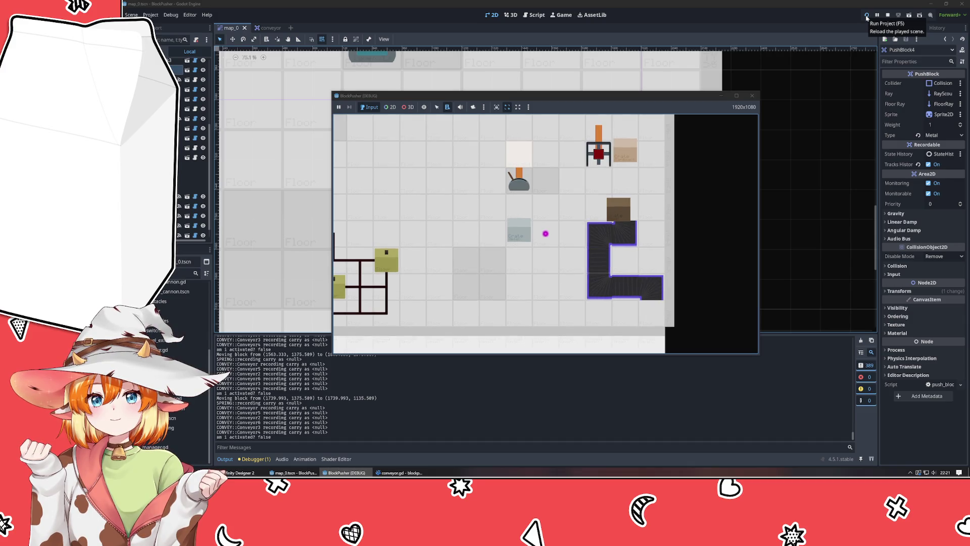
key("z")
key("z")
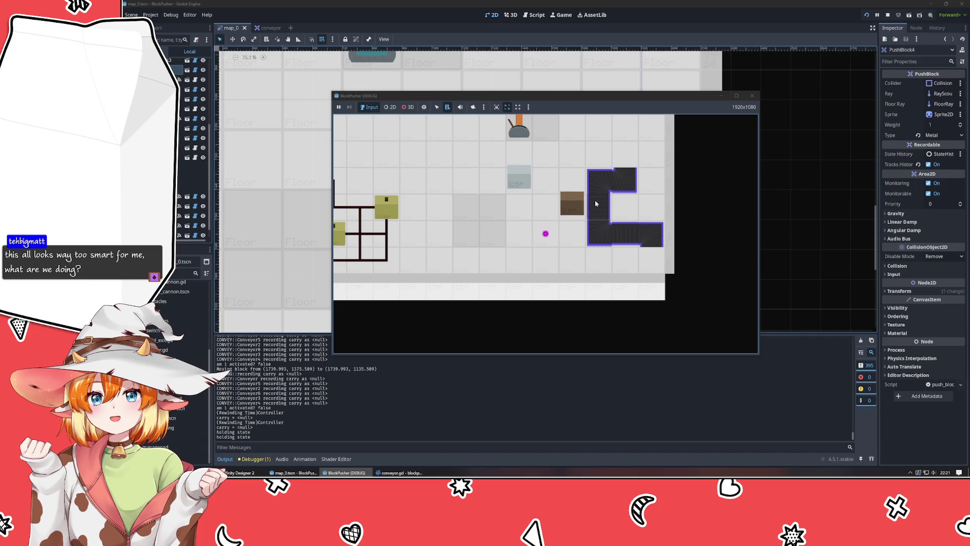
left_click(752, 96)
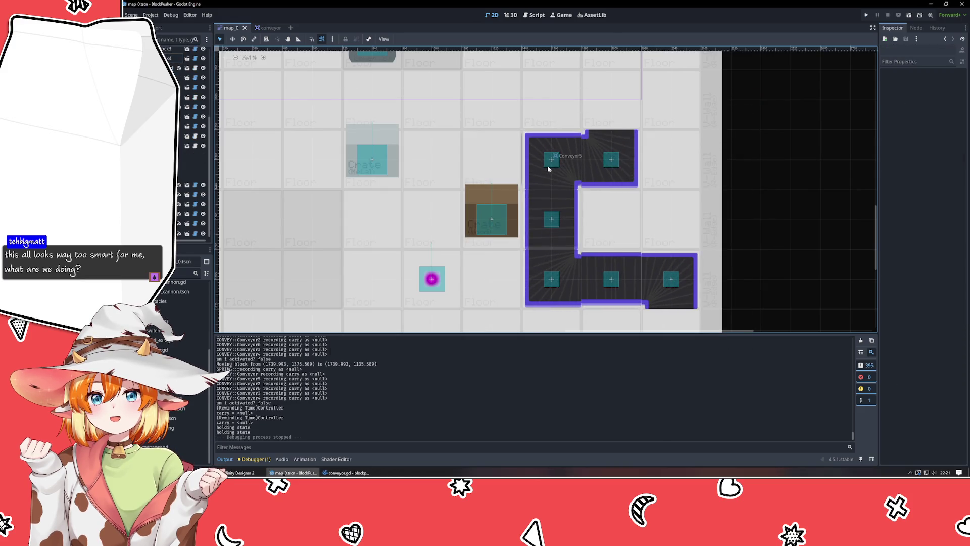
Step: Change the tween_property duration on line 96 of convey() from 0.5 to 0.75
left_click(346, 473)
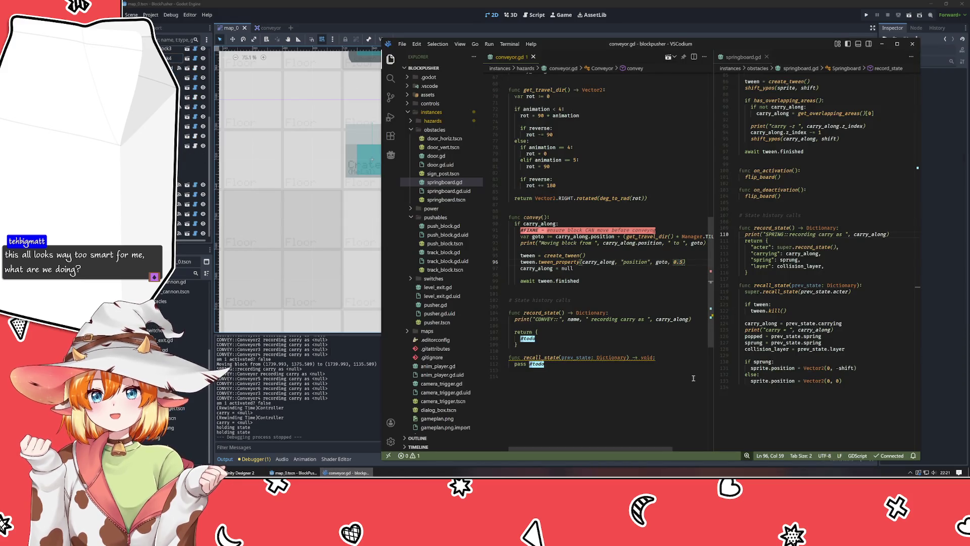
left_click(592, 294)
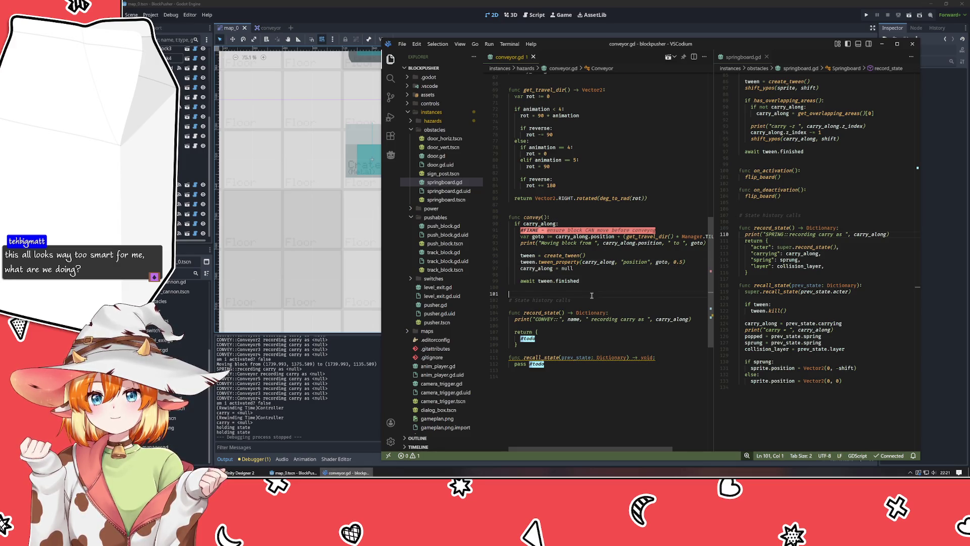
key("Up")
key("Up")
key("Up")
key("End")
key("Left")
key("Left")
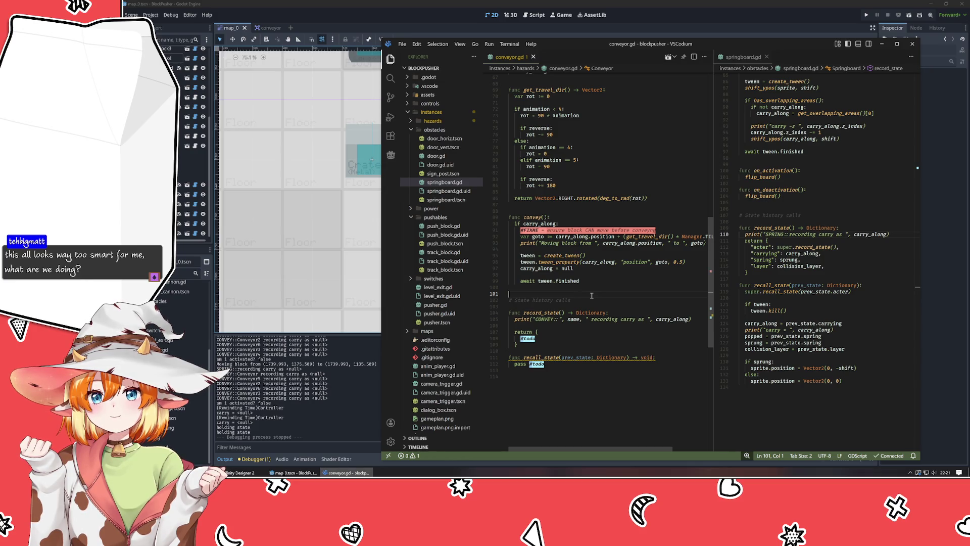
type("2")
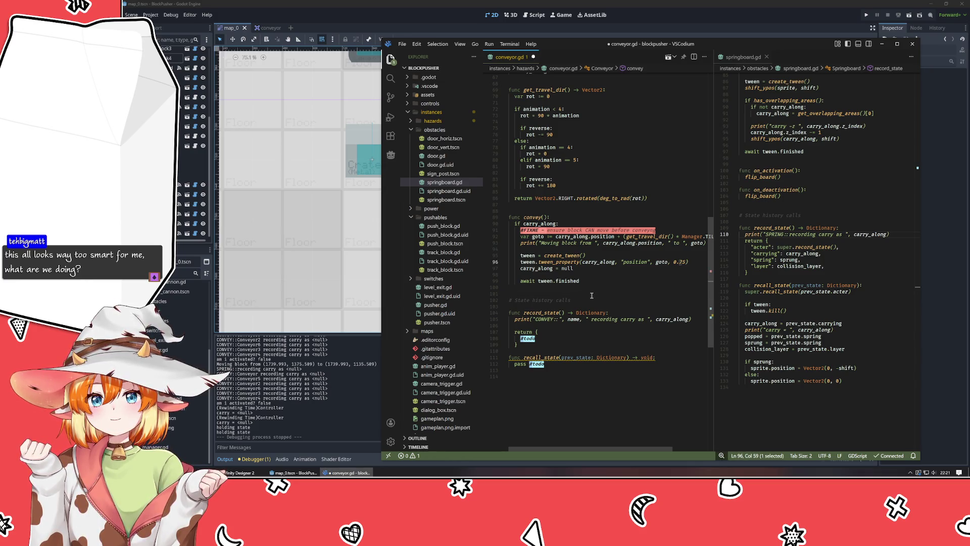
left_click(615, 290)
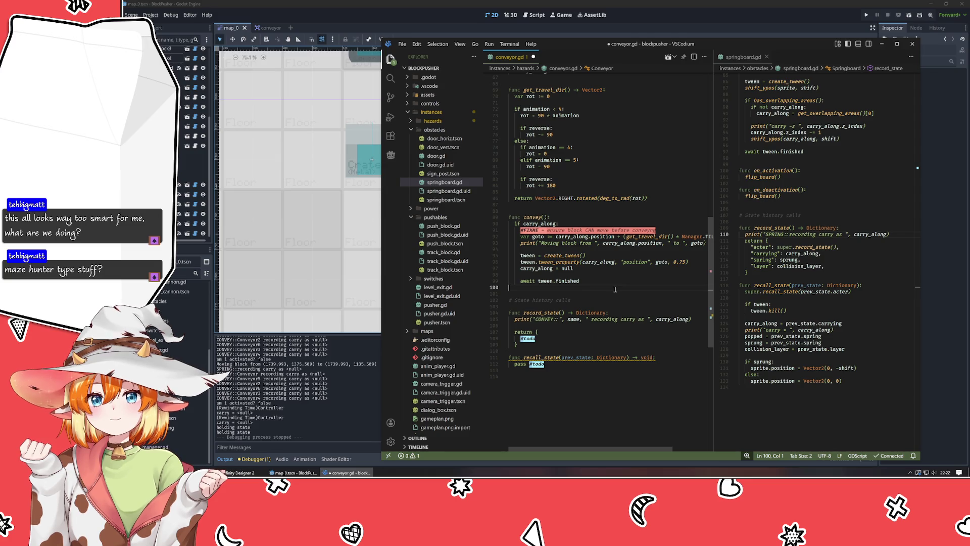
key("alt+Tab")
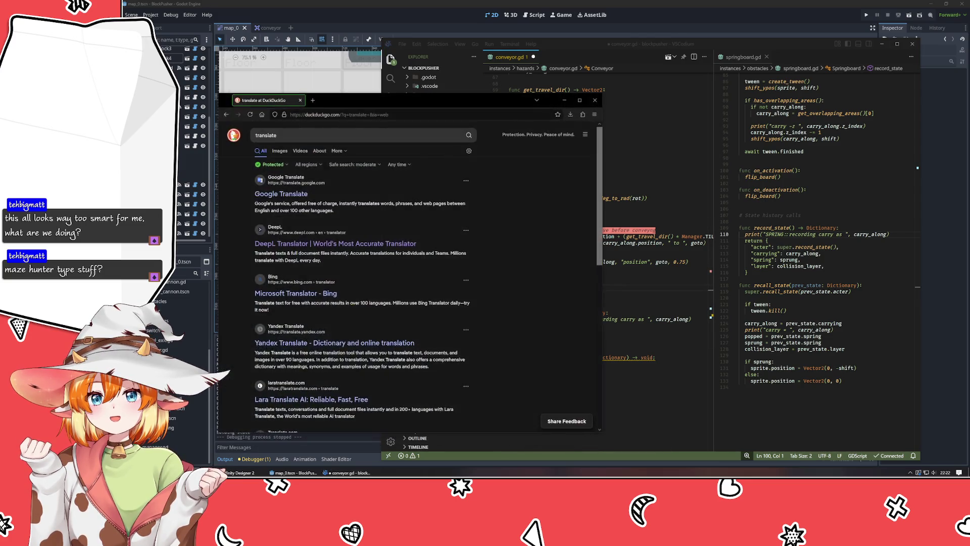
key("ctrl+t")
type("maze")
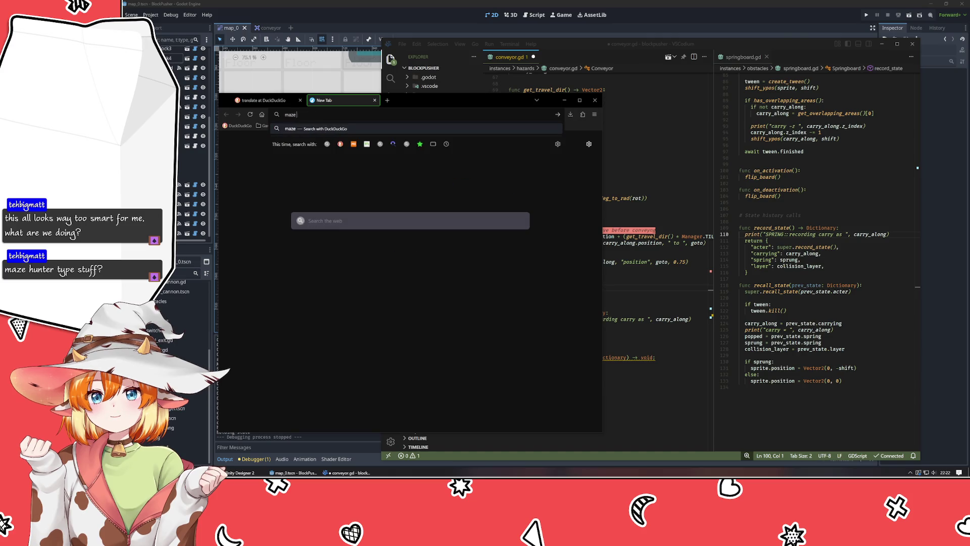
type(" hunter")
key("Return")
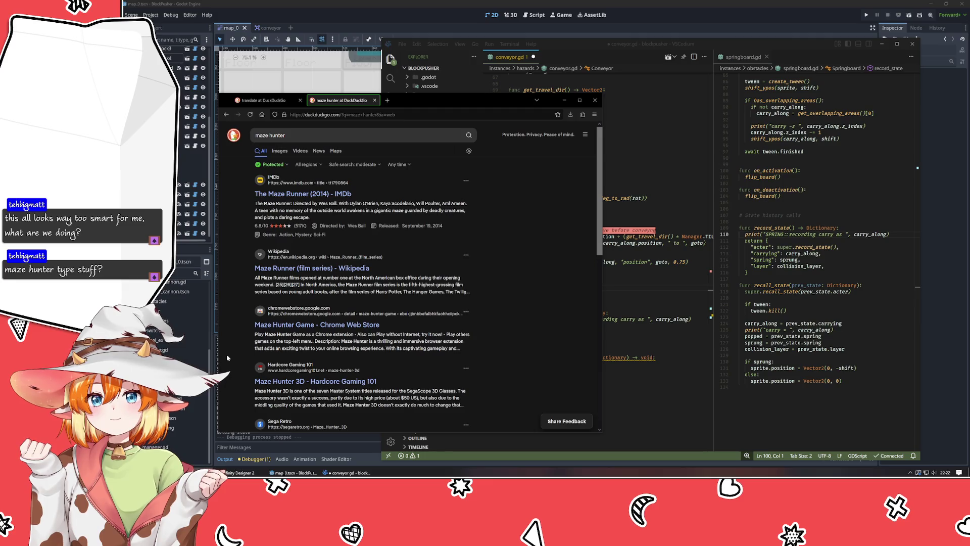
scroll(227, 357, "down", 2)
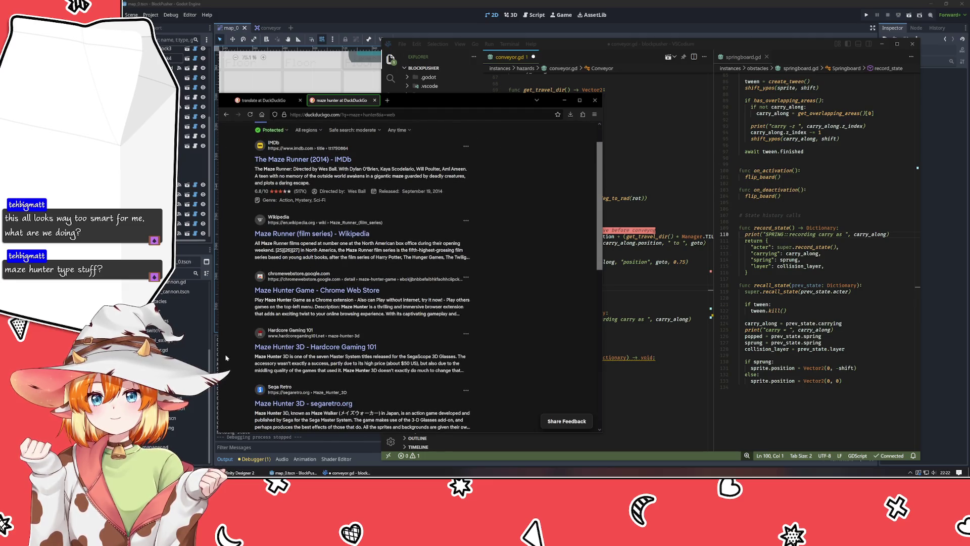
left_click(301, 348)
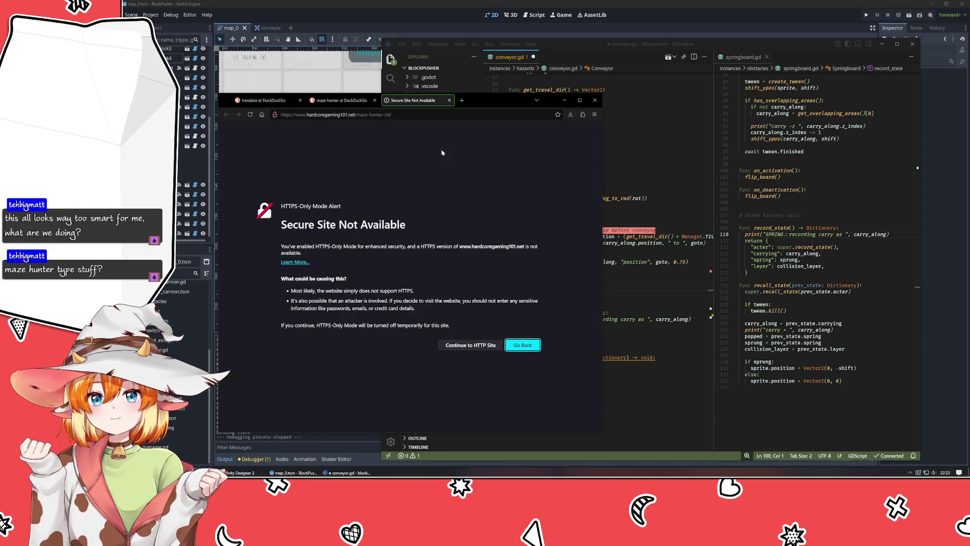
left_click(450, 100)
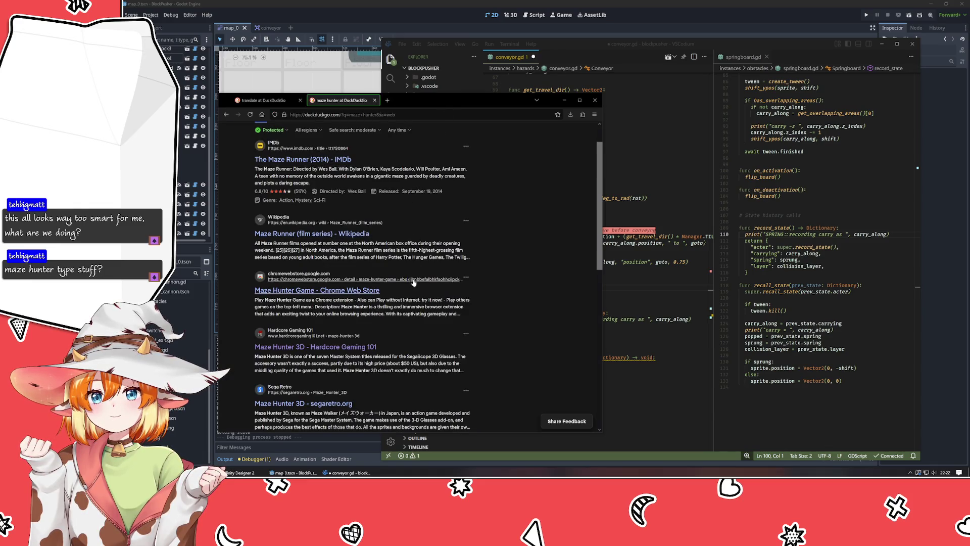
scroll(344, 298, "down", 2)
left_click(345, 299)
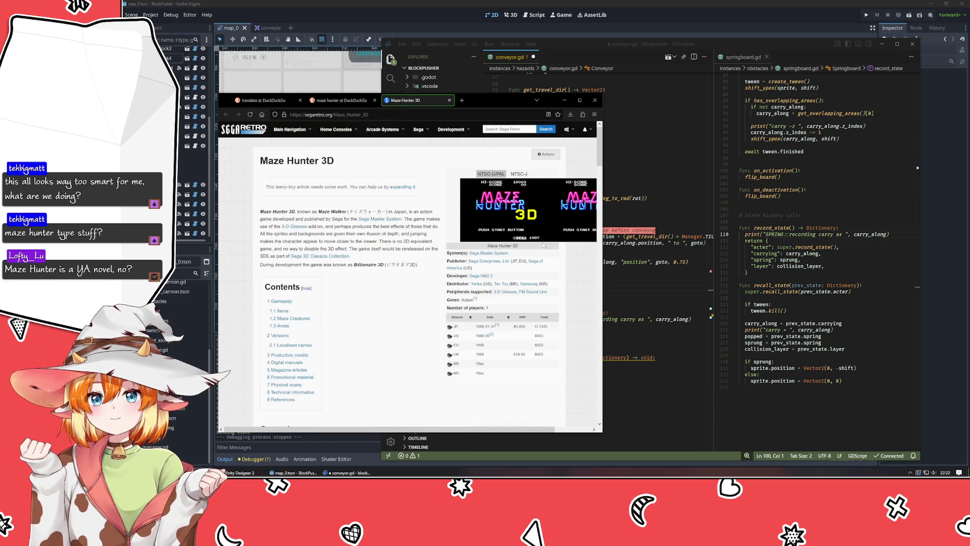
scroll(504, 334, "down", 10)
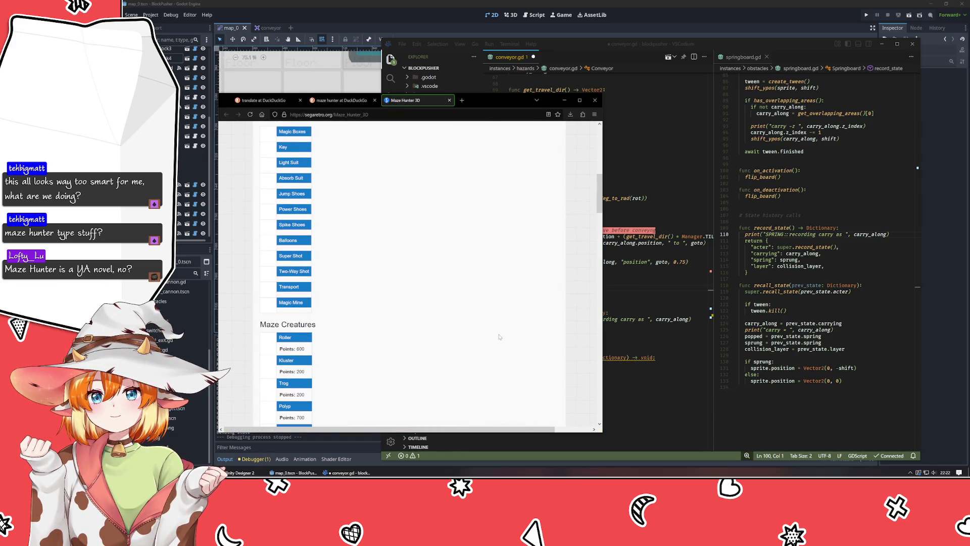
scroll(499, 337, "down", 2)
scroll(499, 337, "down", 7)
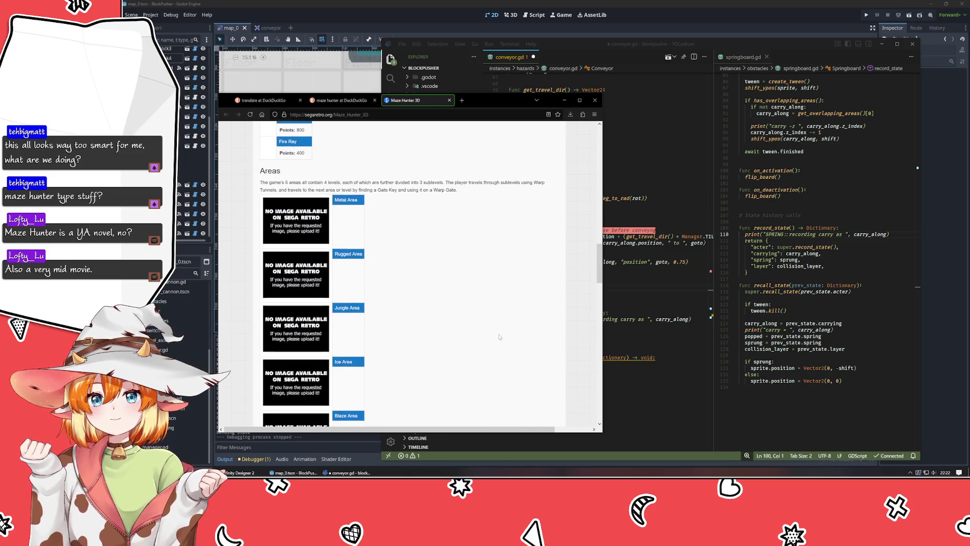
scroll(306, 292, "down", 10)
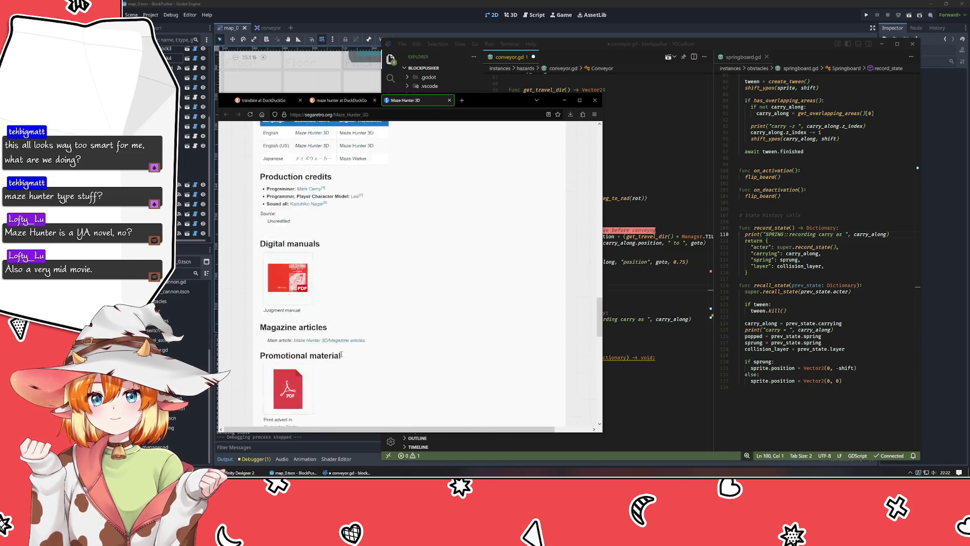
scroll(376, 332, "up", 1)
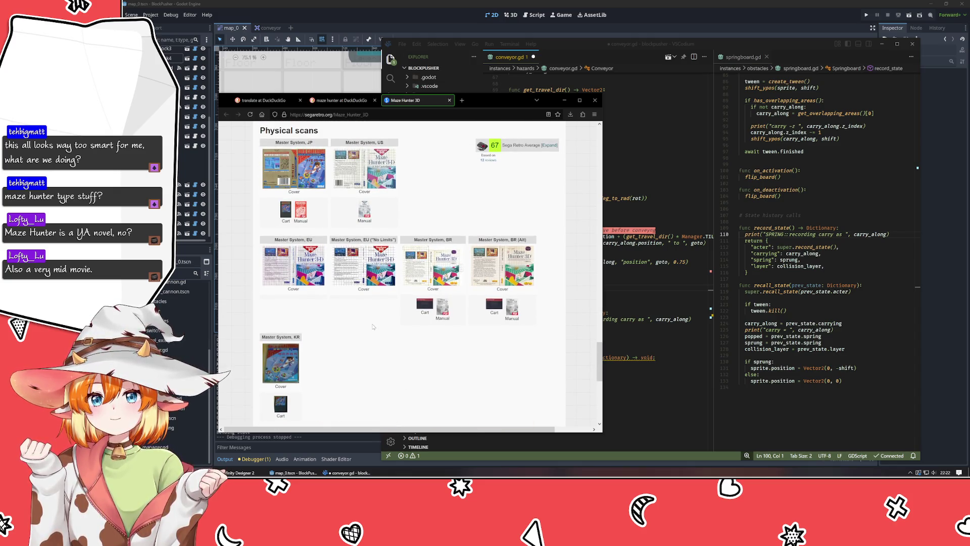
scroll(371, 327, "down", 2)
scroll(360, 323, "down", 1)
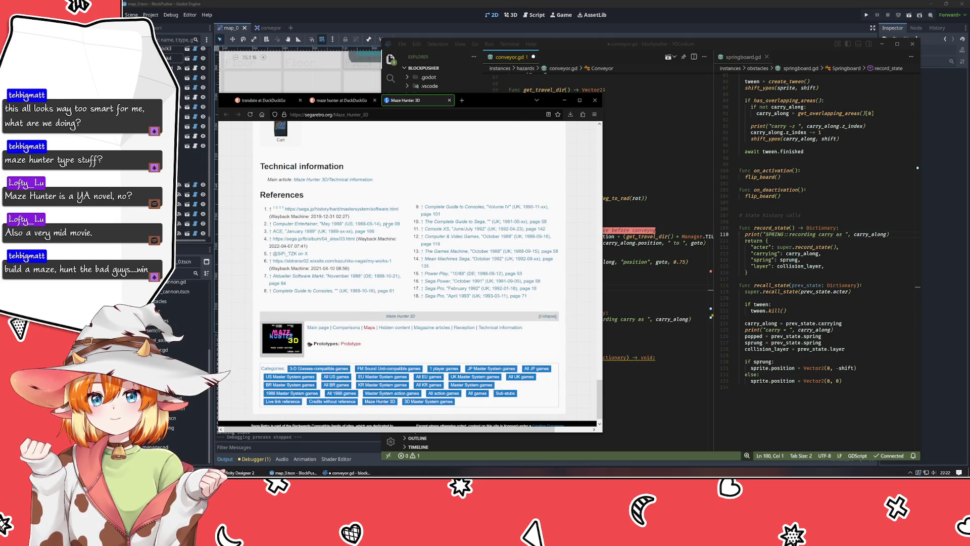
middle_click(420, 101)
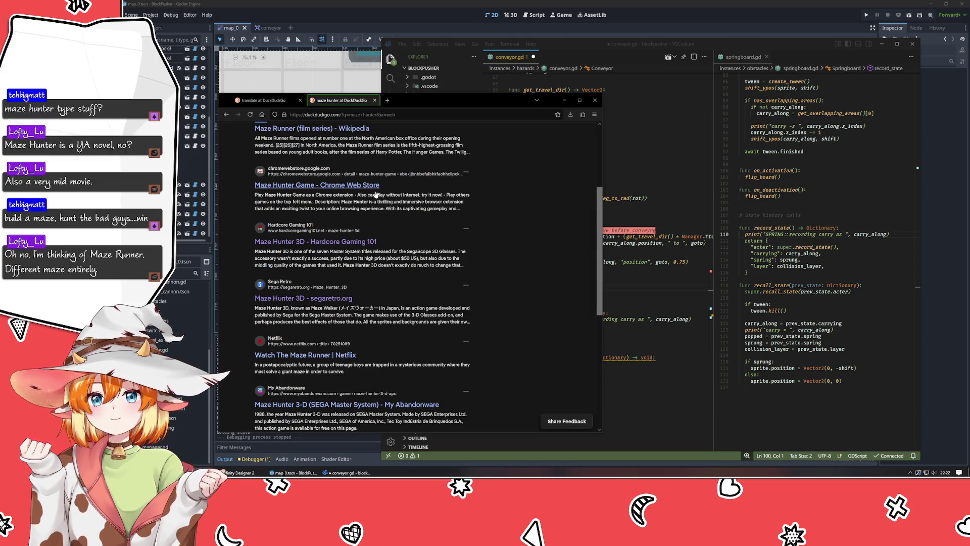
scroll(366, 202, "up", 3)
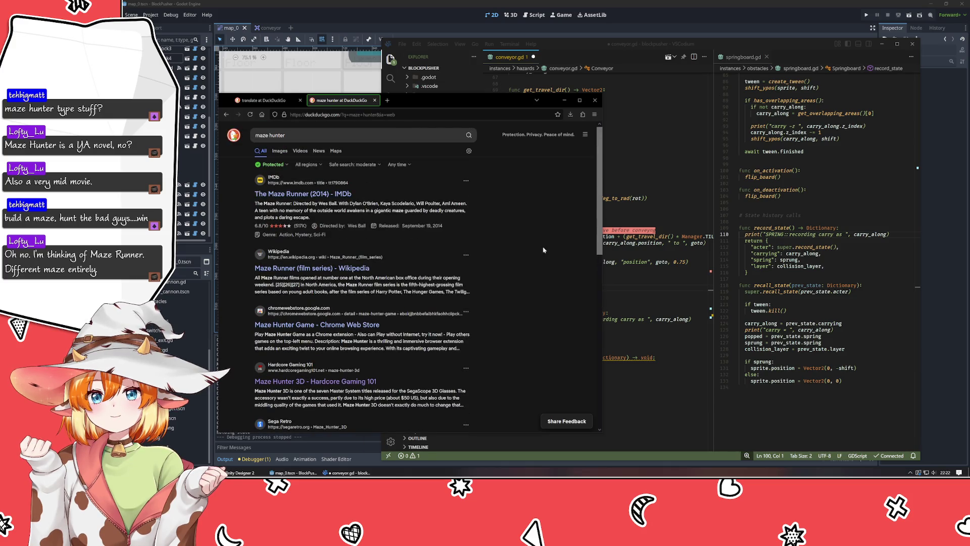
left_click(374, 100)
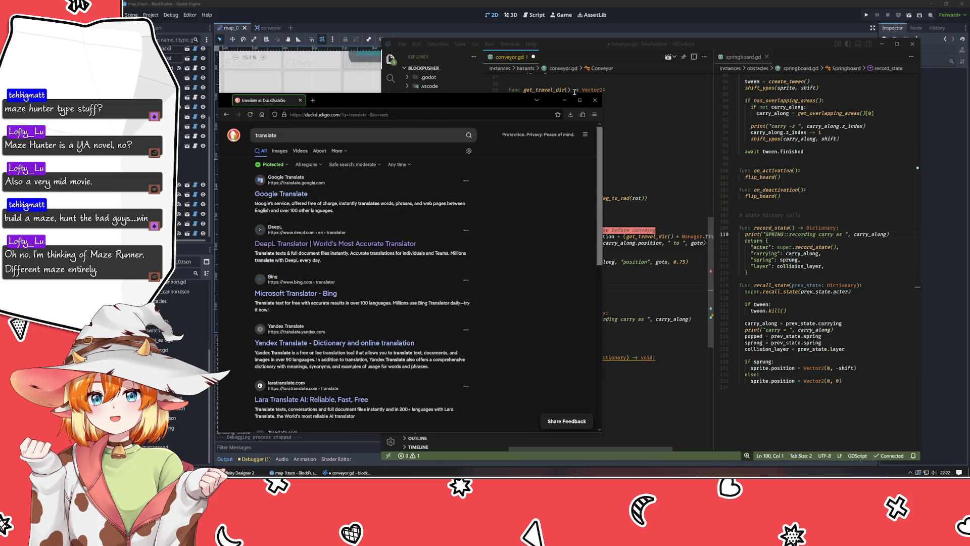
left_click(564, 100)
left_click(609, 218)
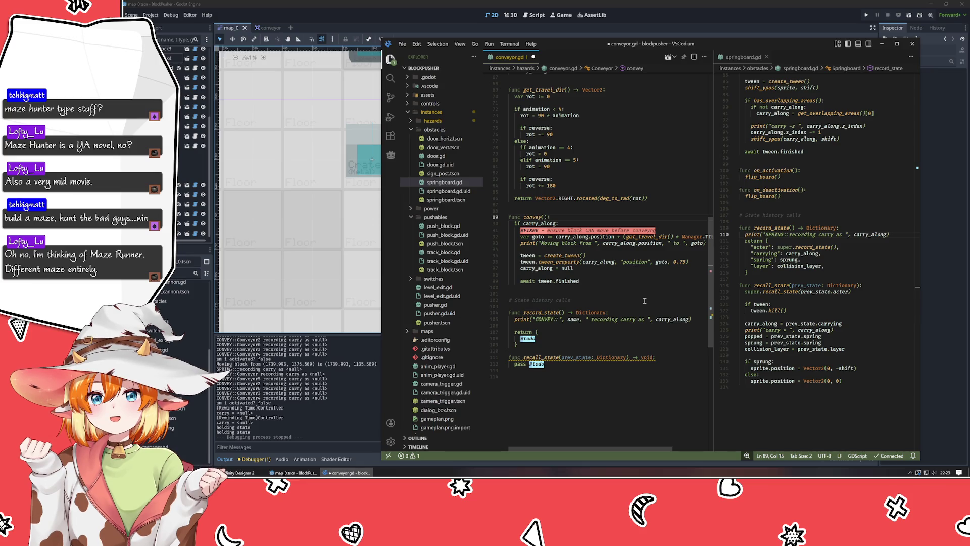
Step: Zoom out the Godot 2D viewport and pan up to the top of the level map
key("alt+Tab")
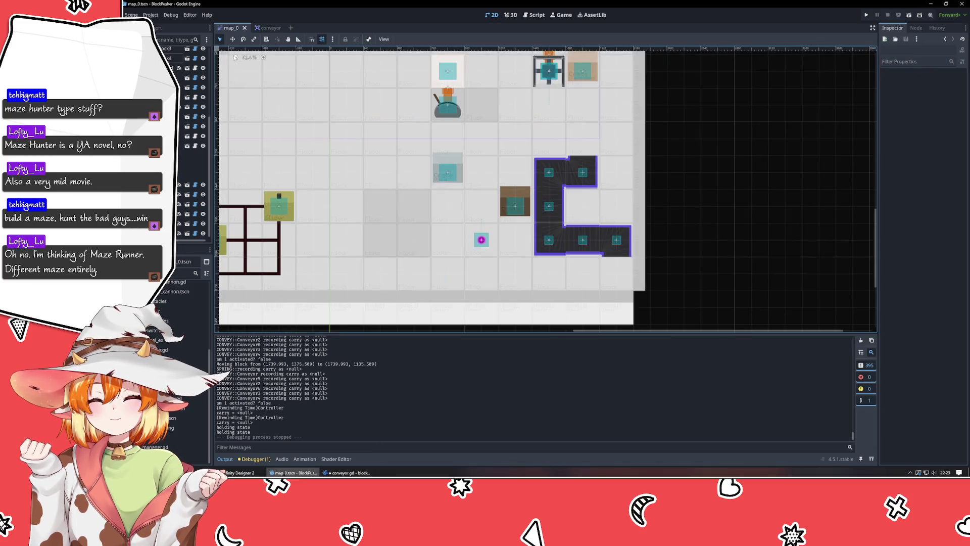
scroll(543, 196, "down", 3)
mouse_move(702, 214)
left_mouse_down()
mouse_move(665, 299)
mouse_move(663, 62)
left_mouse_up()
Step: Bring conveyor.gd back up in VSCodium and save it
left_click(349, 473)
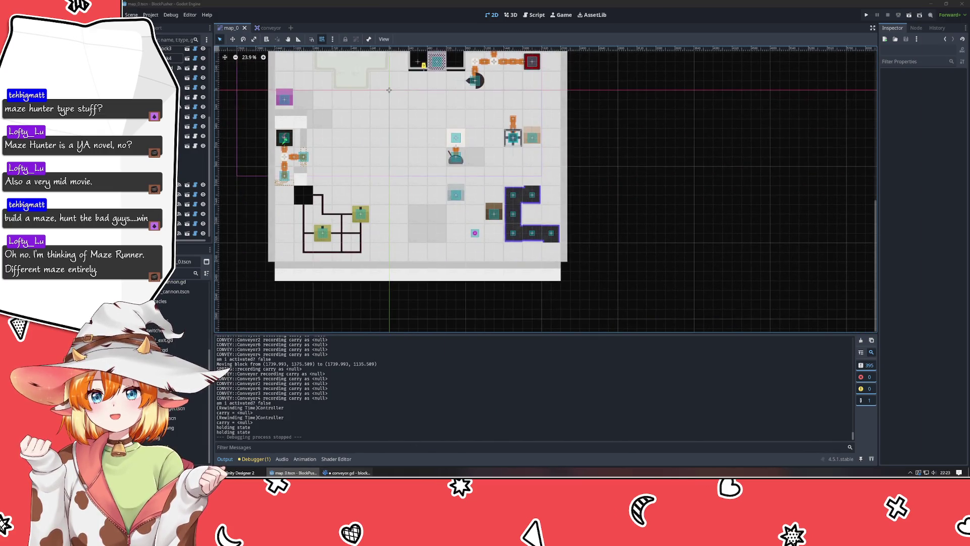
left_click(607, 296)
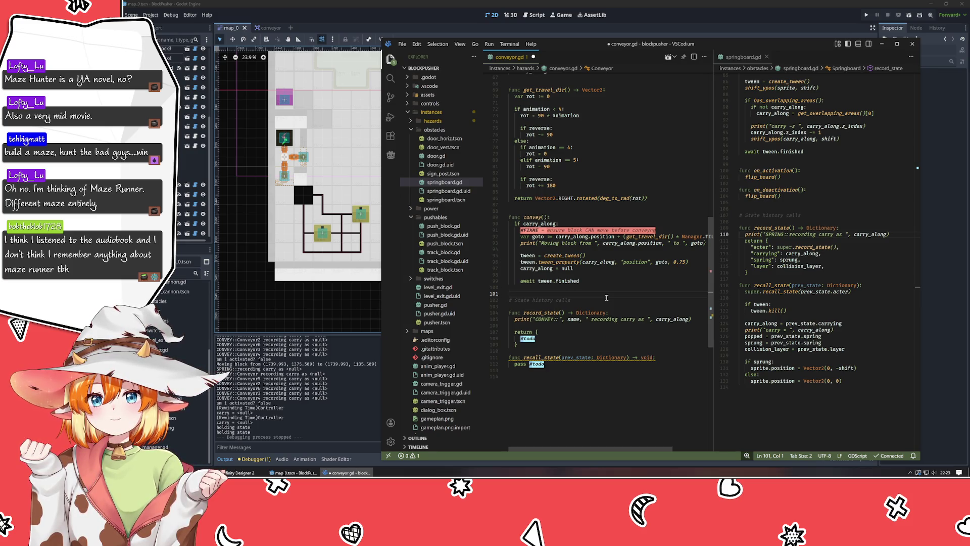
key("ctrl+s")
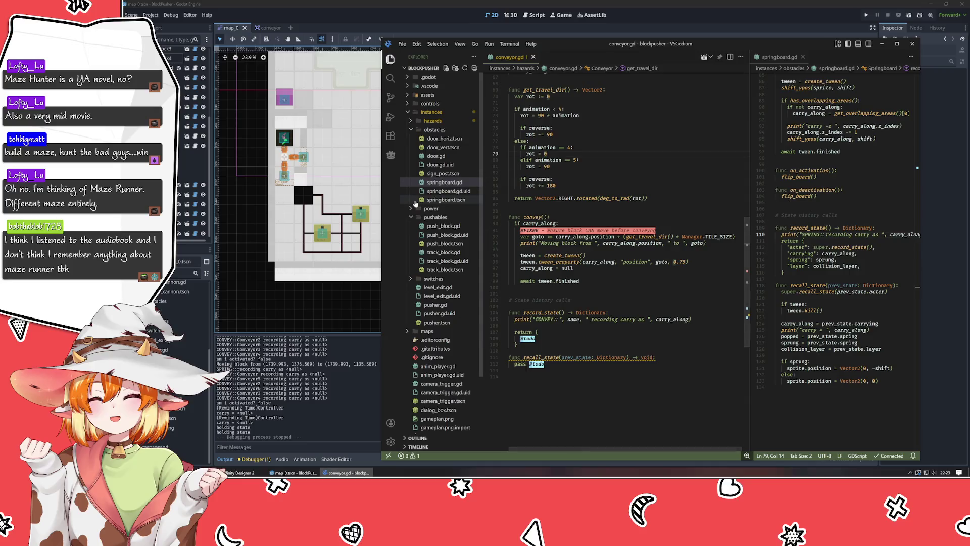
Step: Open controls/controller.gd and look over the movement input lines in its key handler
left_click(434, 103)
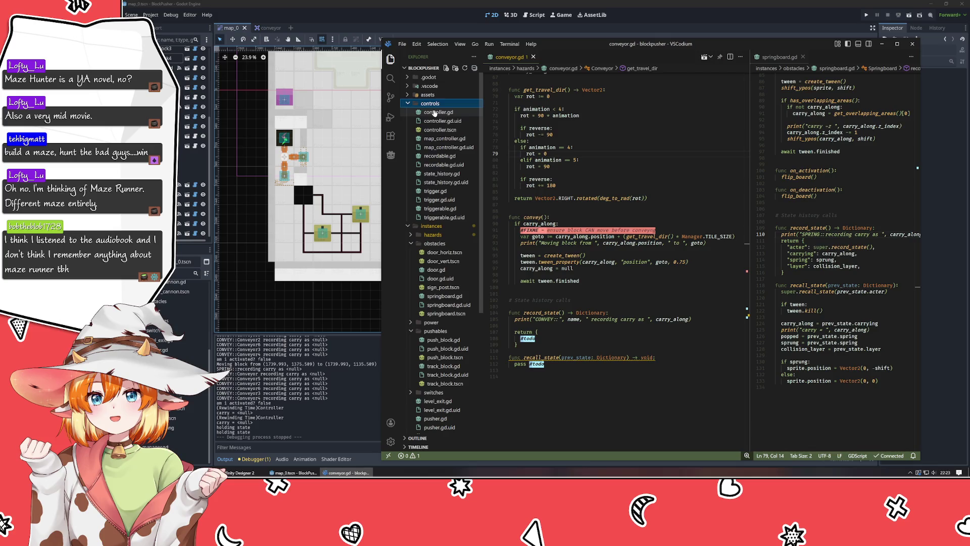
left_click(439, 112)
left_click(430, 103)
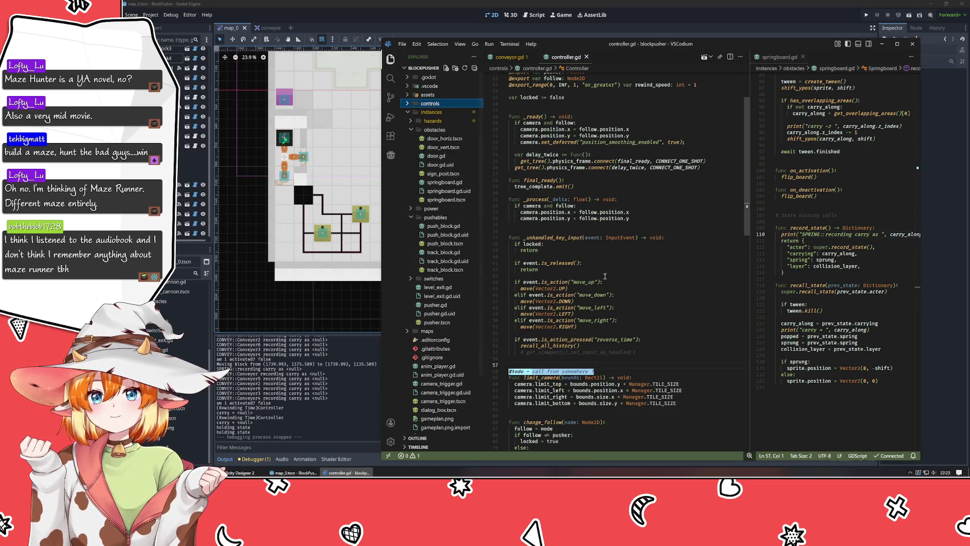
left_click_drag(512, 256, 599, 353)
left_click(664, 311)
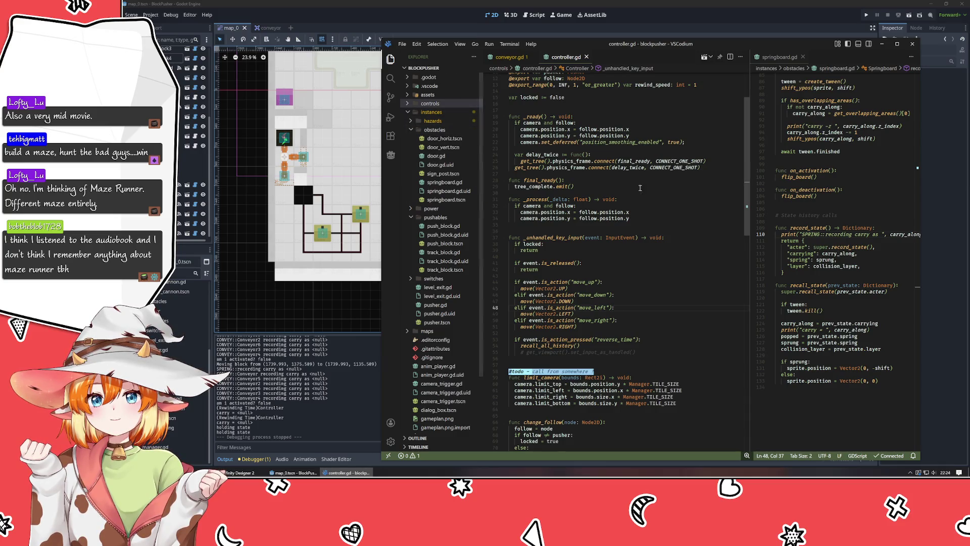
Step: Delete the commented-out set_input_as_handled line from the key-input handler
left_click_drag(567, 44, 533, 329)
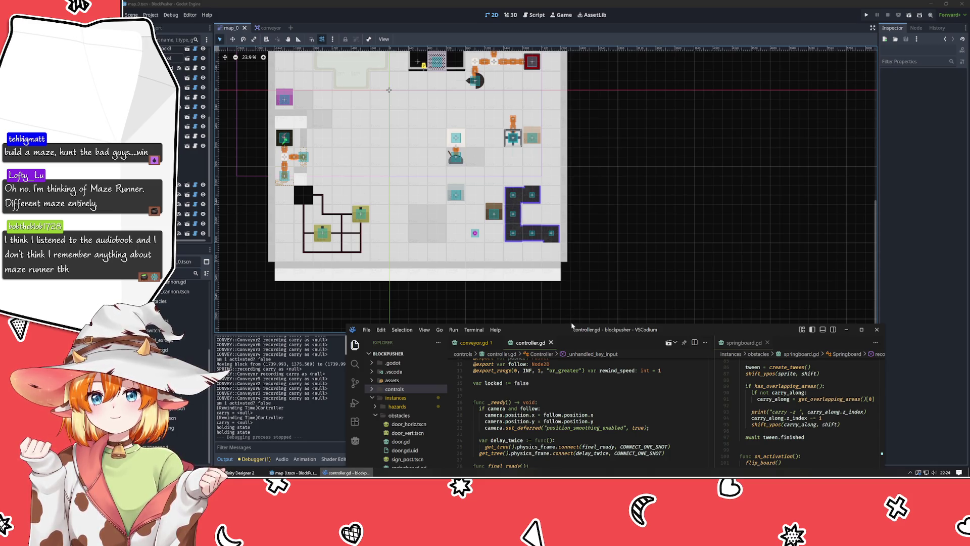
mouse_move(572, 333)
left_mouse_down()
mouse_move(573, 10)
mouse_move(572, 39)
left_mouse_up()
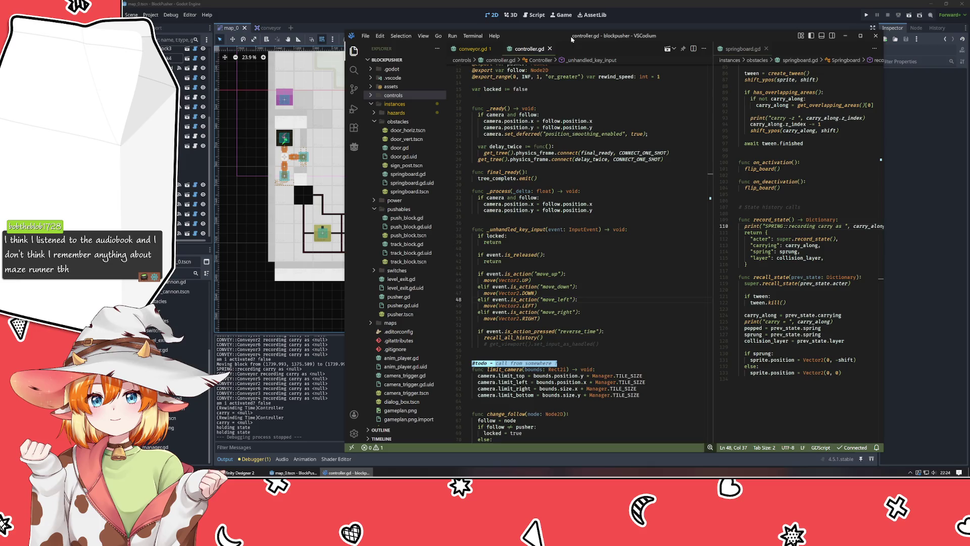
scroll(581, 202, "down", 3)
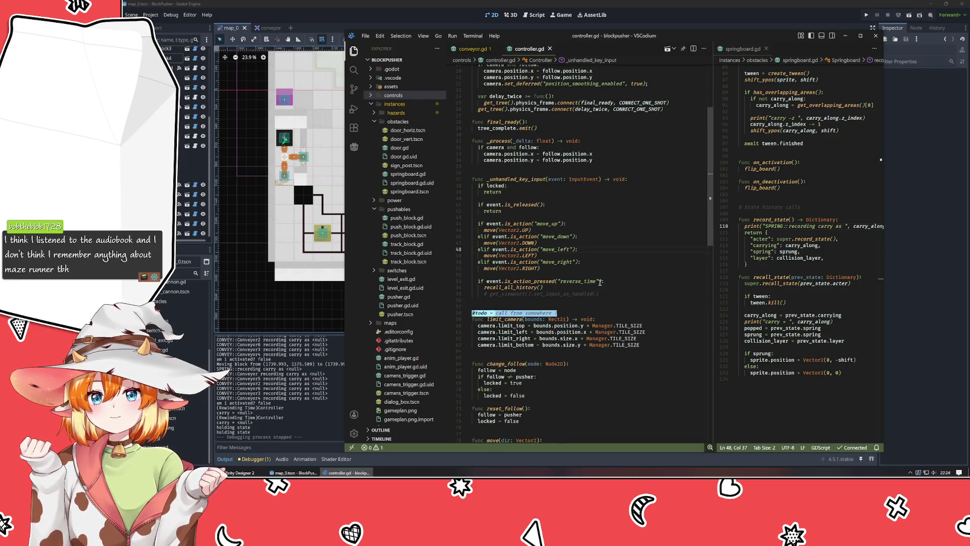
left_click_drag(612, 296, 608, 290)
key("BackSpace")
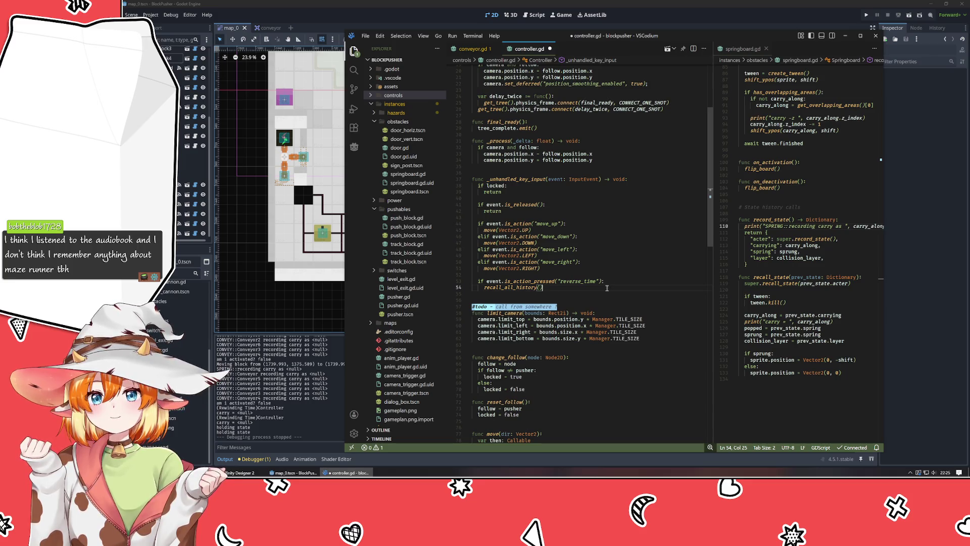
Step: Review the camera-limit code and the locked check in controller.gd
left_click(548, 338)
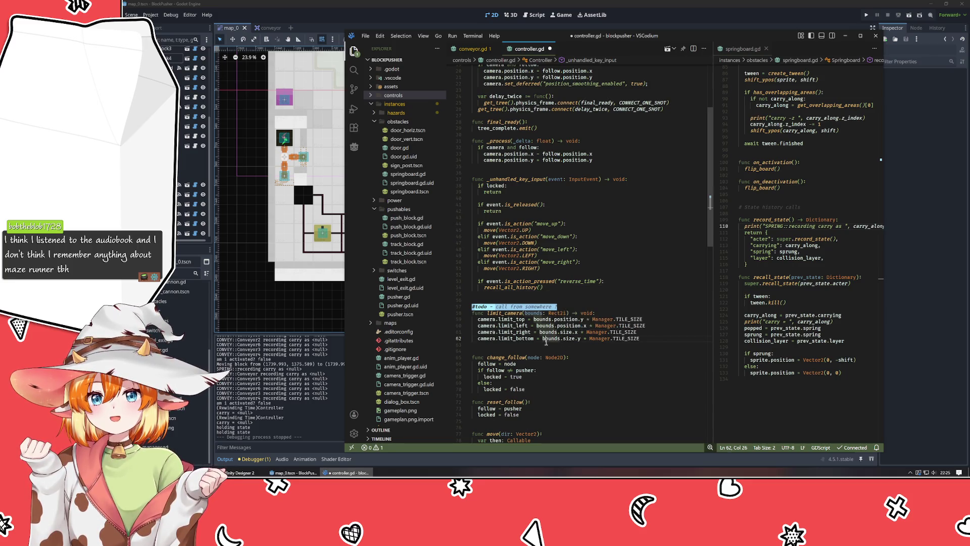
scroll(552, 291, "up", 6)
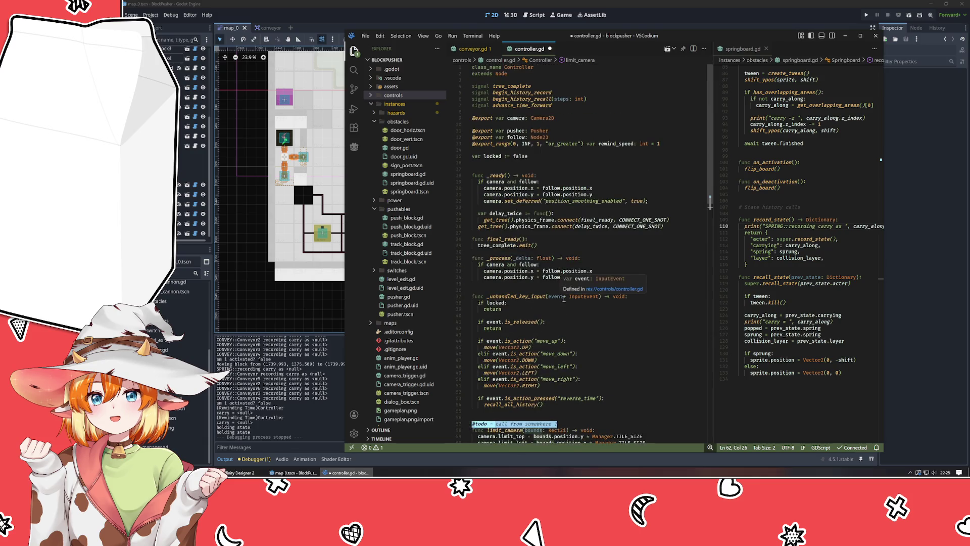
scroll(561, 298, "down", 5)
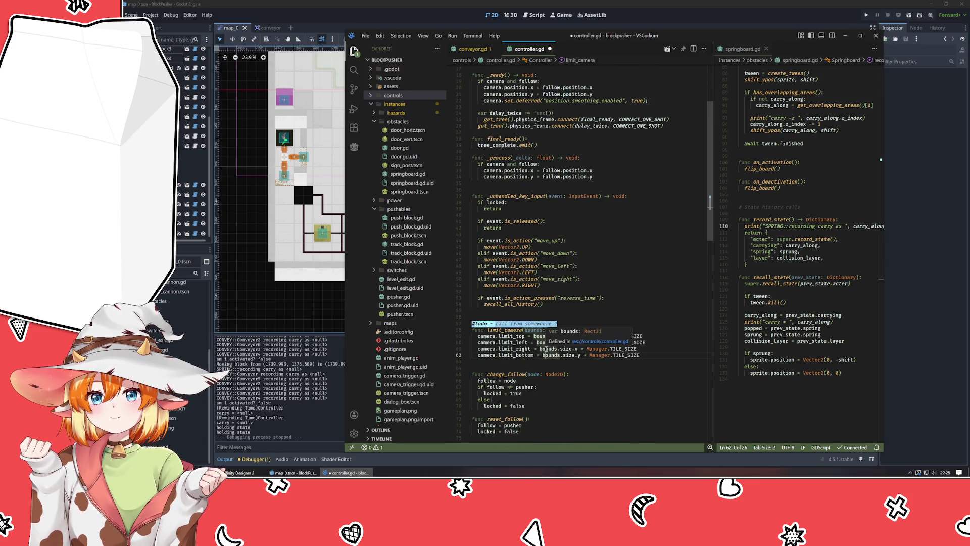
left_click(596, 366)
scroll(586, 367, "up", 5)
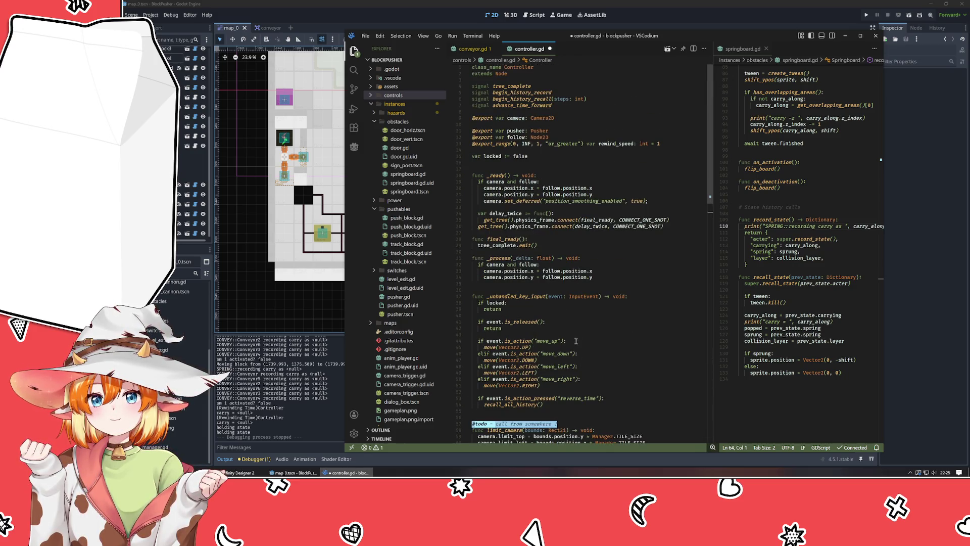
left_click(639, 328)
left_click(627, 305)
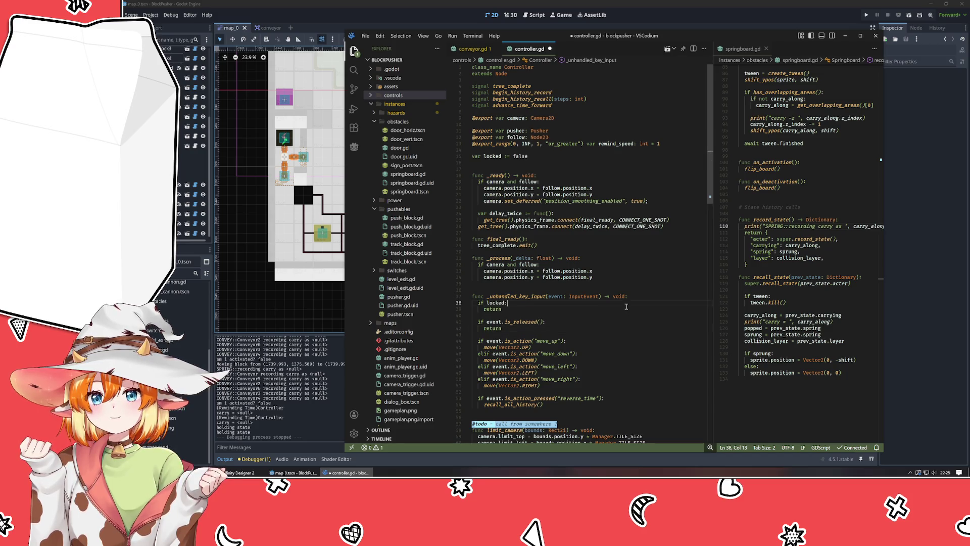
left_click(618, 316)
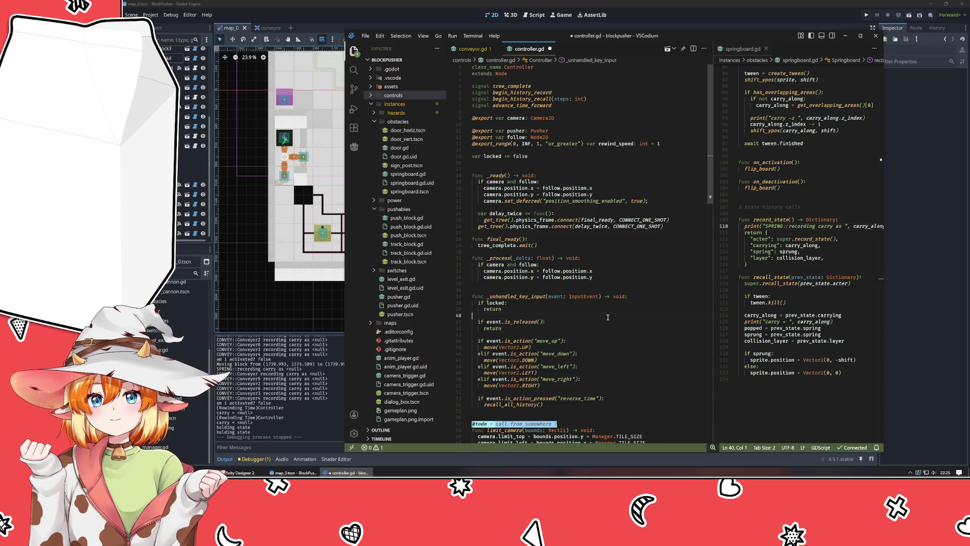
Step: Highlight every use of locked in _unhandled_key_input, then return to conveyor.gd
left_click(500, 296)
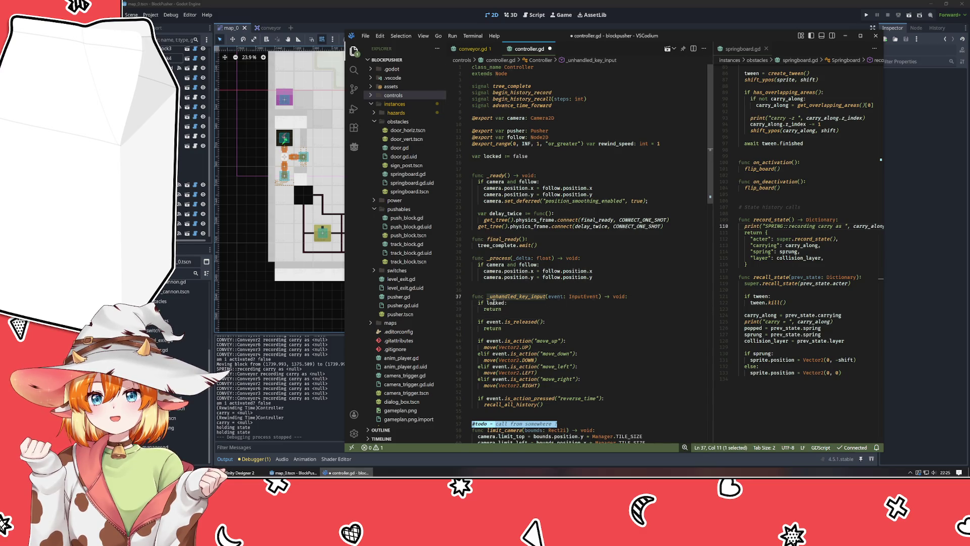
left_click(494, 303)
scroll(565, 315, "down", 10)
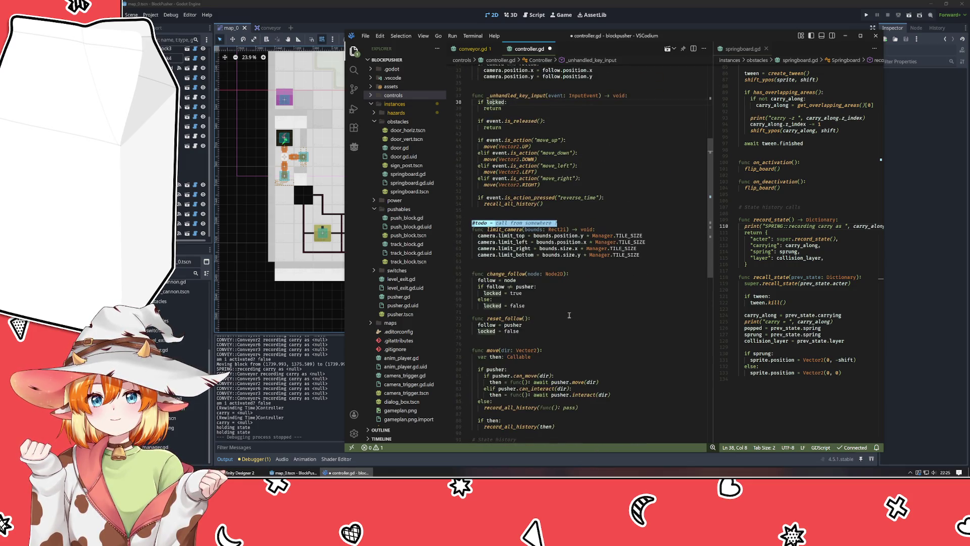
scroll(569, 315, "down", 8)
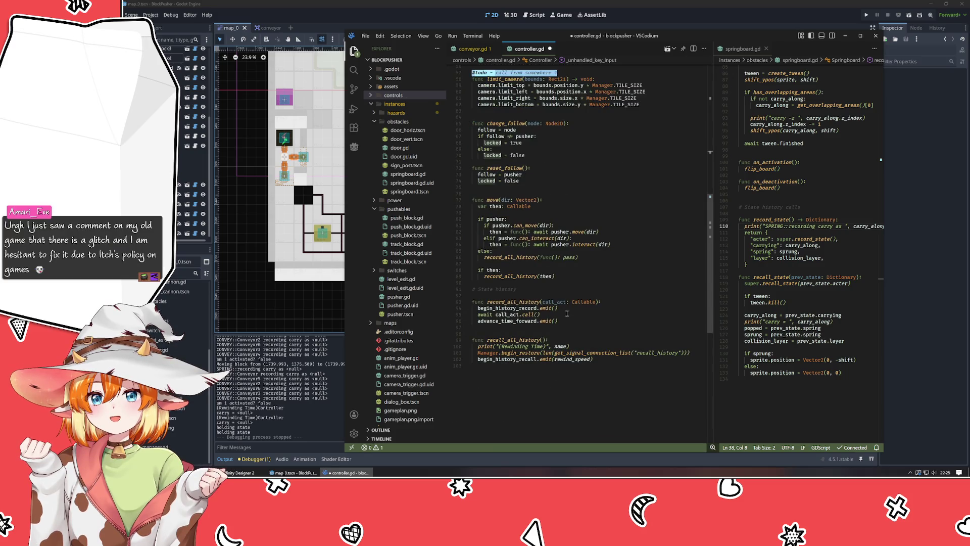
scroll(567, 313, "up", 3)
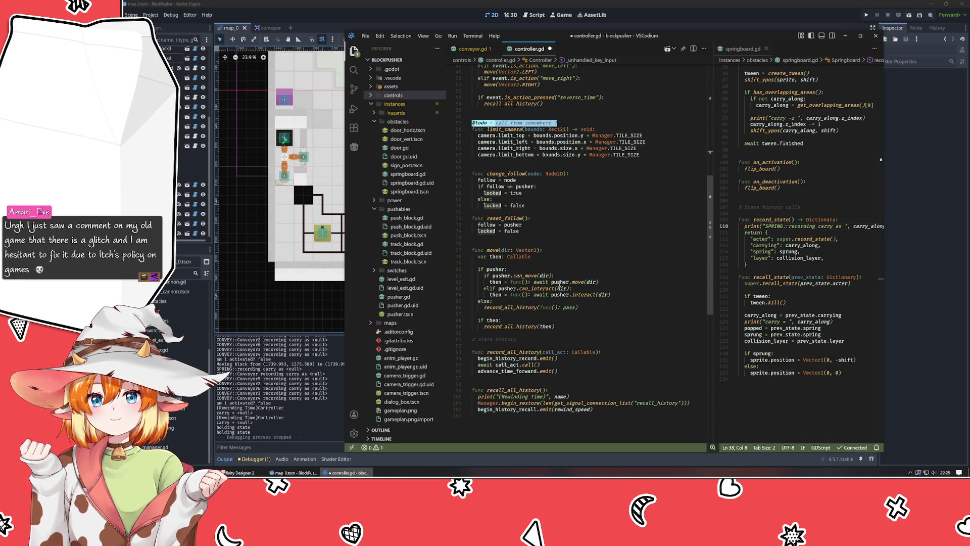
scroll(545, 261, "up", 10)
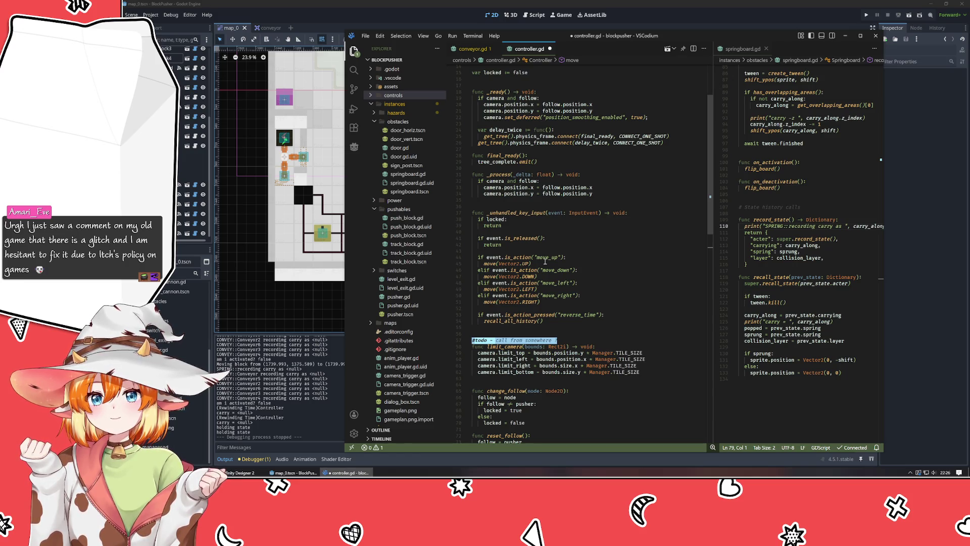
left_click(470, 49)
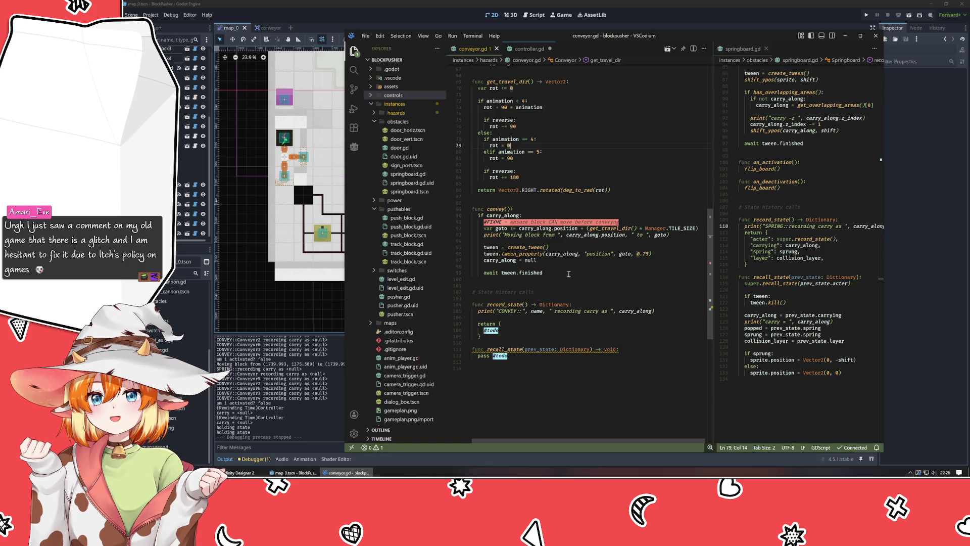
Step: Review convey() and highlight every use of carry_along in conveyor.gd
left_click(569, 274)
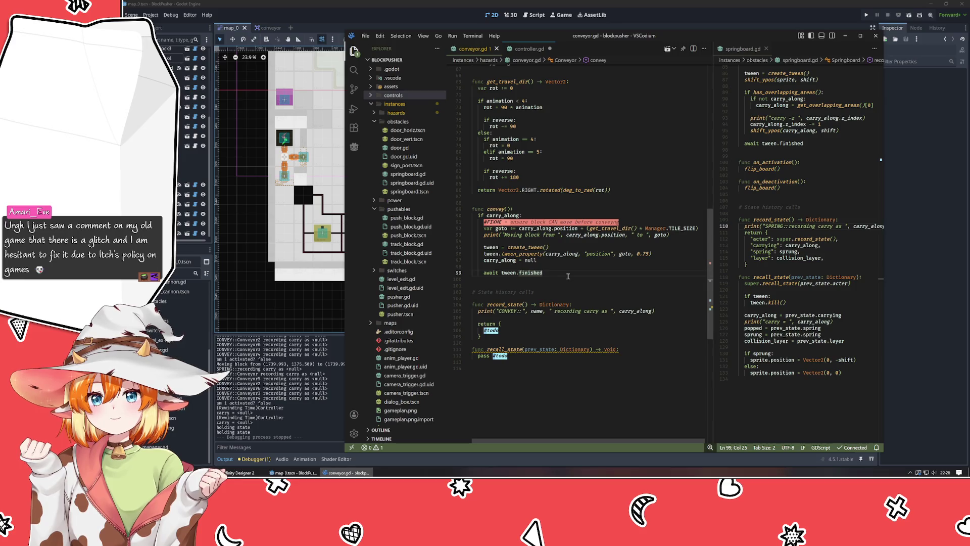
scroll(568, 276, "up", 2)
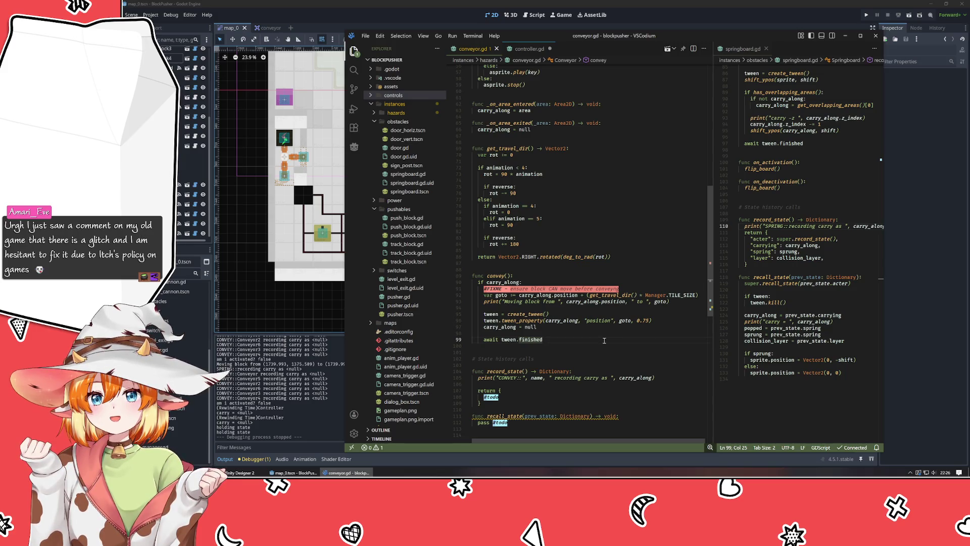
left_click(557, 321)
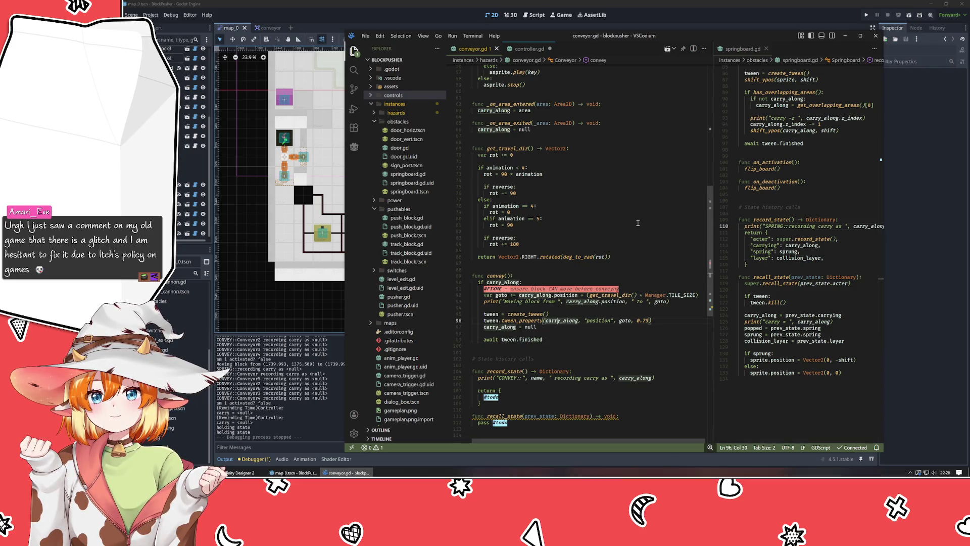
Step: Compare convey() against controller.gd, then open push_block.gd from the pushables folder
left_click(529, 49)
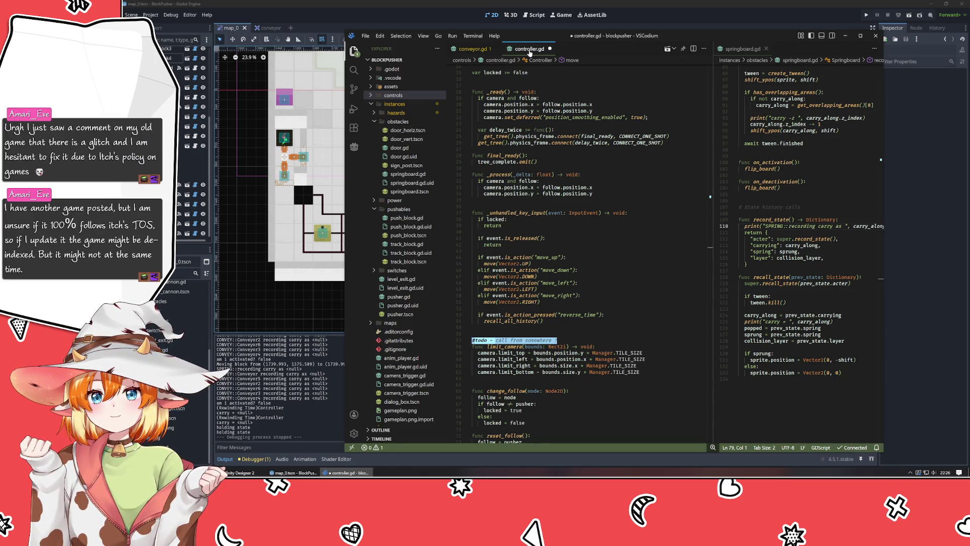
left_click(471, 50)
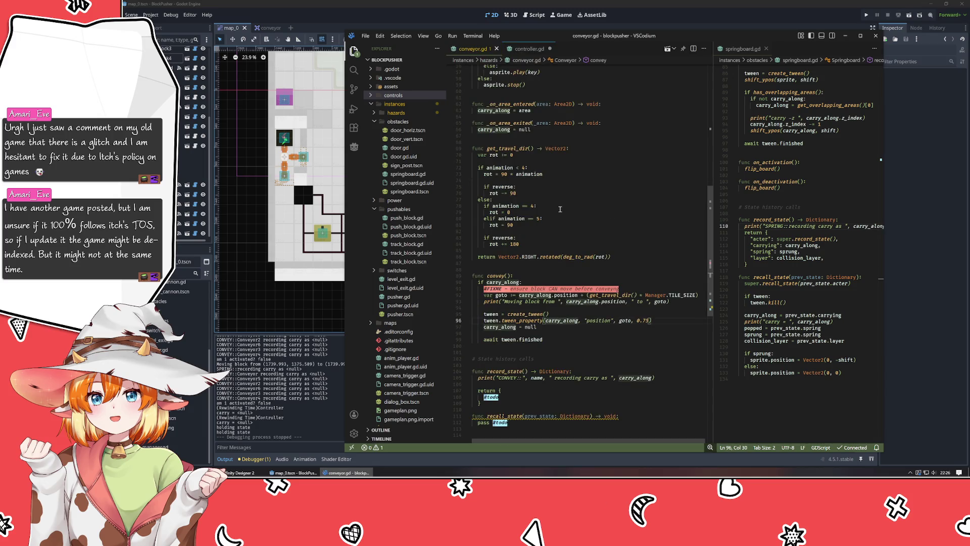
scroll(560, 209, "down", 2)
left_click(540, 235)
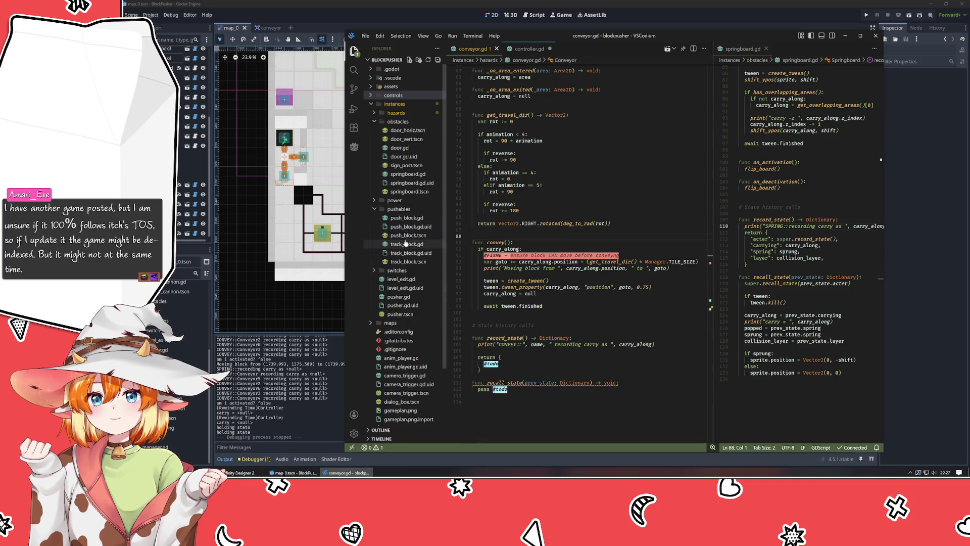
left_click(402, 221)
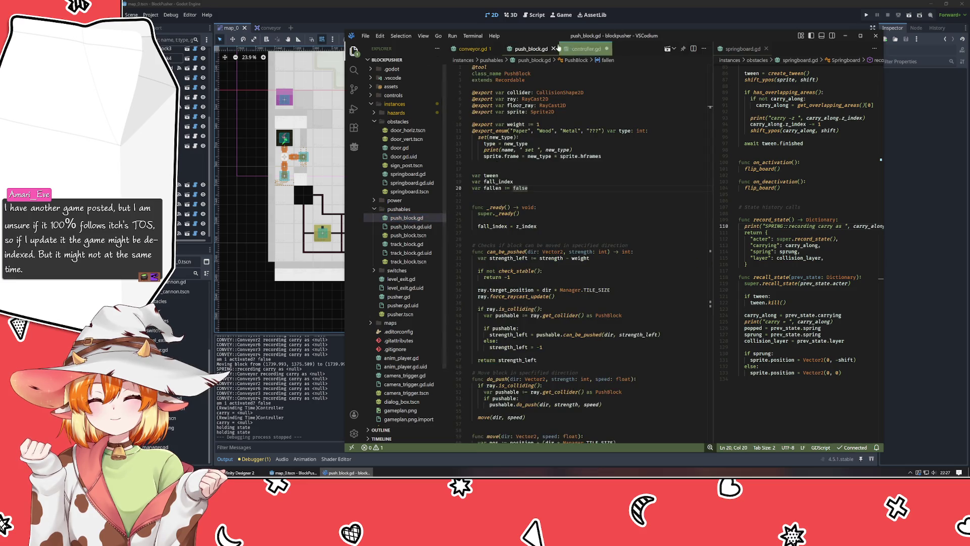
Step: Dock push_block.gd in a right-hand pane beside conveyor.gd and widen the code window over Godot
left_click_drag(532, 48, 773, 139)
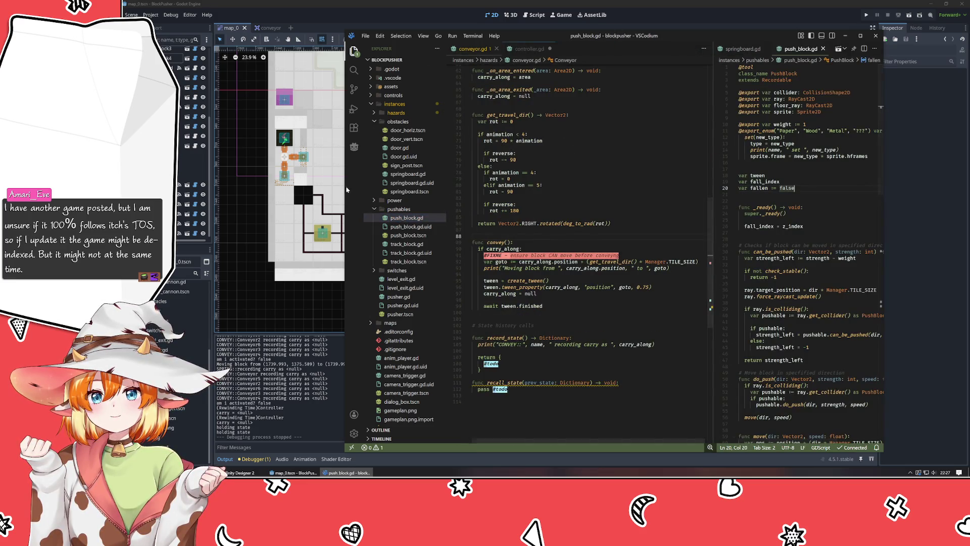
left_click_drag(344, 189, 261, 194)
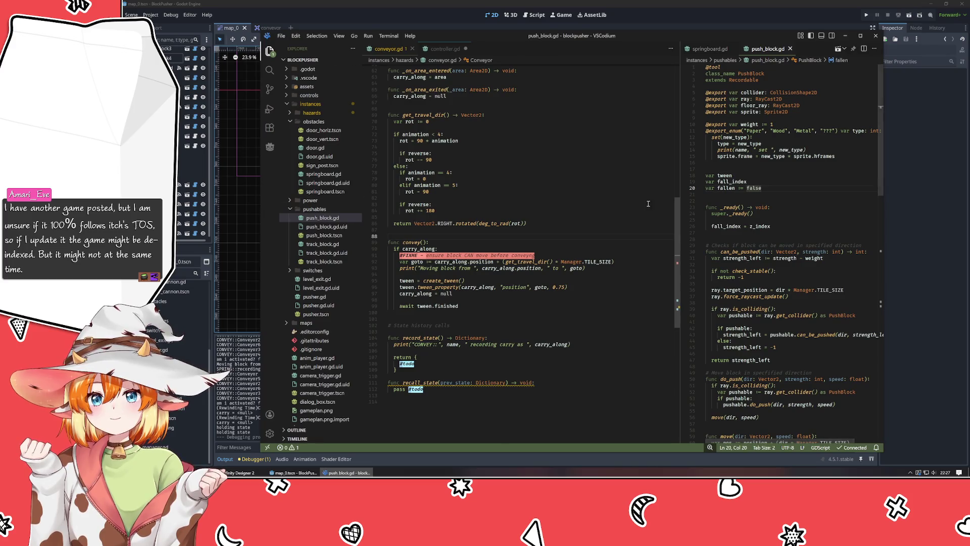
left_click_drag(680, 202, 632, 200)
left_click(564, 192)
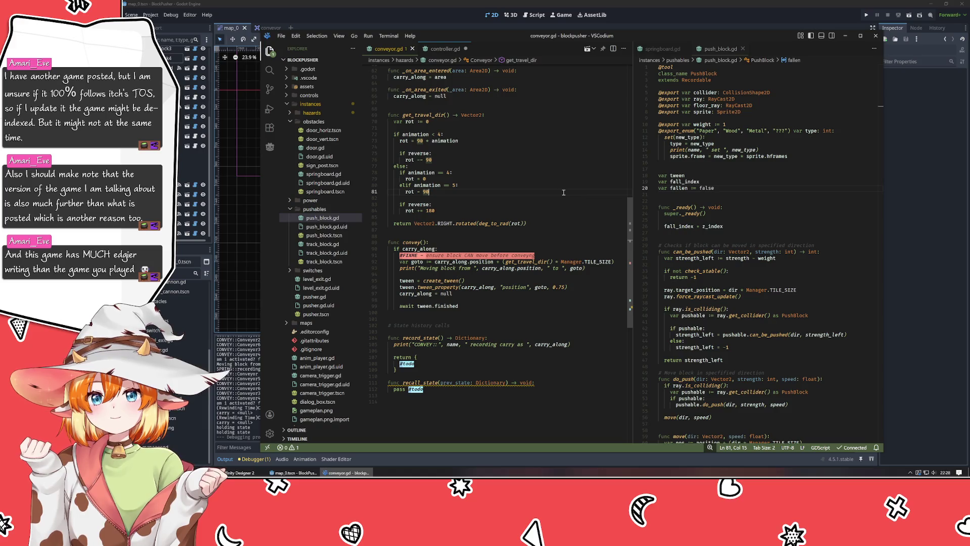
left_click(559, 199)
left_click(772, 231)
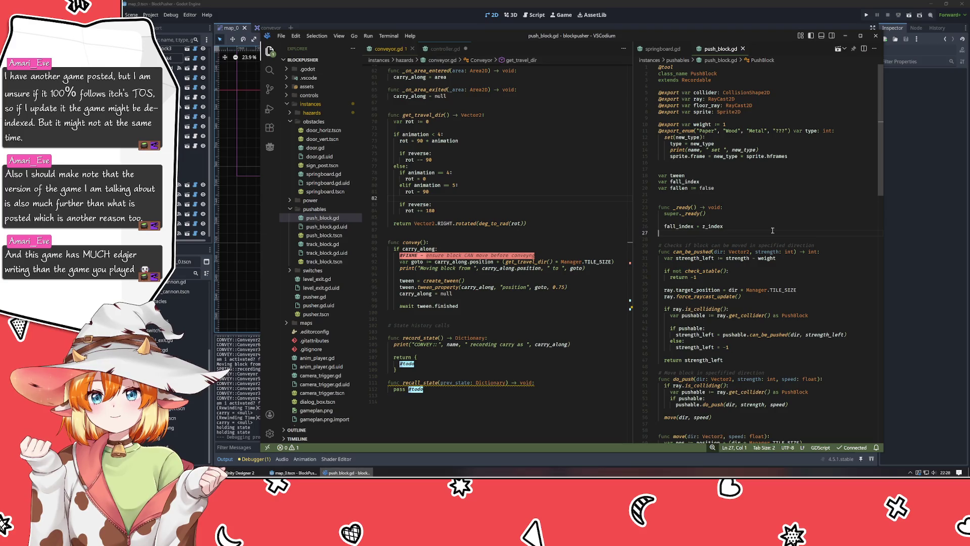
scroll(772, 231, "down", 8)
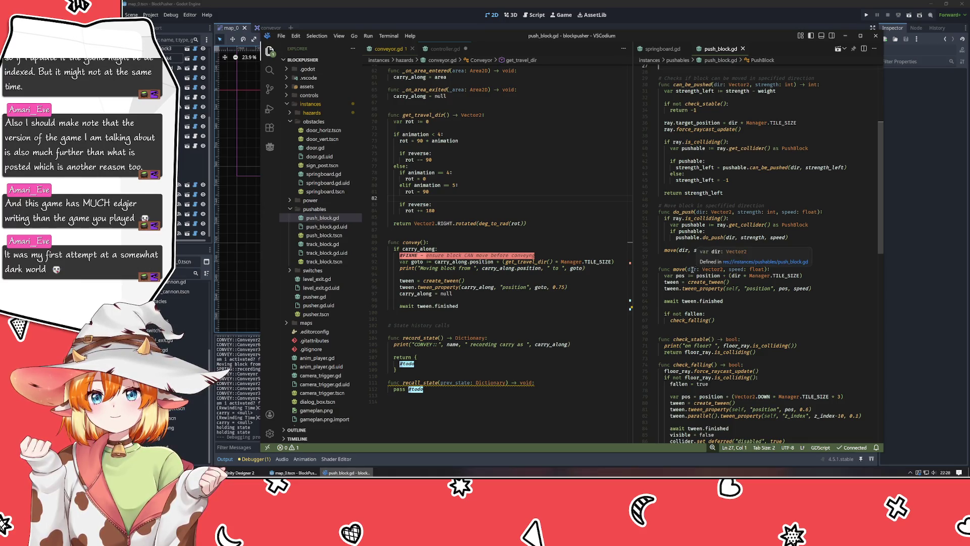
left_click(676, 270)
scroll(813, 323, "down", 3)
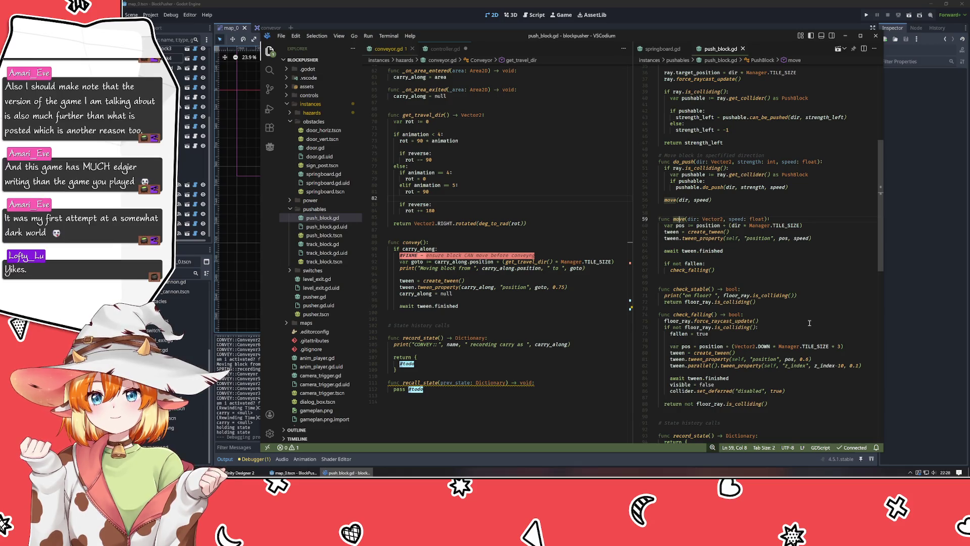
left_click(704, 285)
left_click(685, 219)
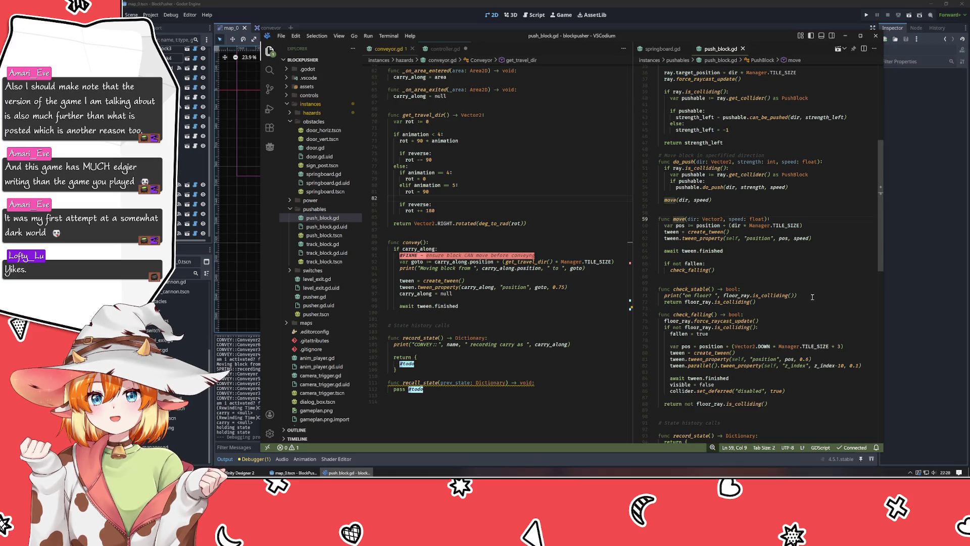
scroll(804, 304, "down", 3)
scroll(801, 305, "up", 3)
Step: Run a quick test of the game and close it
left_click(865, 15)
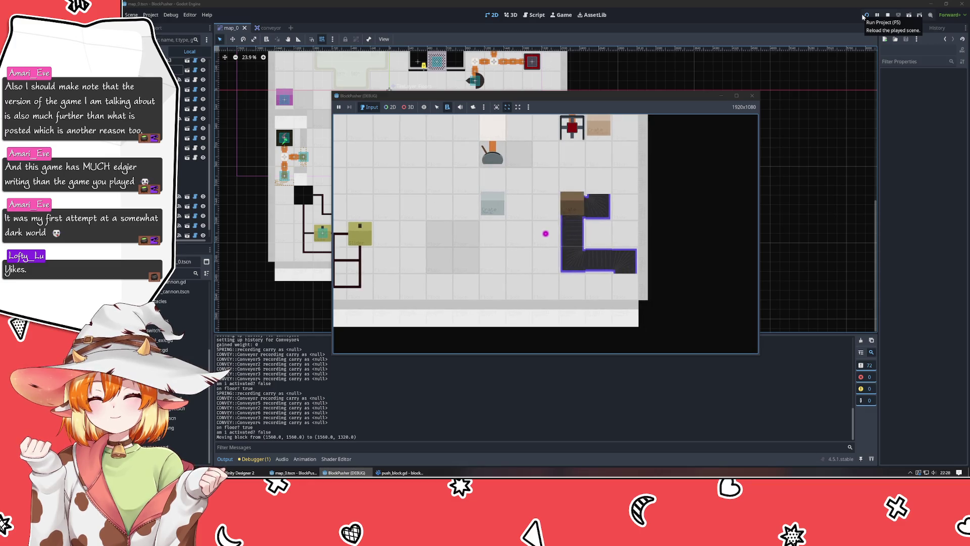
left_click(752, 95)
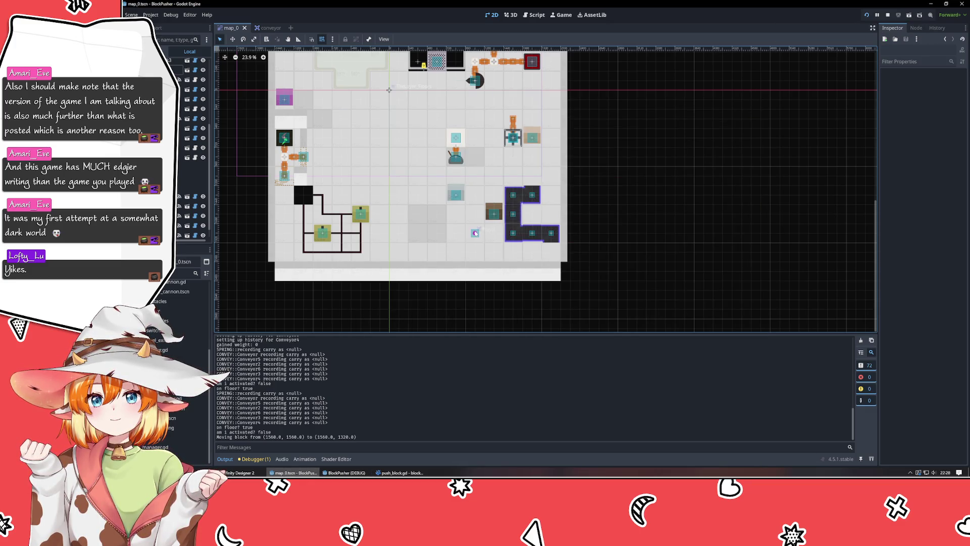
left_click(399, 472)
left_click(348, 473)
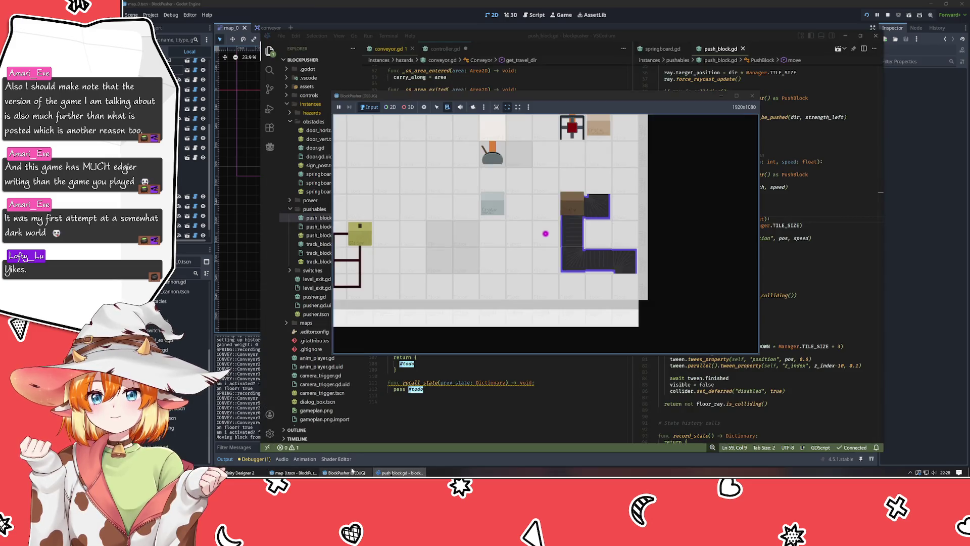
left_click(752, 95)
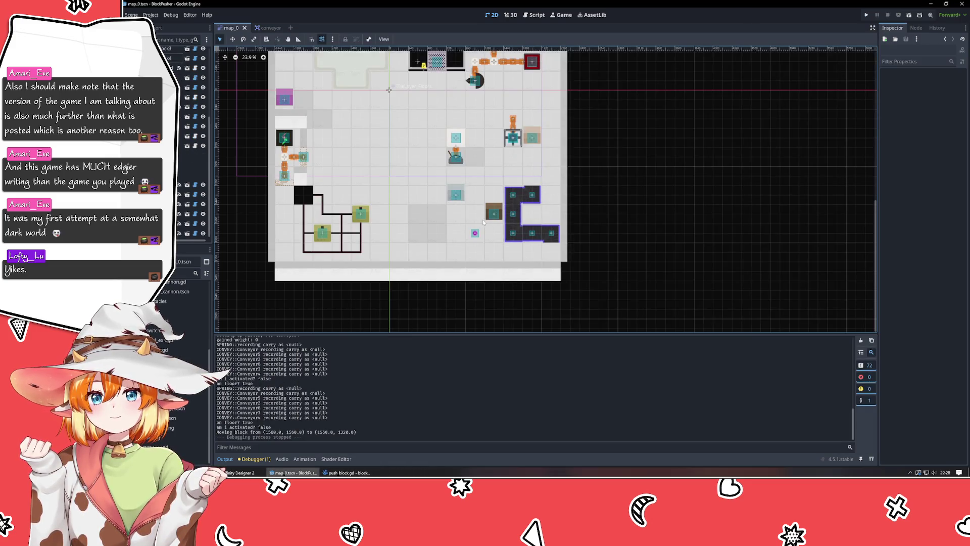
Step: Move PushBlock2 onto Conveyor2's corner tile and set Conveyor2's Carry Along to PushBlock2
left_click_drag(489, 215, 513, 234)
left_click(512, 242)
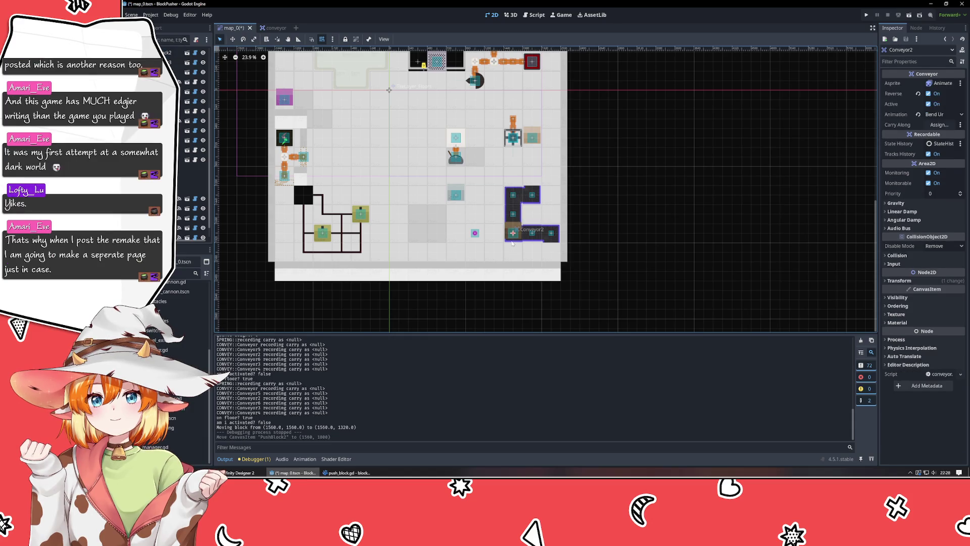
left_click(939, 125)
mouse_move(536, 113)
left_mouse_down()
mouse_move(673, 112)
mouse_move(661, 112)
left_mouse_up()
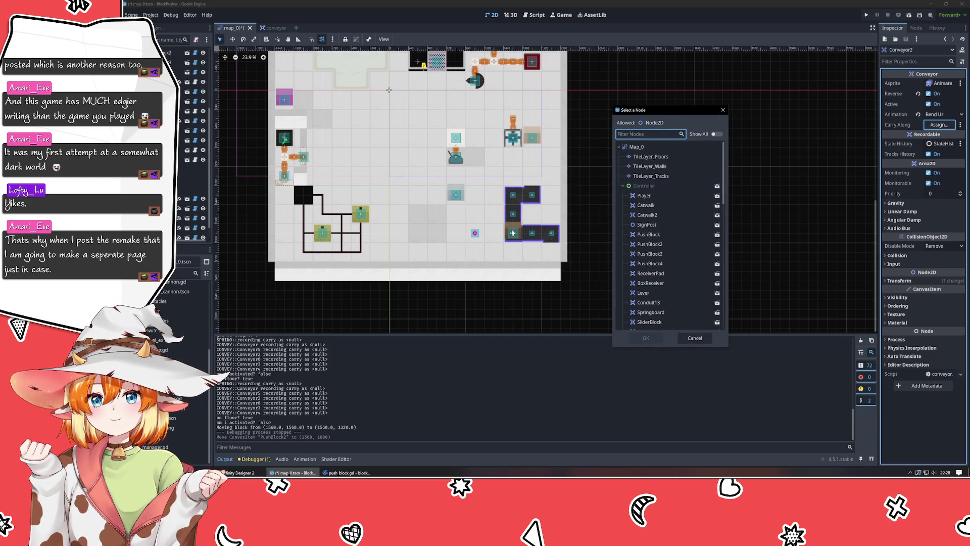
left_click(723, 110)
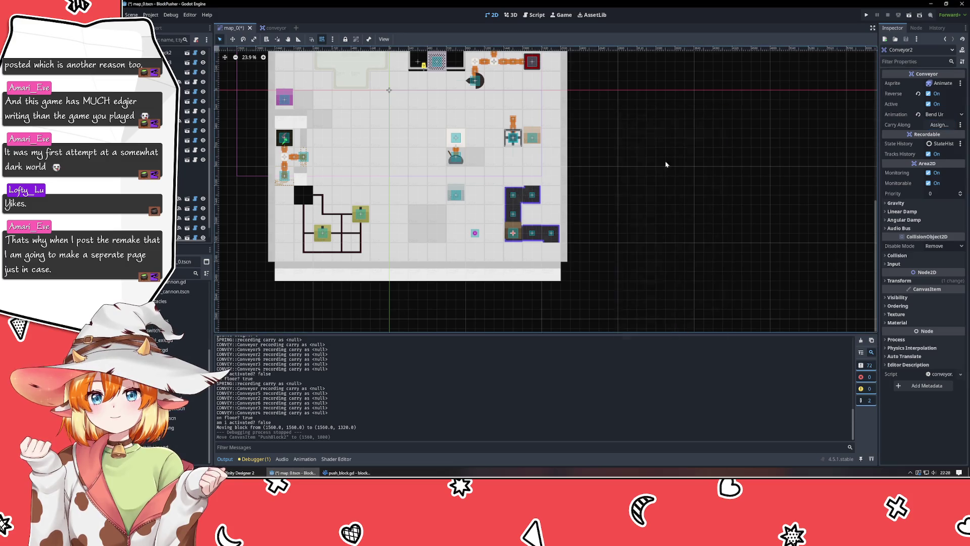
scroll(510, 230, "up", 4)
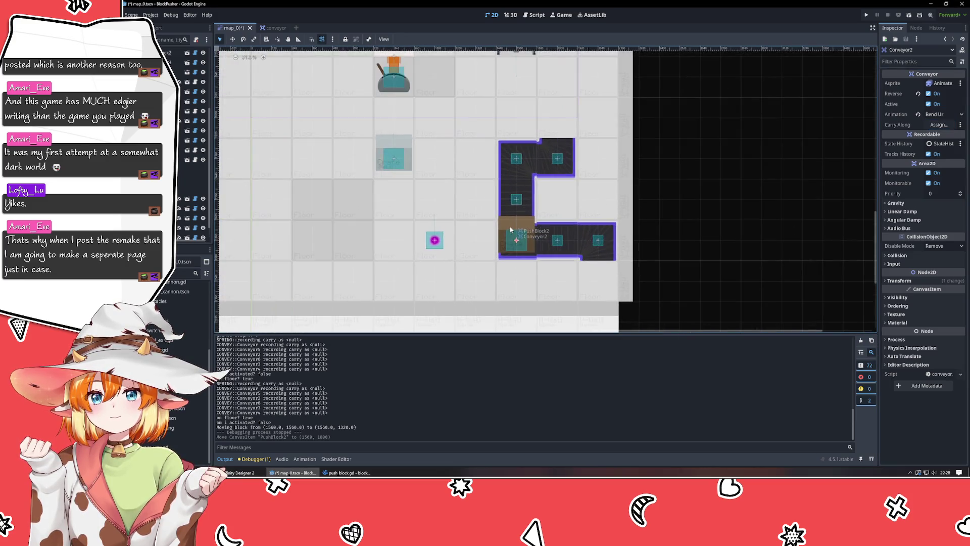
left_click(932, 125)
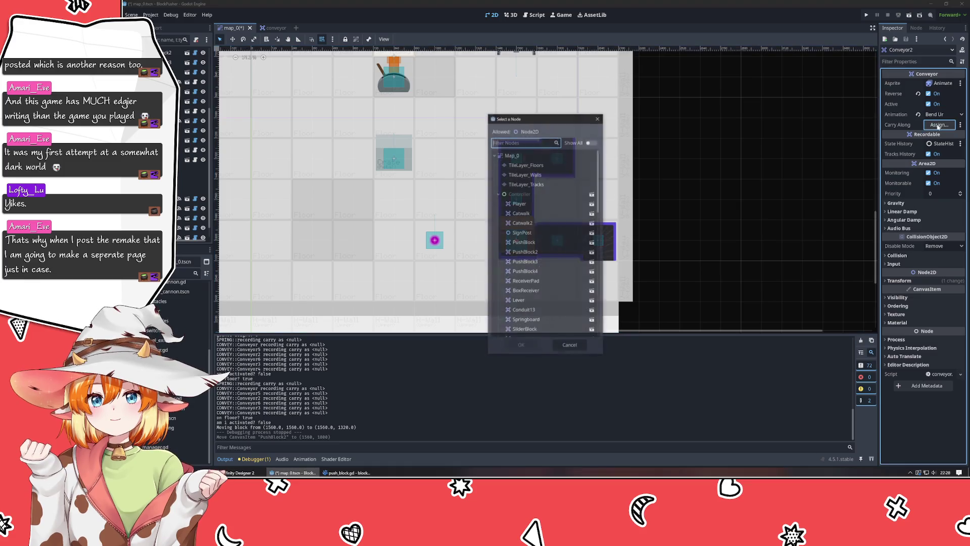
double_click(538, 252)
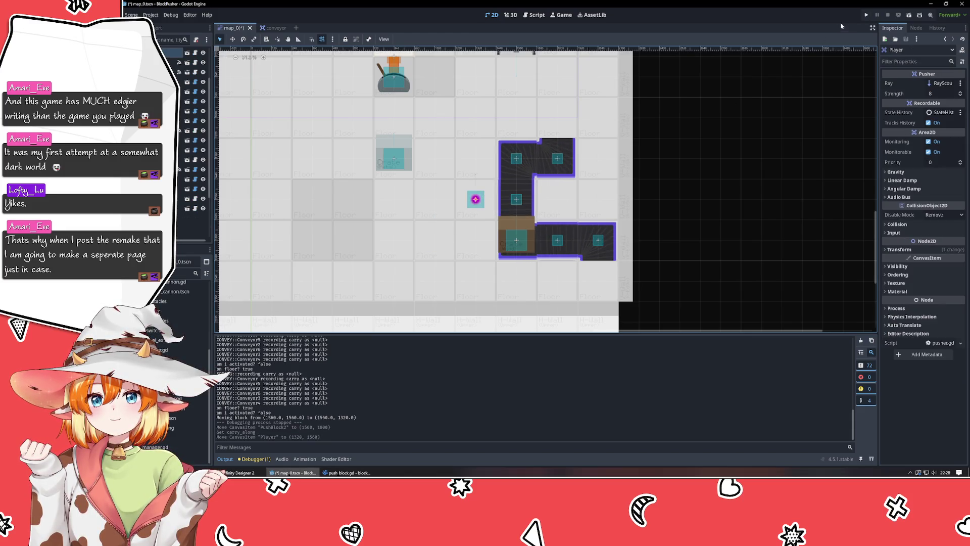
left_click(868, 15)
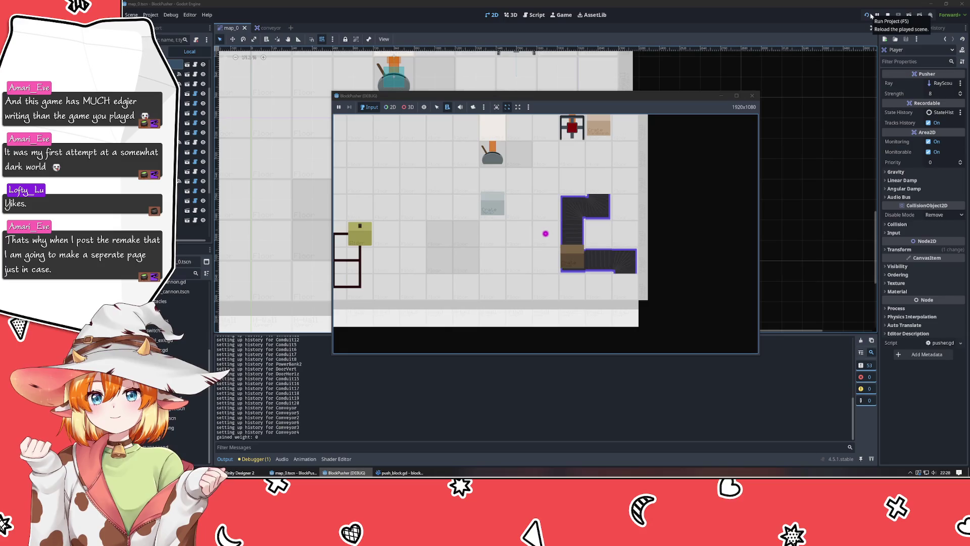
Step: Try a move in the game, close it, and shift the Player one tile left on the map
key("Left")
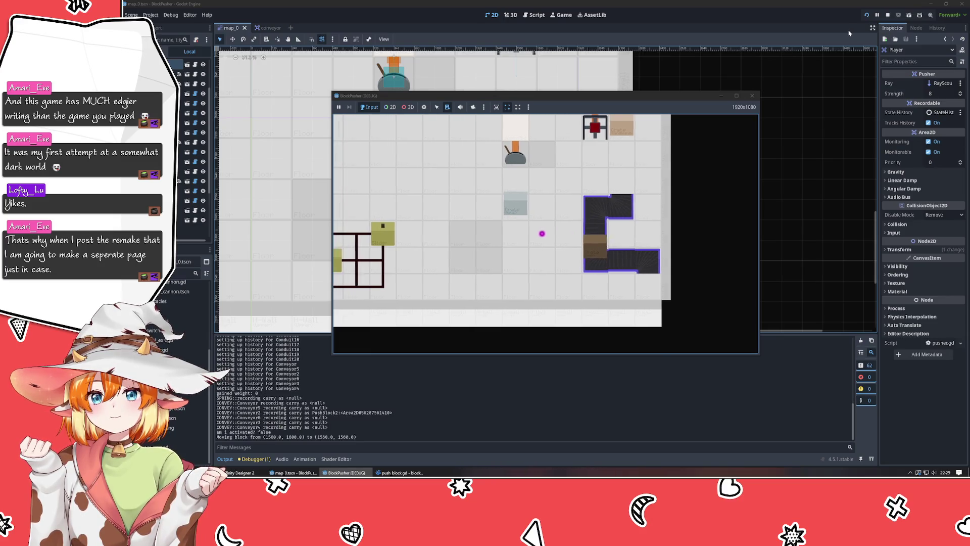
left_click(753, 95)
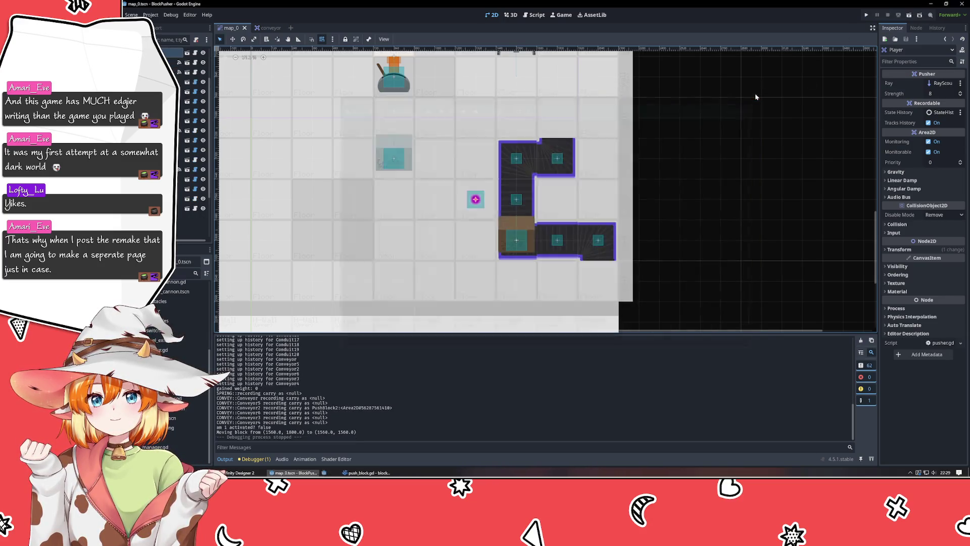
left_click(449, 201)
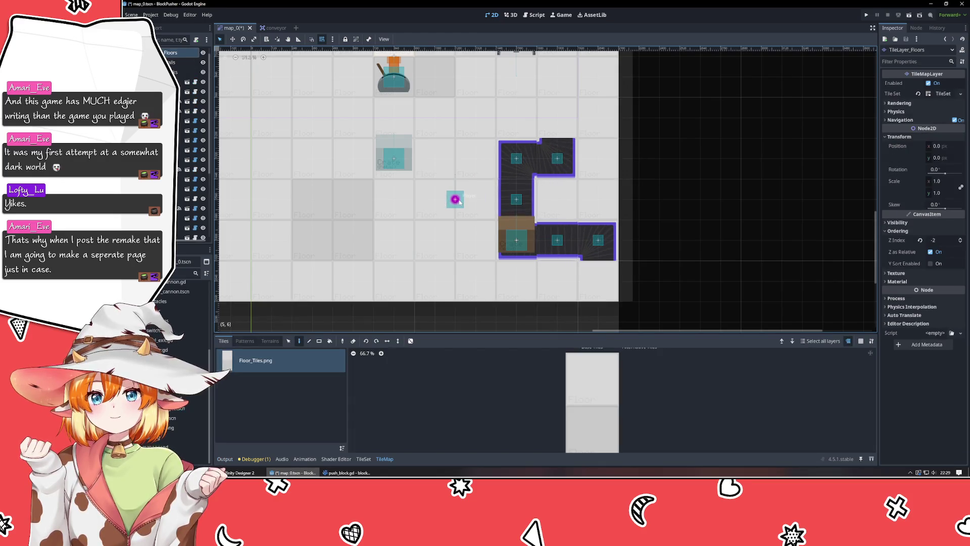
left_click(454, 199)
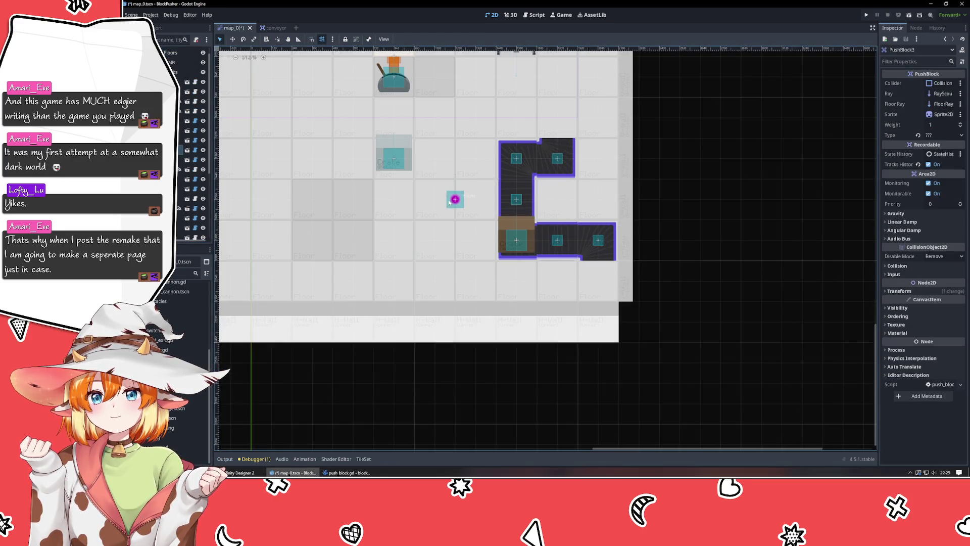
left_click_drag(455, 199, 433, 201)
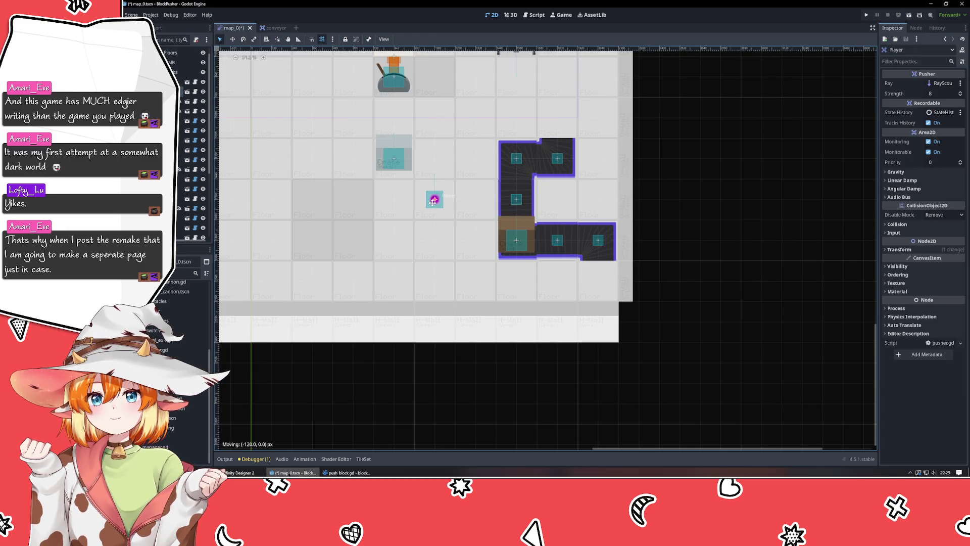
Step: Rerun the game and push the crate onto the conveyor to watch it carried along
left_click(866, 16)
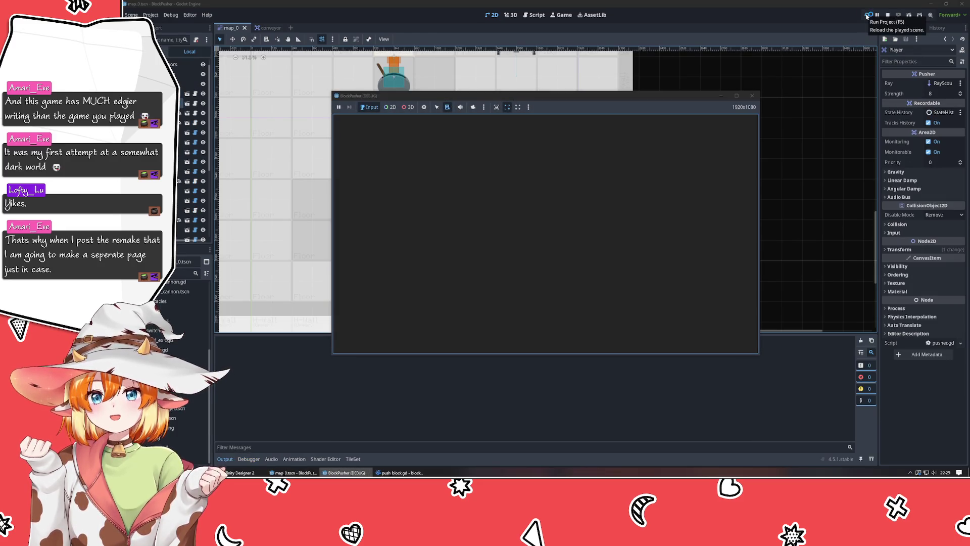
key("Right")
key("Right")
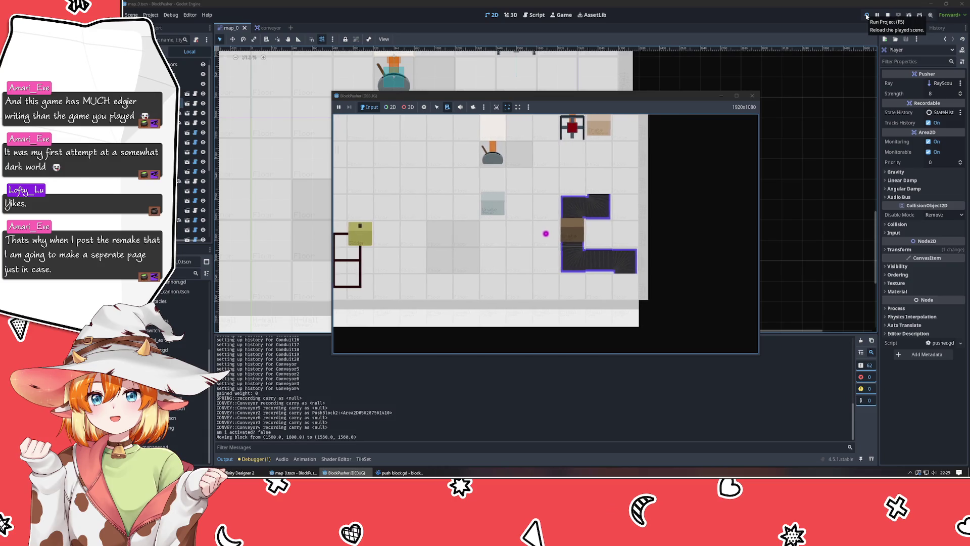
key("Up")
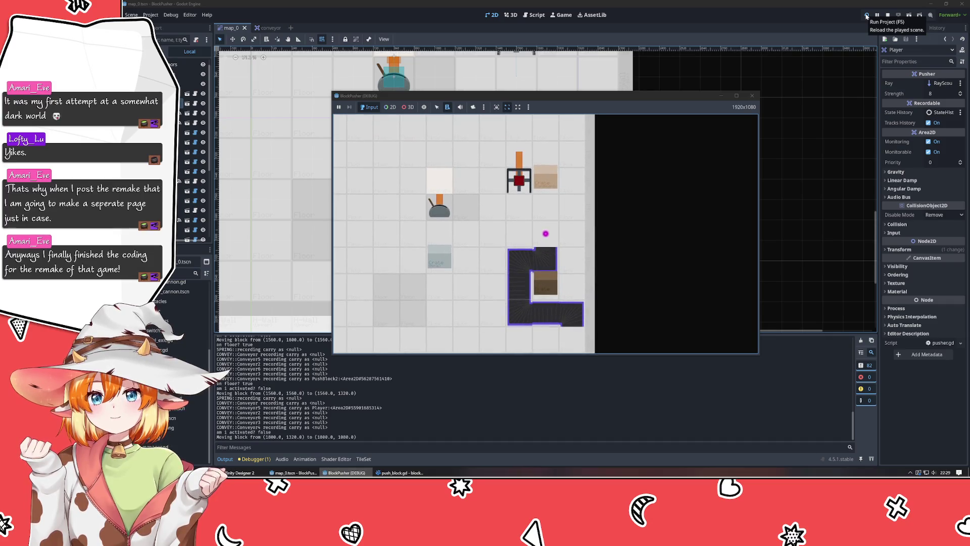
key("Down")
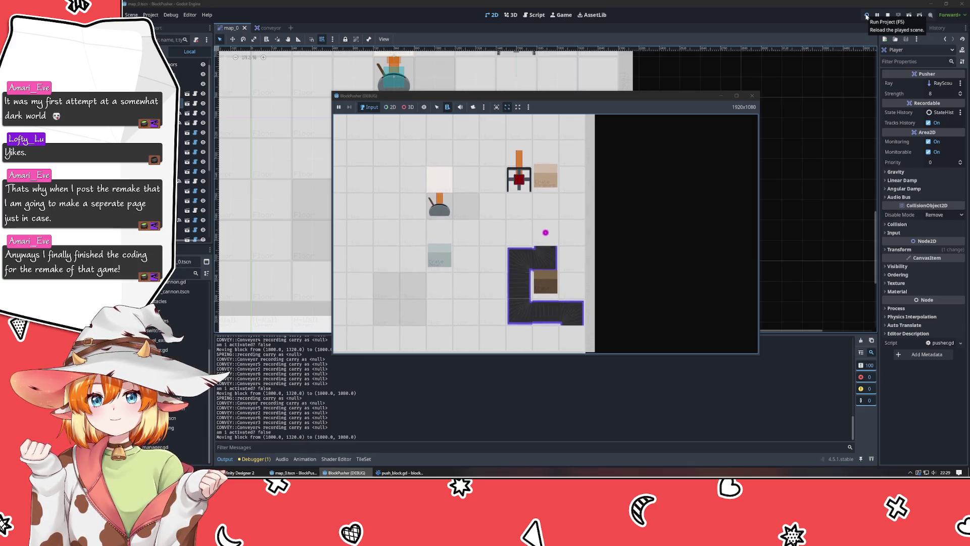
key("Down")
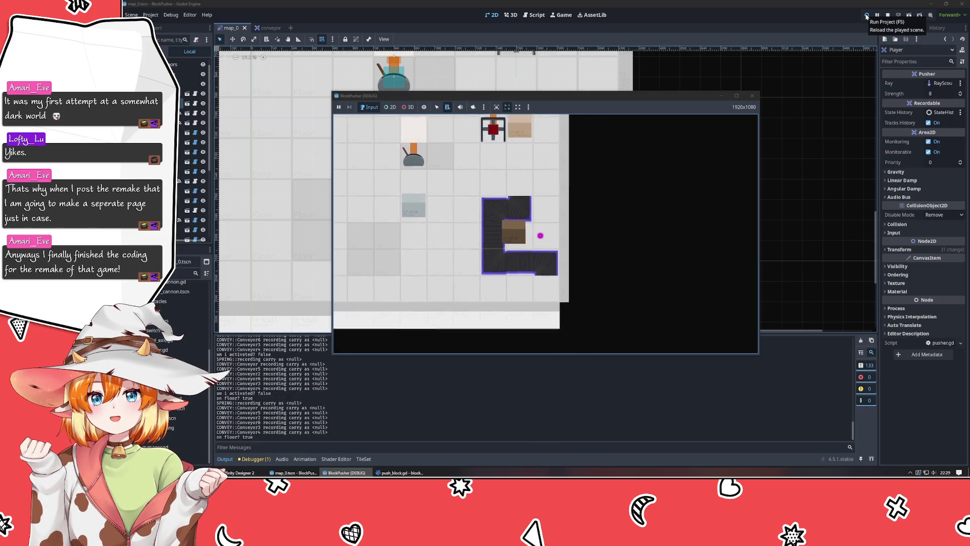
key("Left")
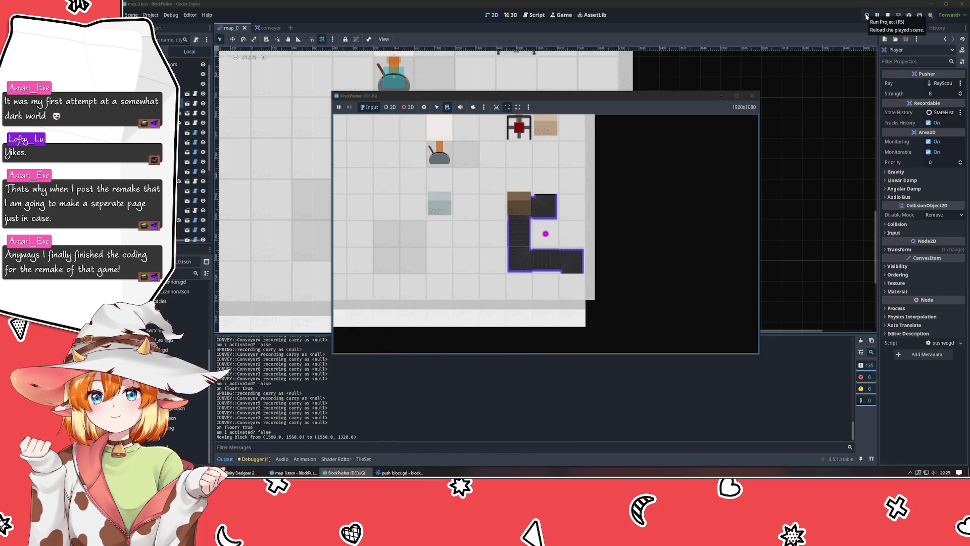
key("Up")
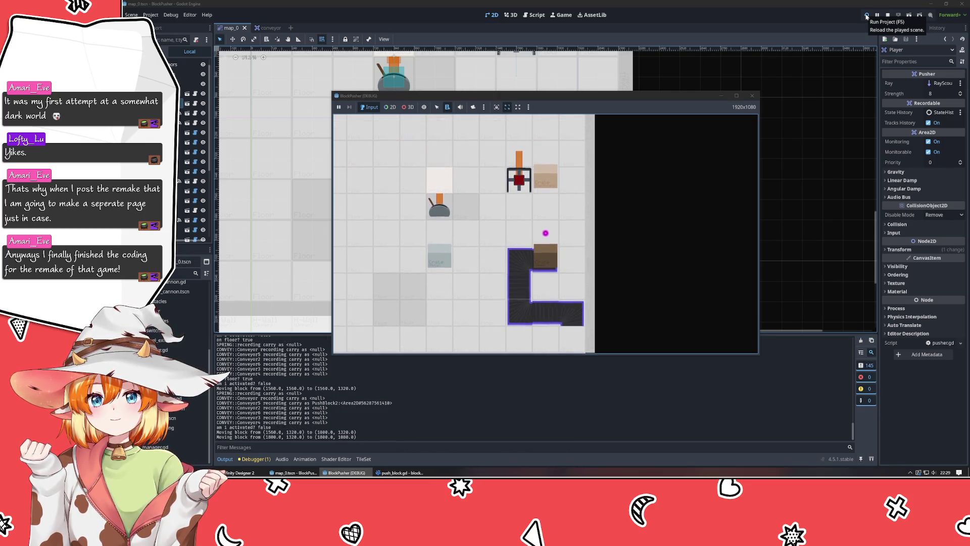
key("Down")
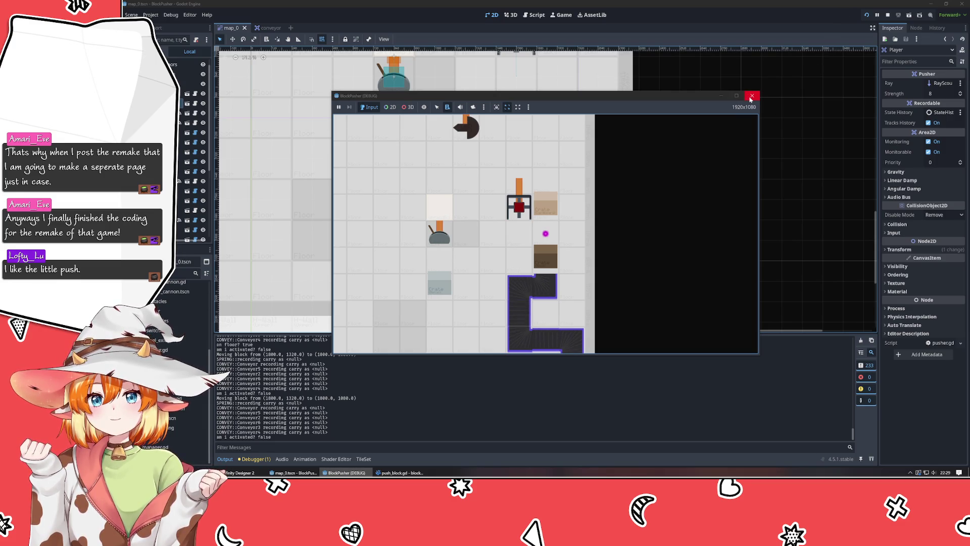
Step: Stop the game and return to push_block.gd in VSCodium
left_click(752, 96)
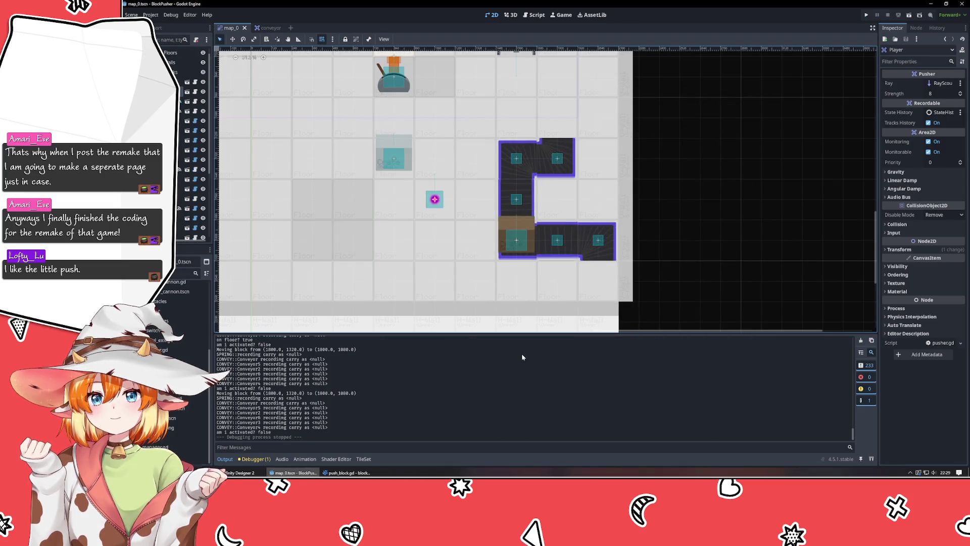
left_click(354, 472)
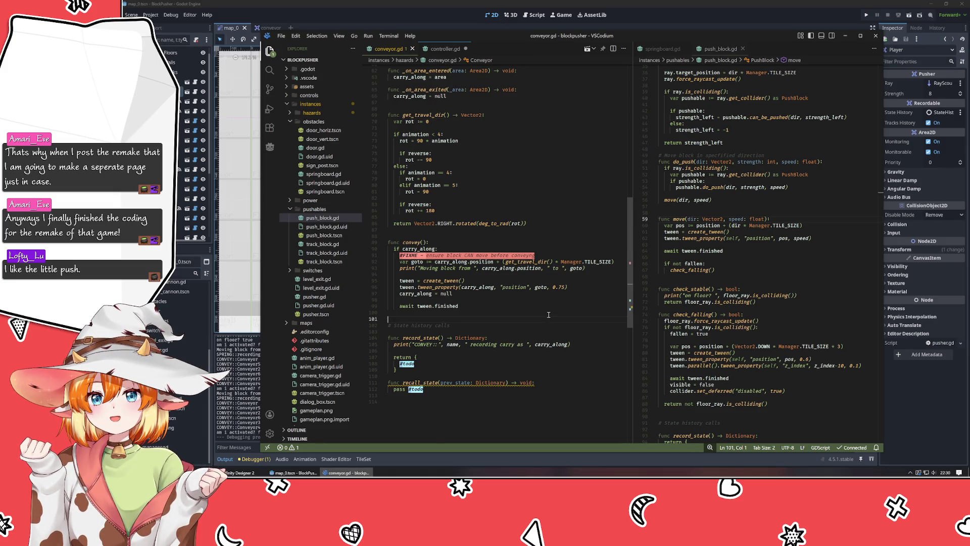
left_click(680, 213)
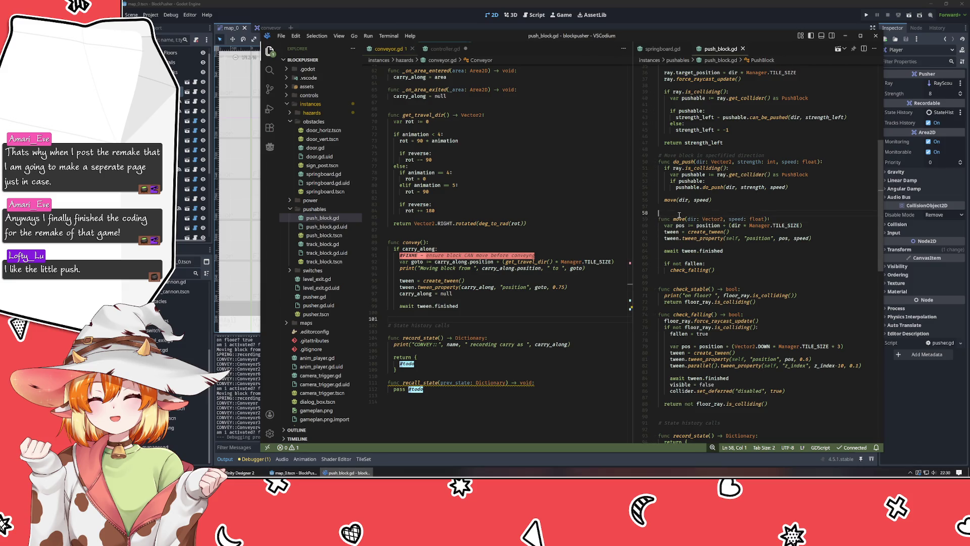
left_click(805, 278)
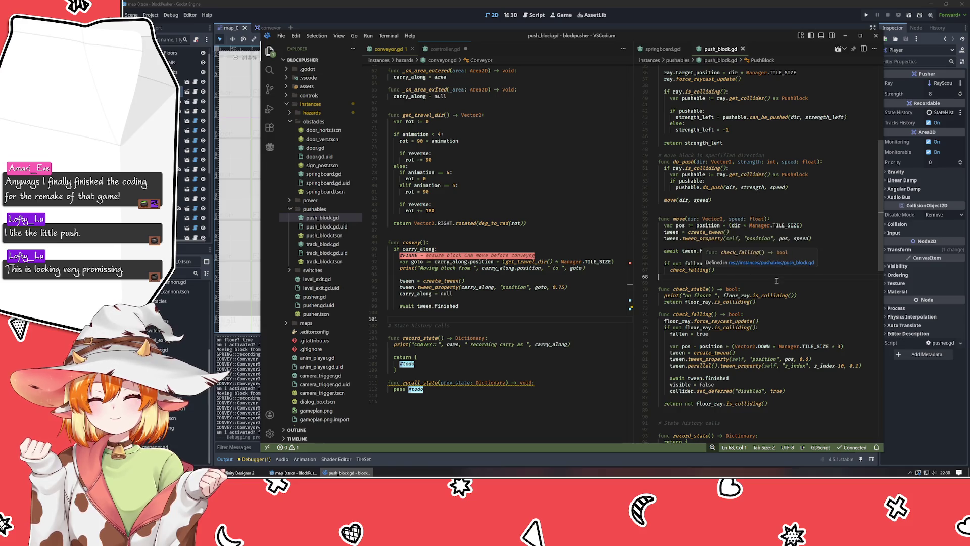
scroll(777, 280, "up", 5)
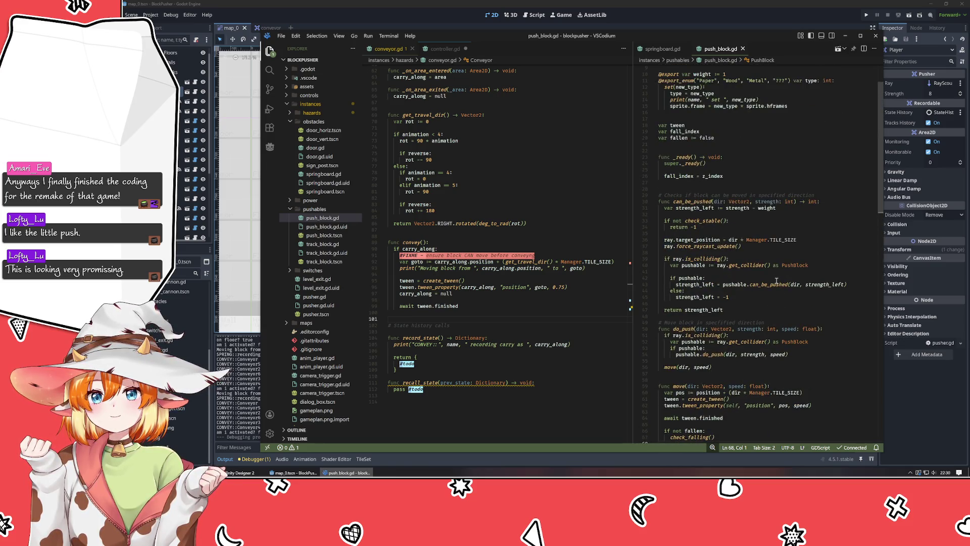
left_click(697, 201)
mouse_move(730, 244)
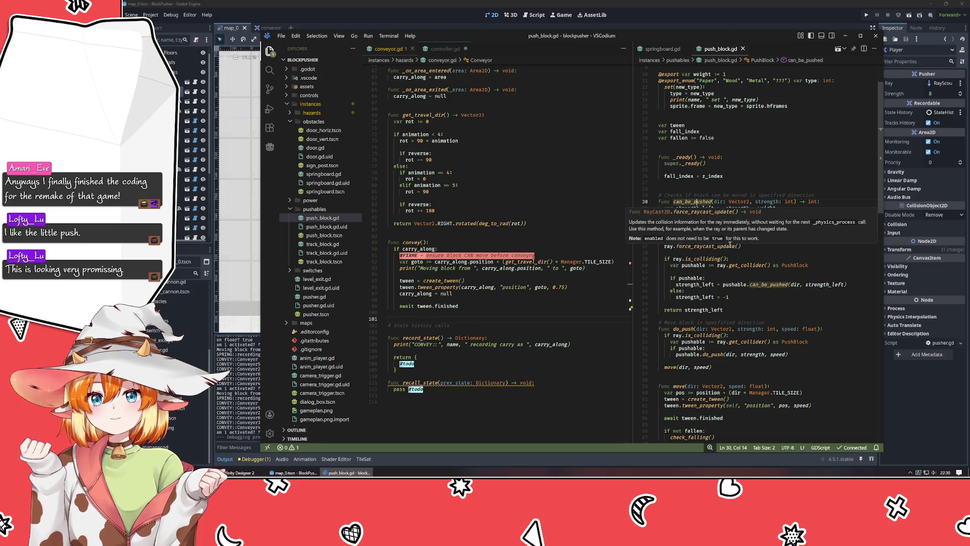
left_click(735, 279)
scroll(741, 279, "down", 6)
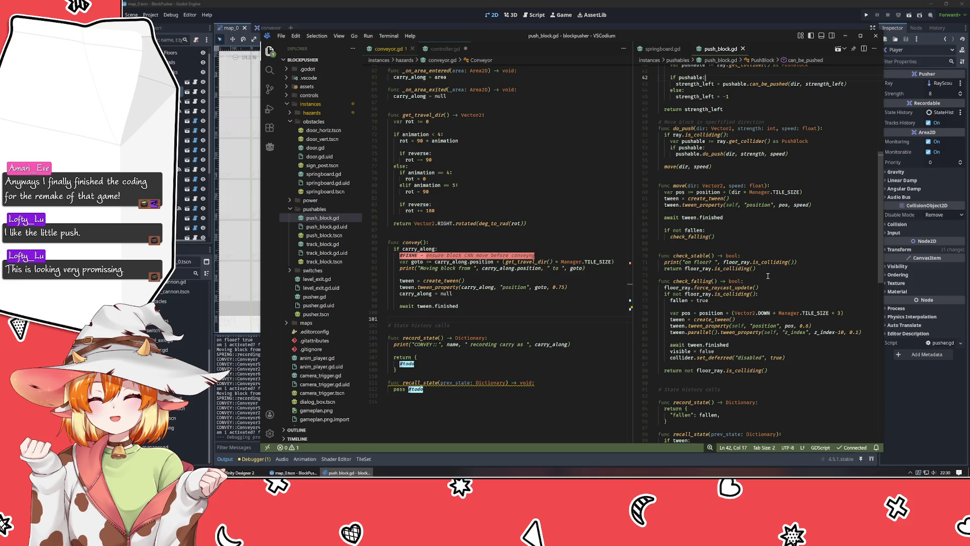
left_click(742, 275)
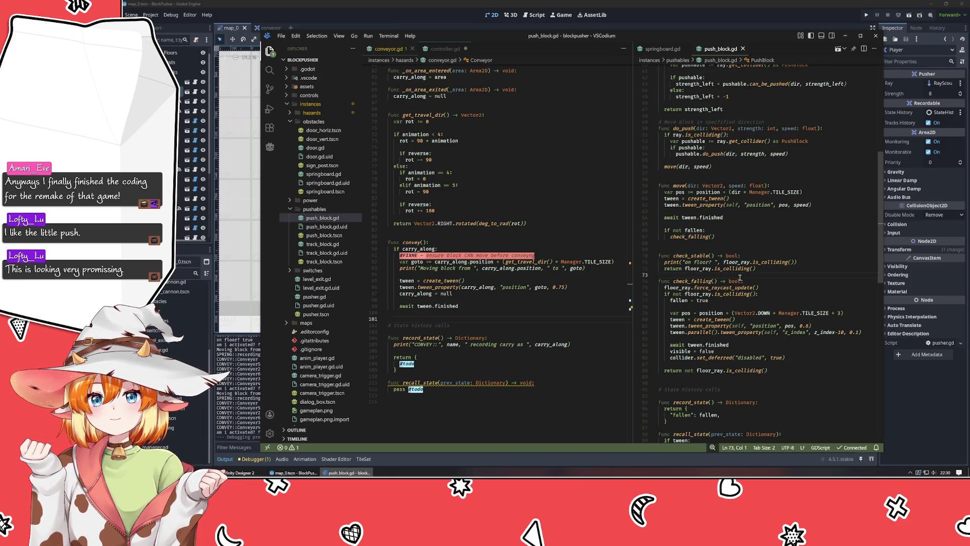
scroll(741, 277, "down", 4)
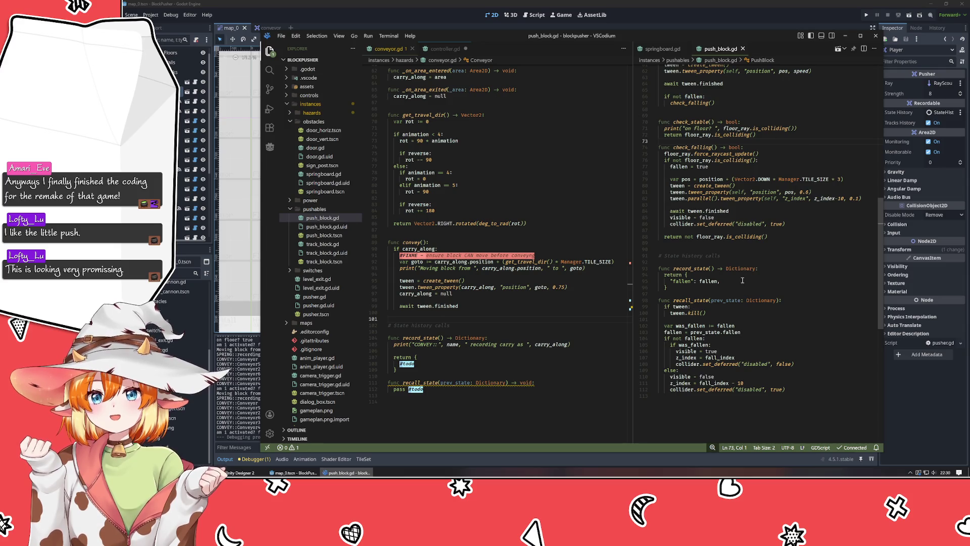
scroll(743, 281, "up", 10)
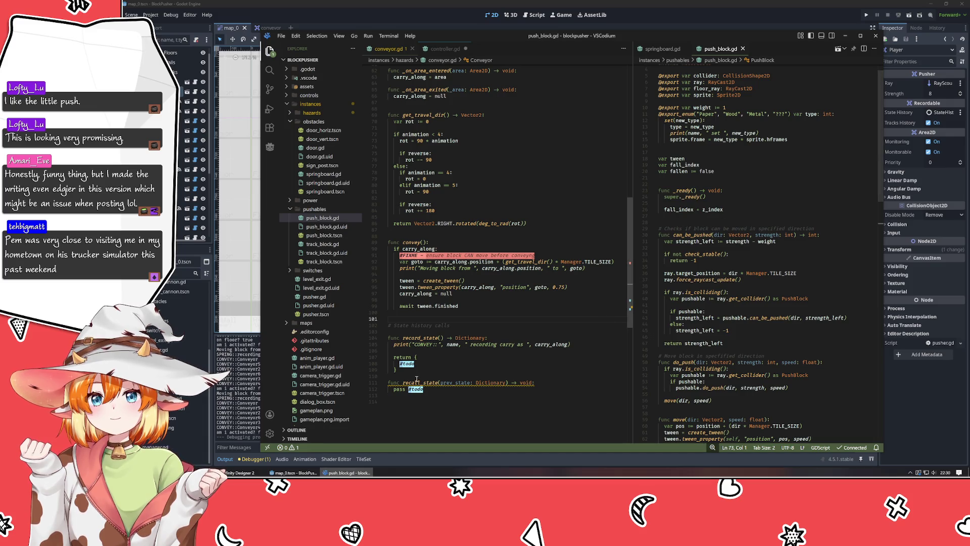
left_click(509, 316)
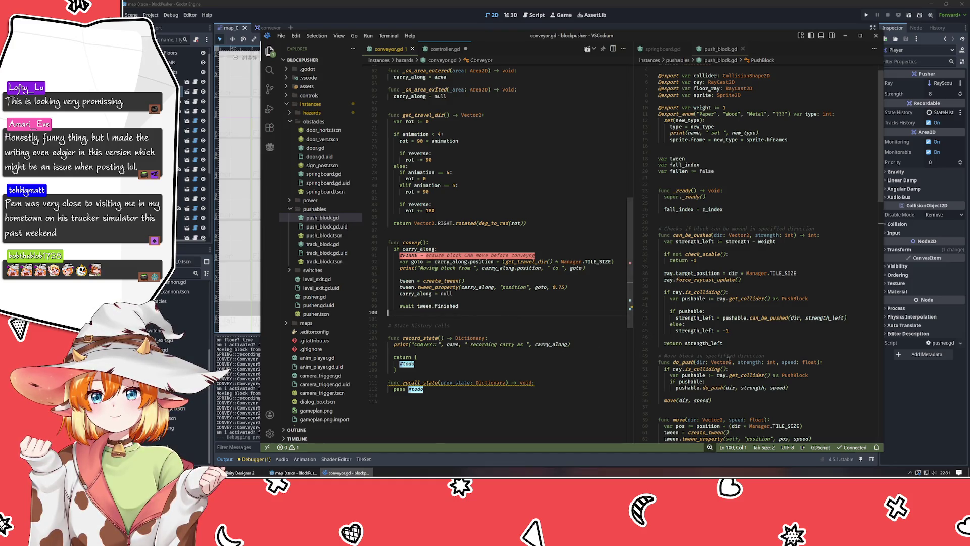
left_click(778, 305)
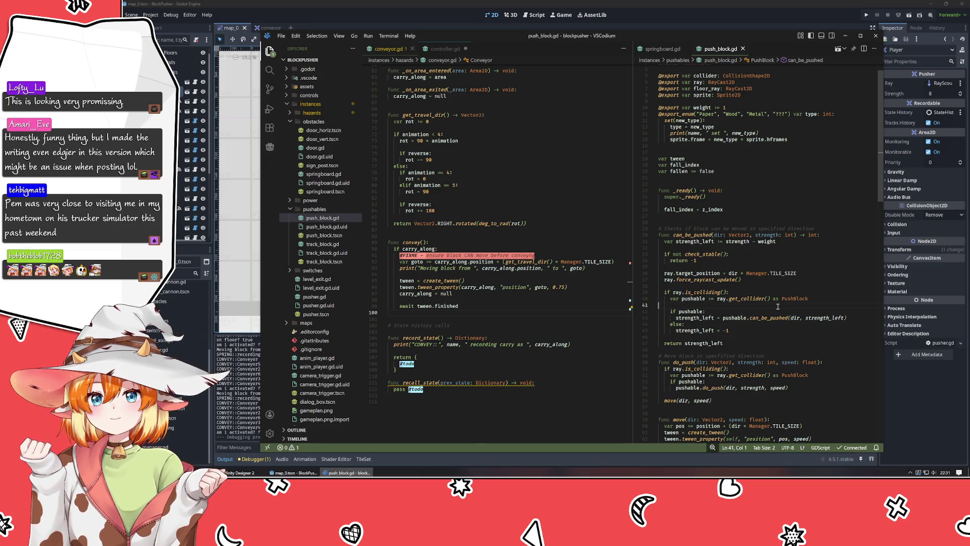
Step: Place the caret at the end of 'var fallen := false' near the top of push_block.gd
left_click(751, 349)
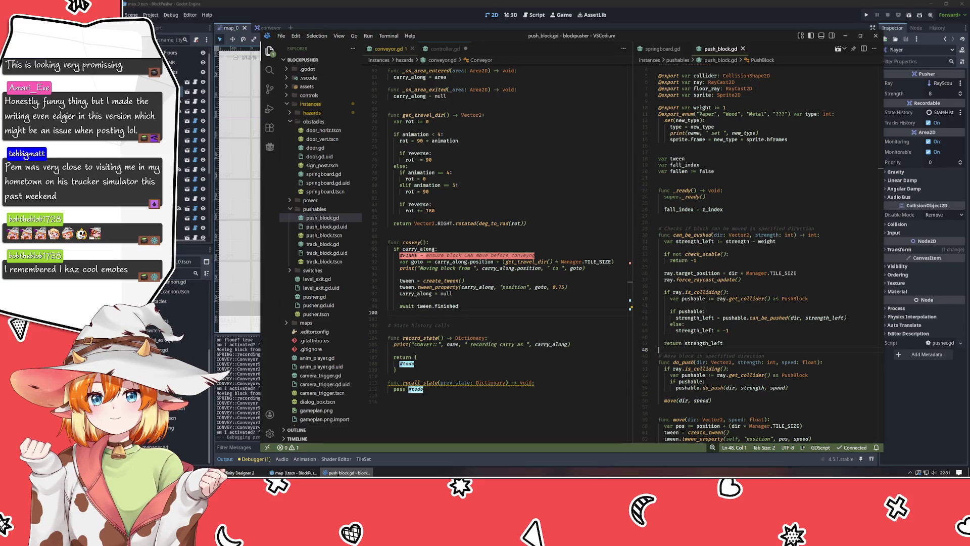
left_click(792, 259)
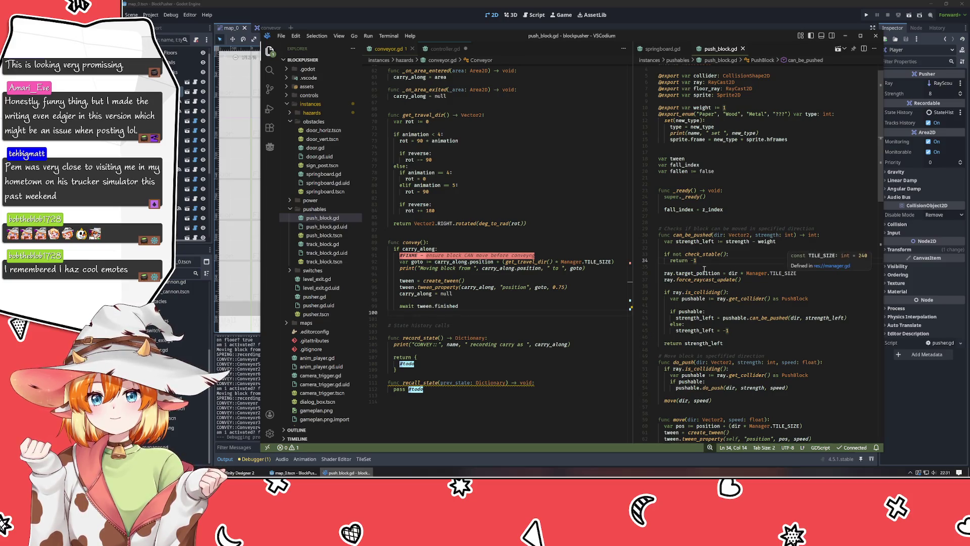
left_click(704, 268)
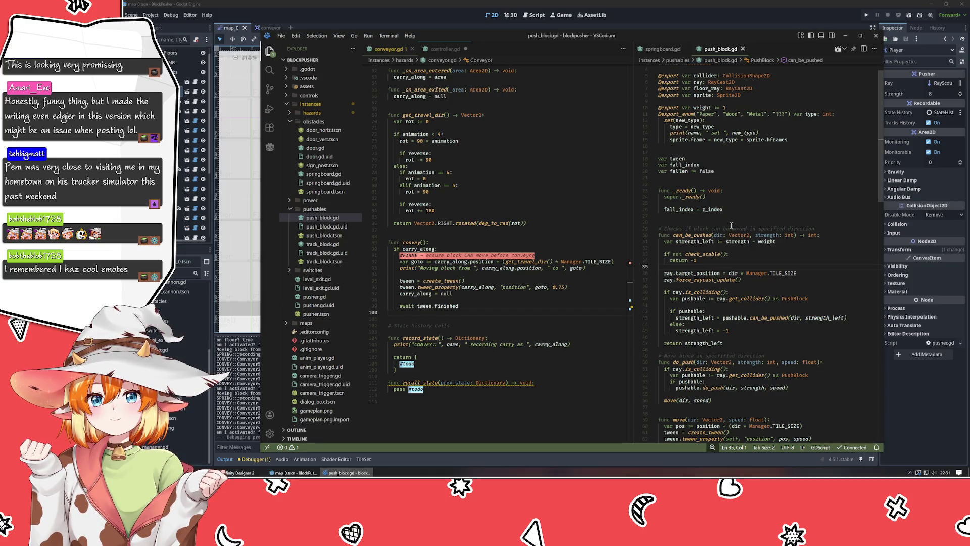
scroll(727, 197, "up", 1)
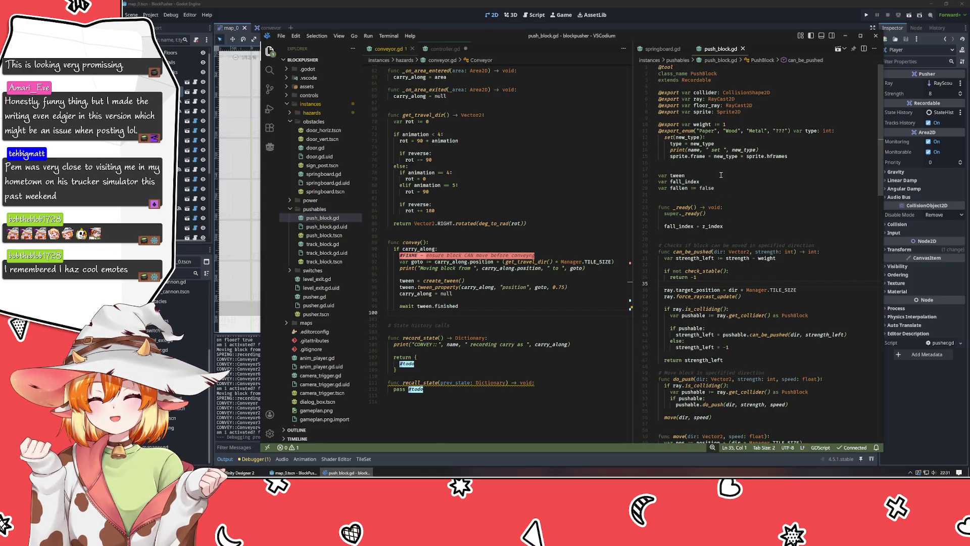
left_click(727, 188)
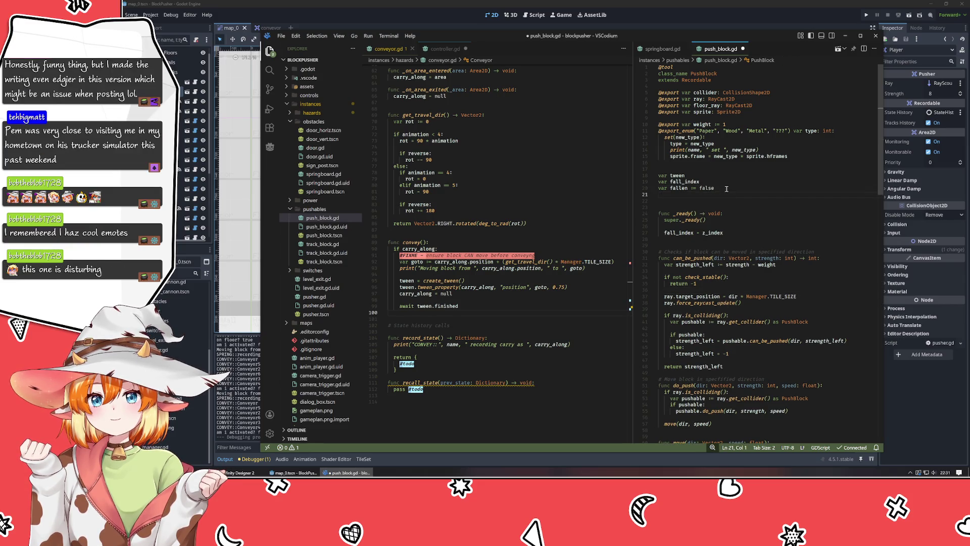
key("Up")
key("Up")
key("Up")
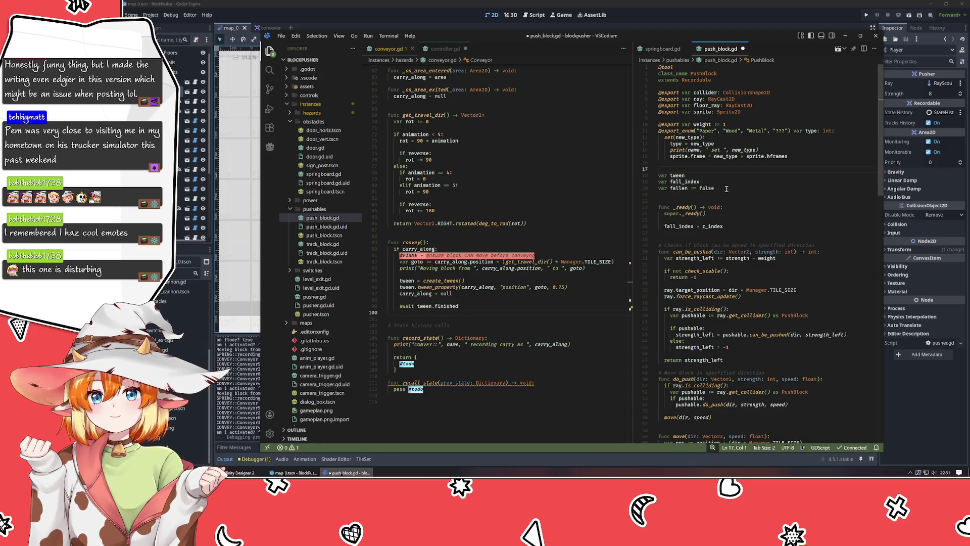
Step: Add 'var locked := false' on a new line under the fallen declaration
key("Down")
key("Down")
key("Down")
type("var l")
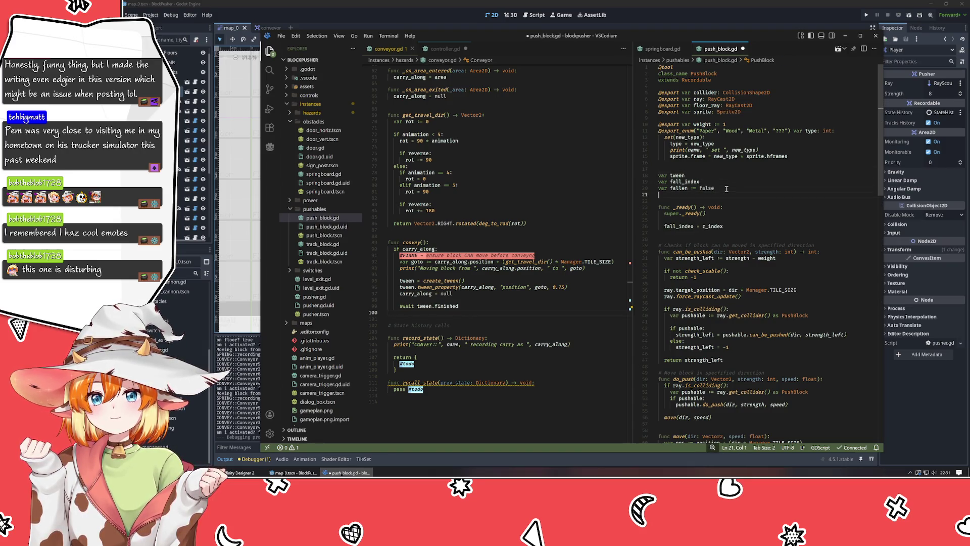
type("ocked ")
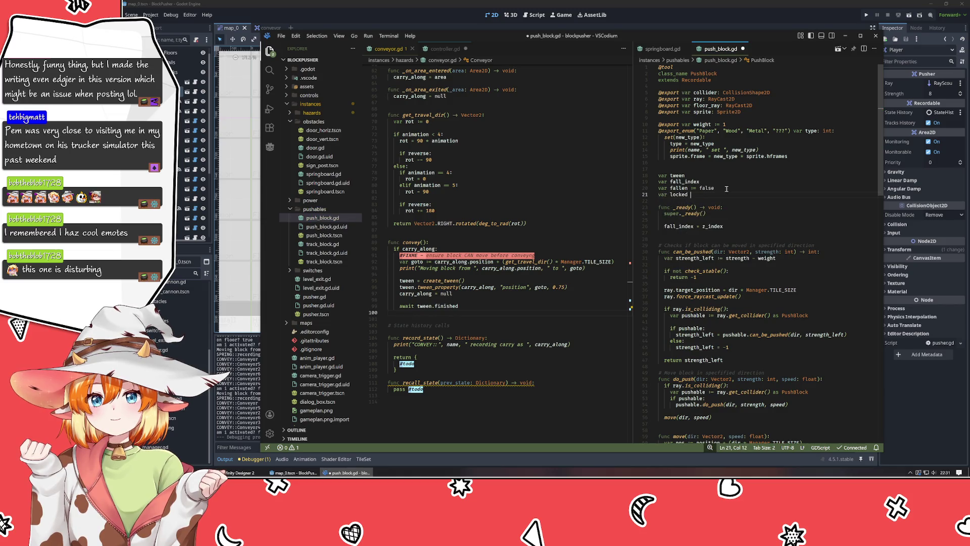
type(":= false")
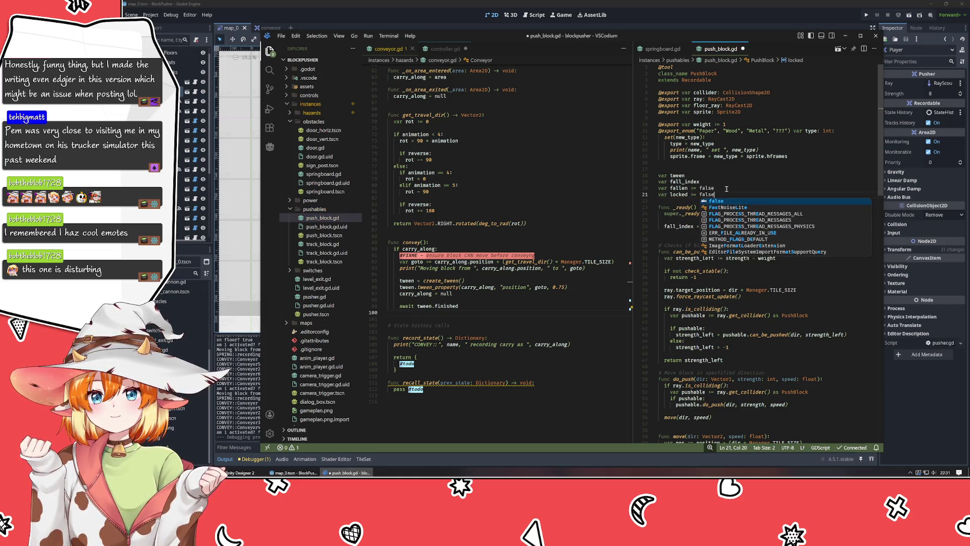
left_click(727, 189)
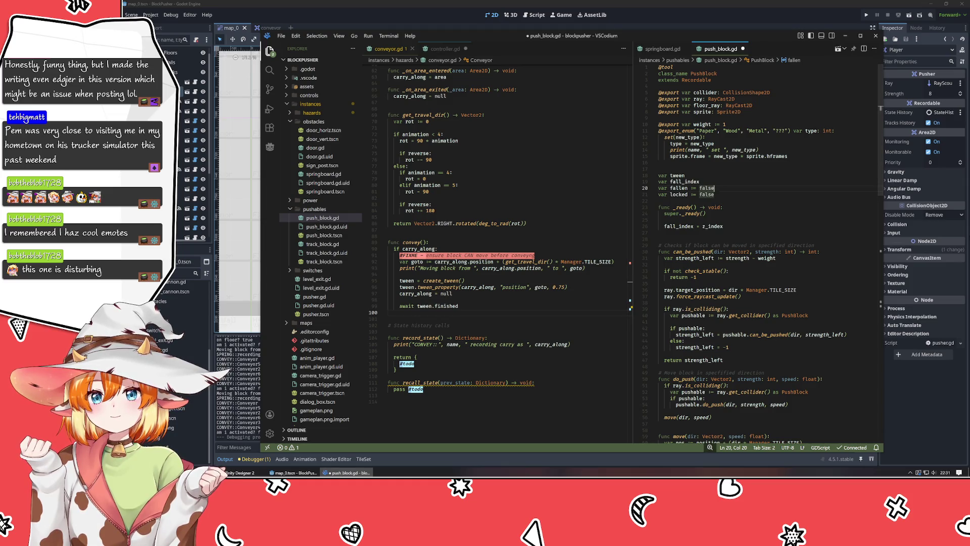
left_click(805, 252)
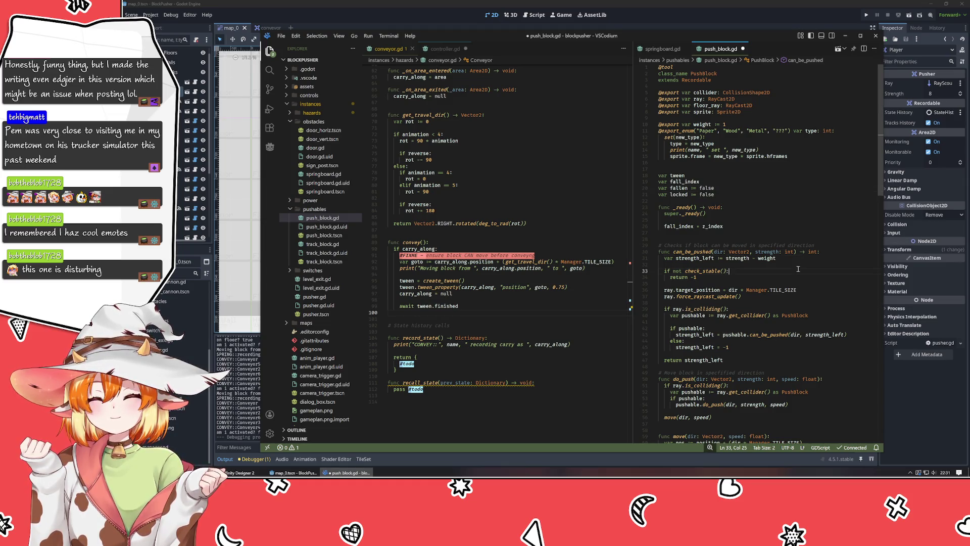
scroll(798, 269, "down", 5)
scroll(799, 271, "down", 3)
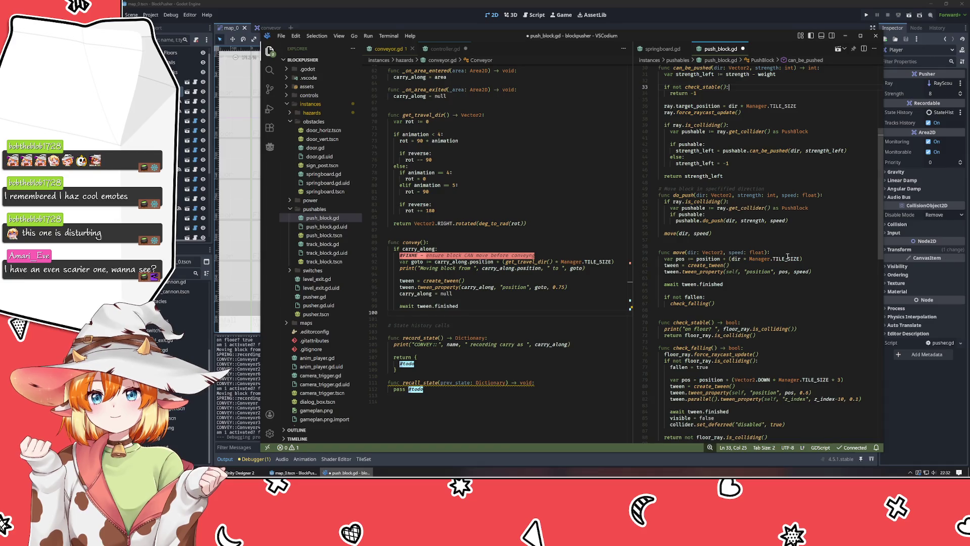
left_click(790, 253)
key("Return")
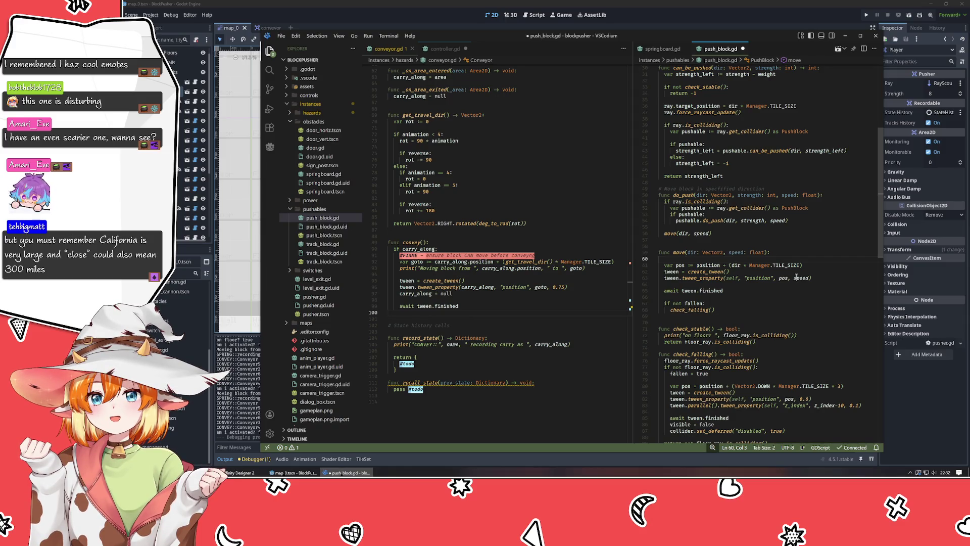
type("locked")
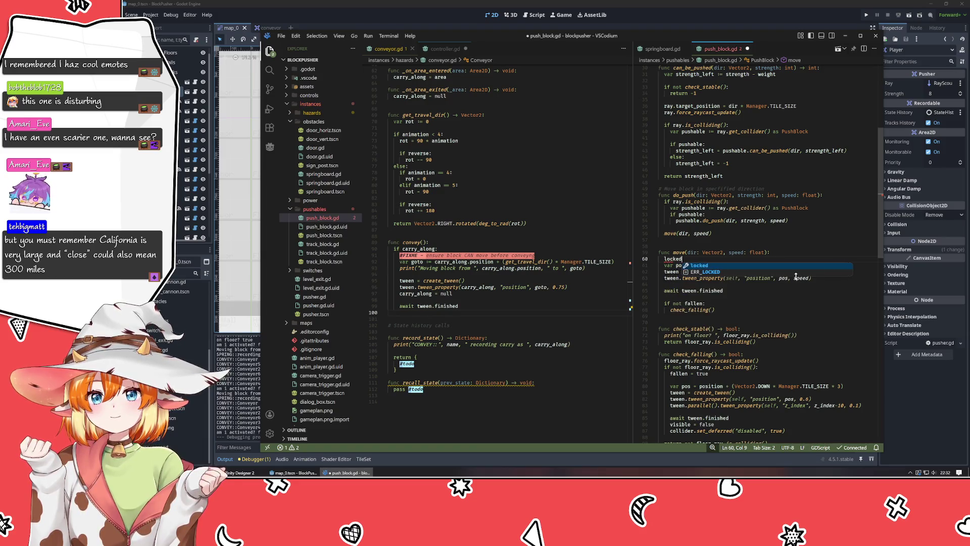
type(" = true")
key("Return")
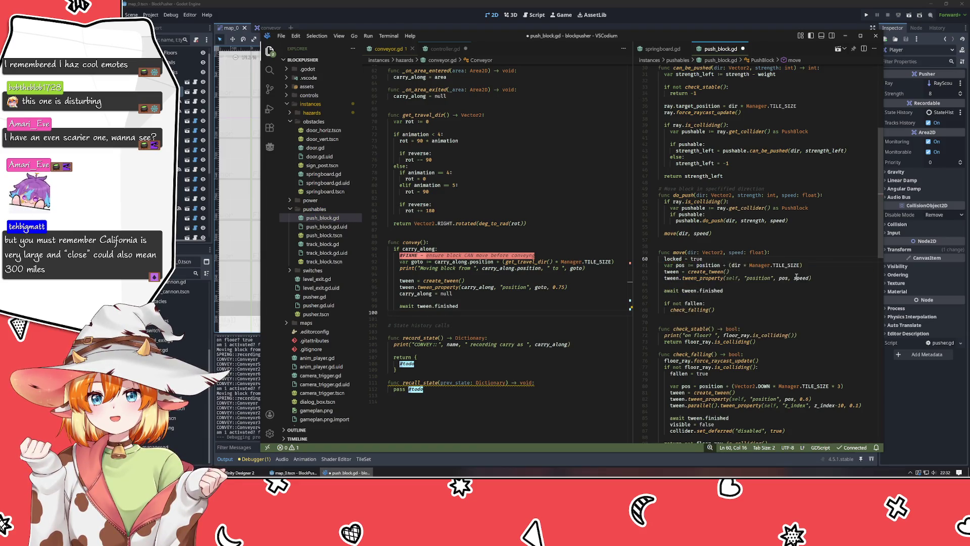
key("Return")
key("Down")
key("Down")
key("Down")
key("Down")
key("Down")
key("Down")
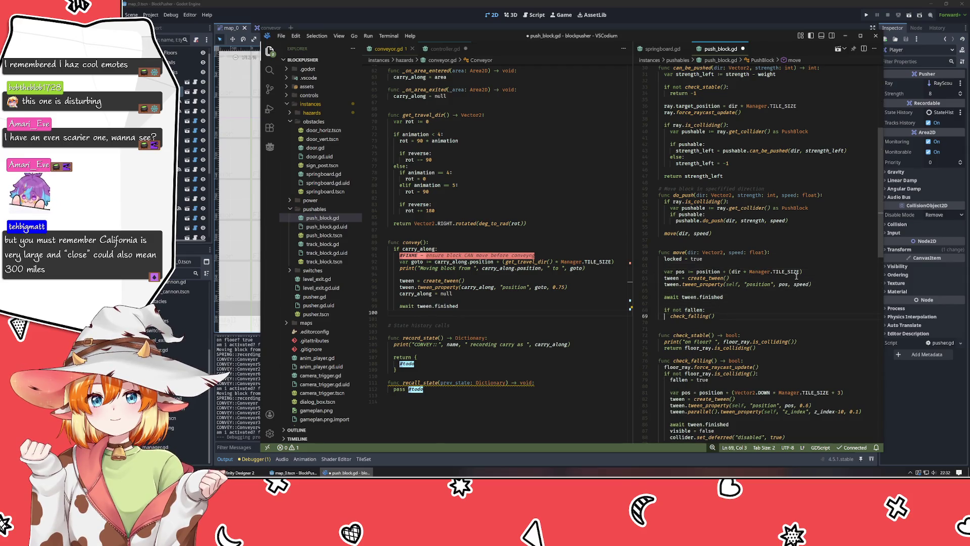
key("End")
key("Return")
key("Return")
type("l")
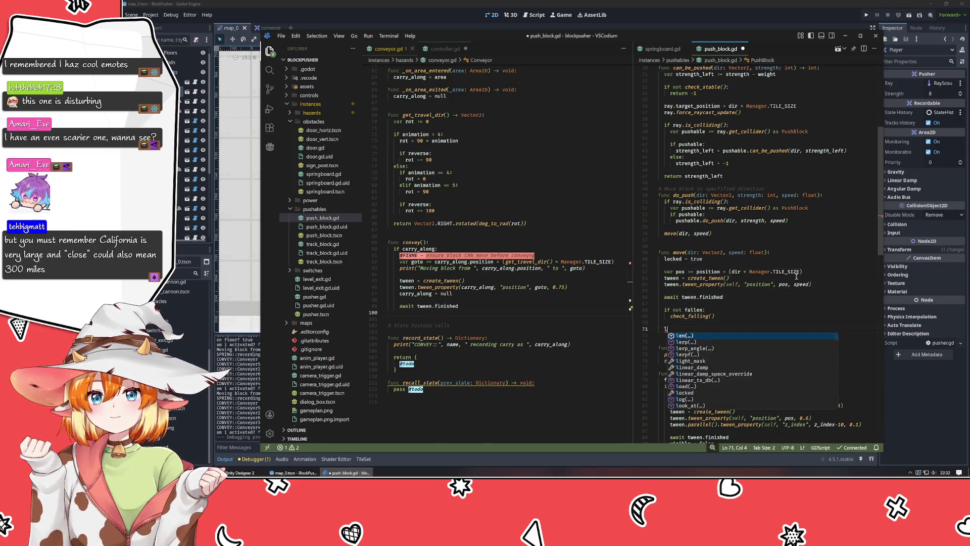
type("ocked = false")
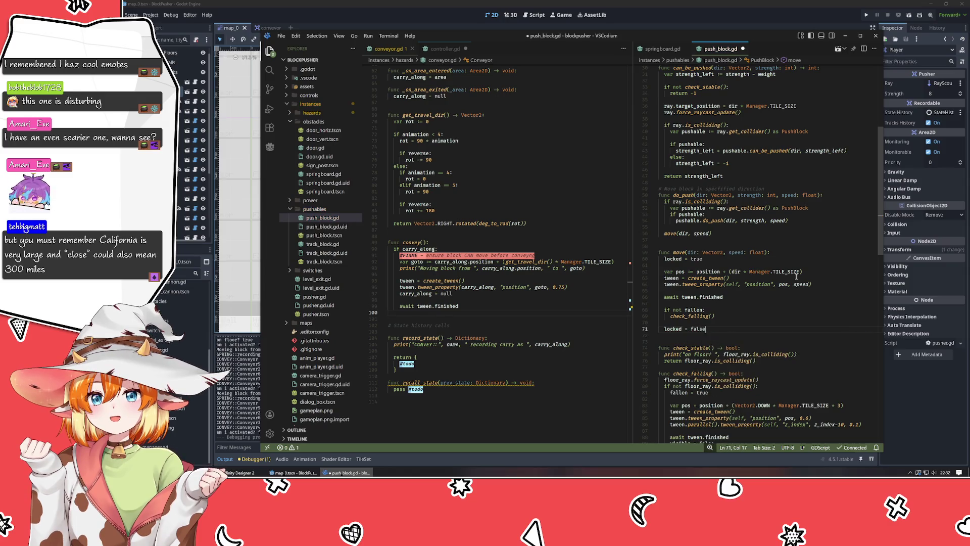
key("Down")
key("Down")
key("Down")
key("Down")
key("Down")
key("Down")
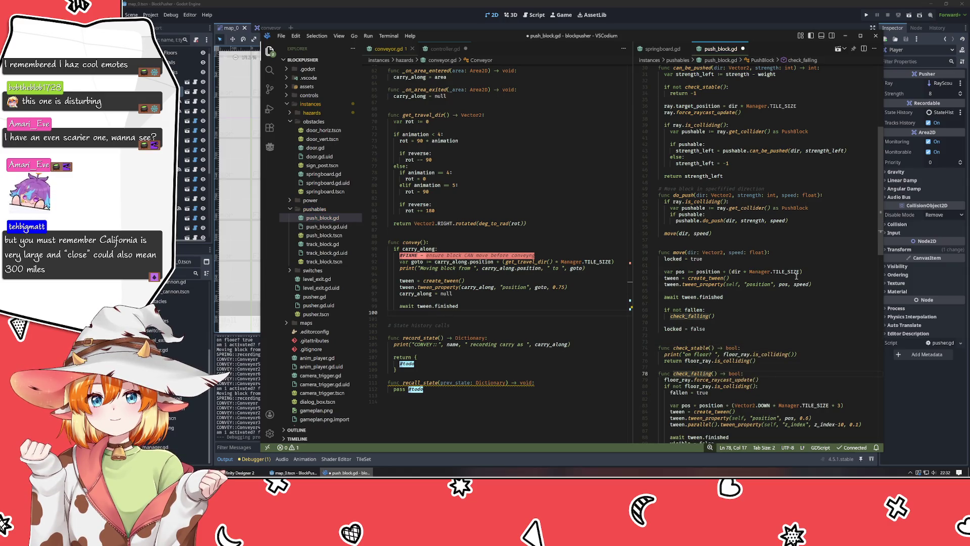
scroll(796, 276, "down", 4)
left_click(718, 293)
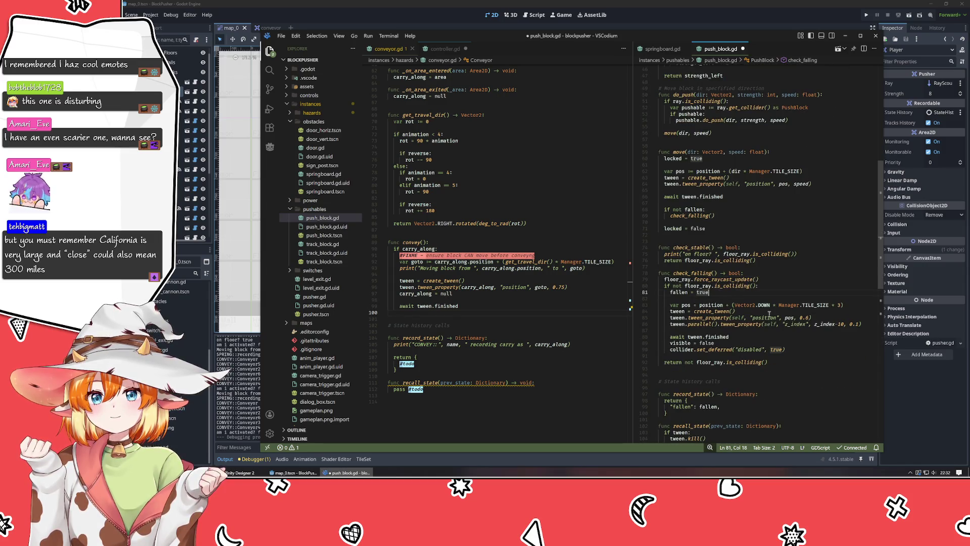
key("Return")
type("locked = true")
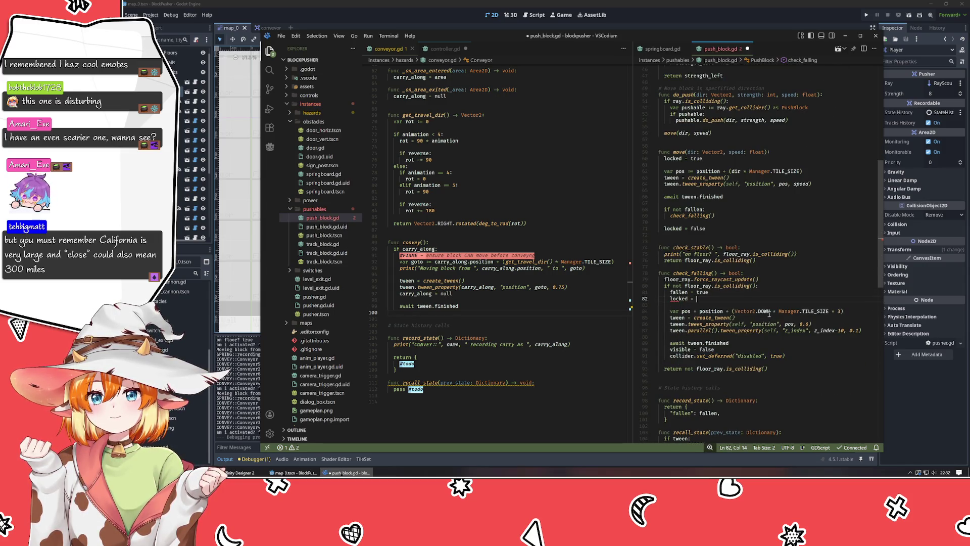
key("Escape")
key("Down")
key("Down")
key("Down")
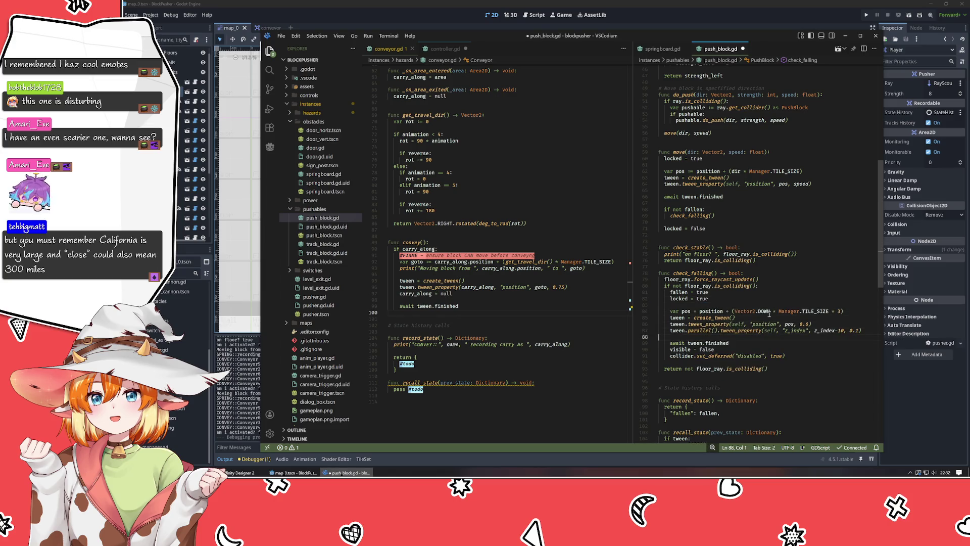
key("Down")
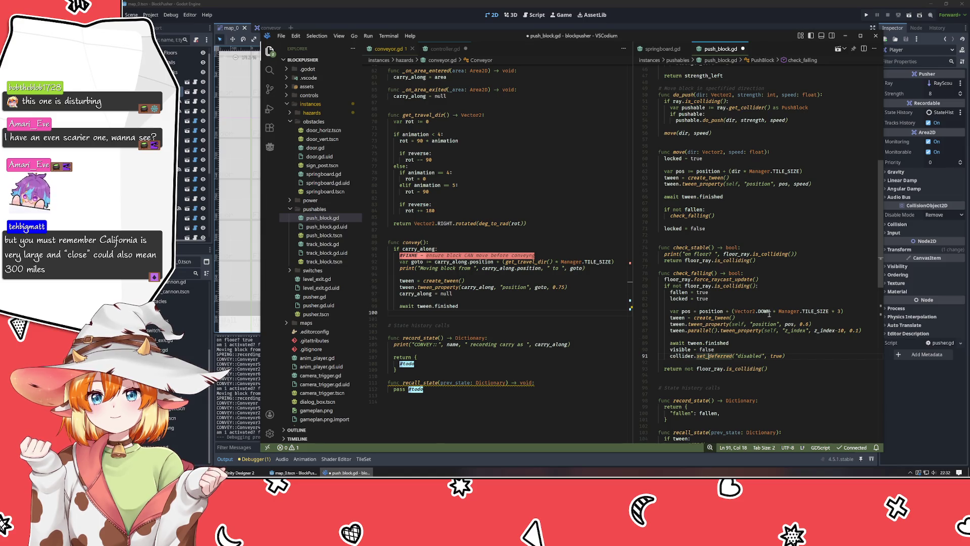
scroll(769, 314, "down", 4)
left_click(732, 329)
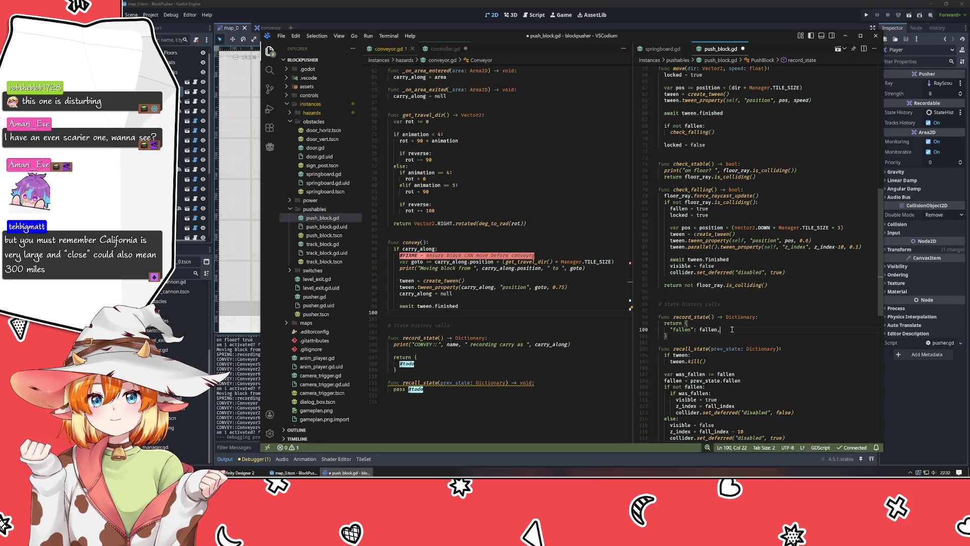
Step: Add a "locked": locked entry to record_state()'s returned dictionary in push_block.gd
key("Return")
type("\"locked\"")
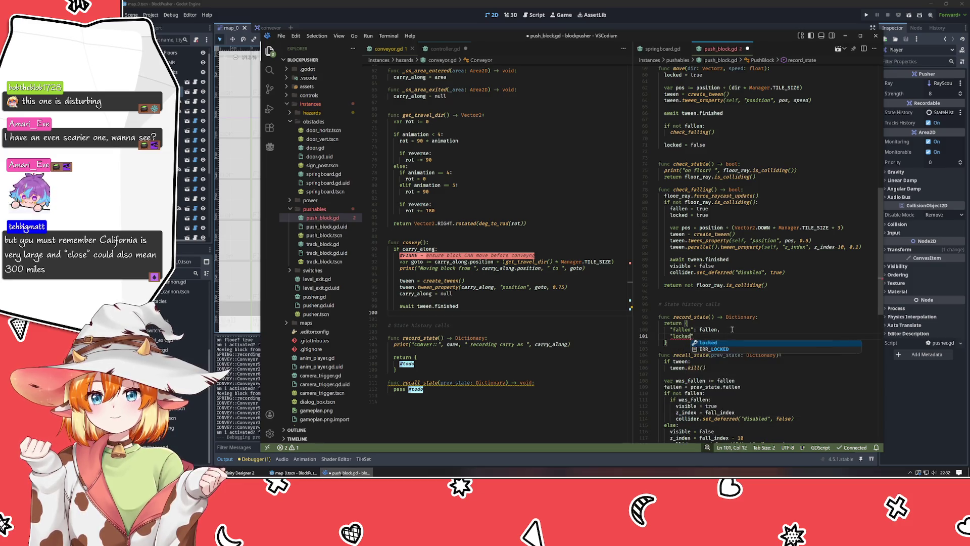
key("Return")
key("BackSpace")
key("BackSpace")
type(": locked,")
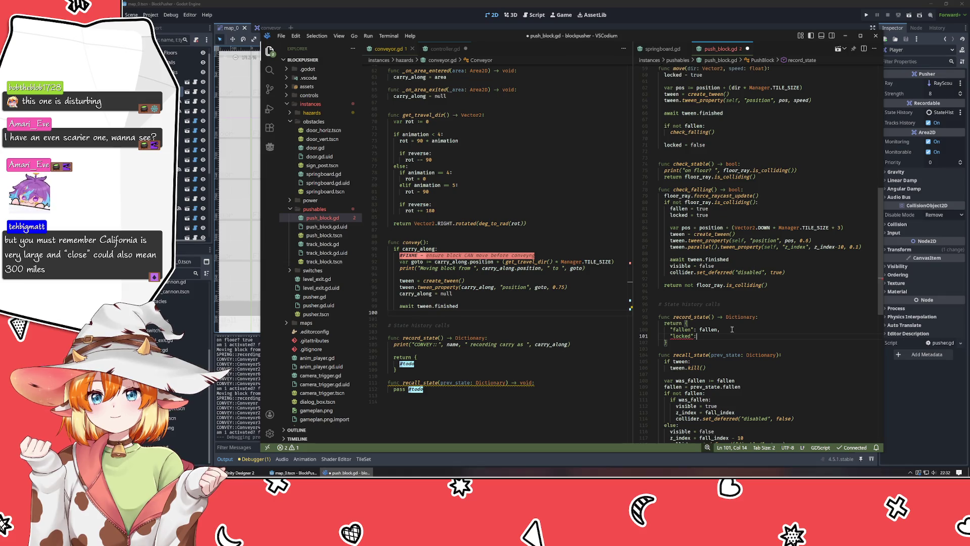
Step: In recall_state(), restore the flag with locked = prev_state.locked below the fallen line
scroll(728, 332, "down", 4)
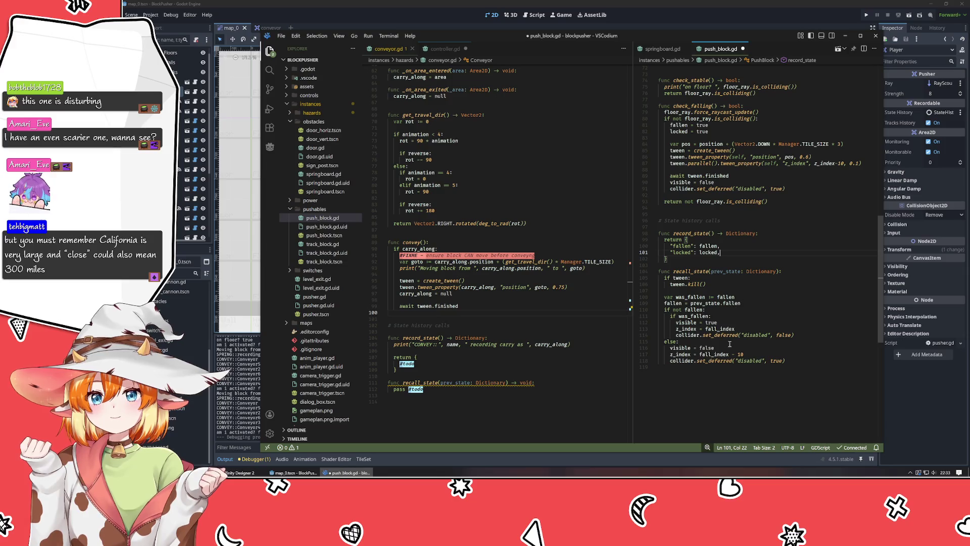
left_click(733, 323)
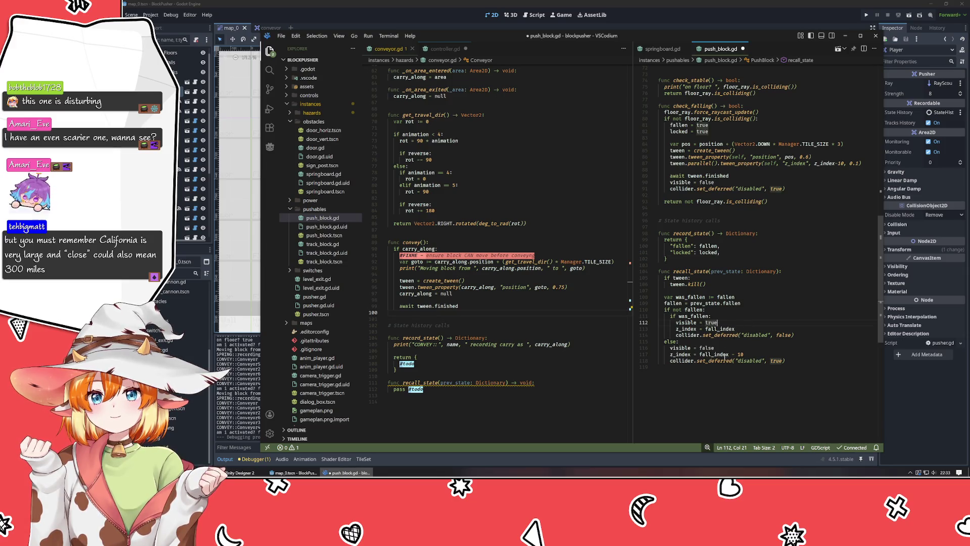
left_click(760, 303)
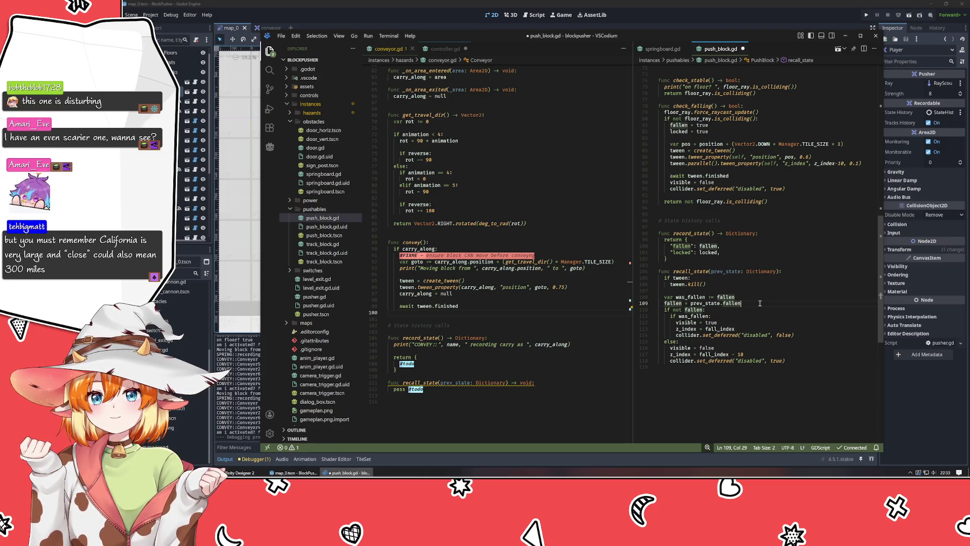
key("Return")
type("lock")
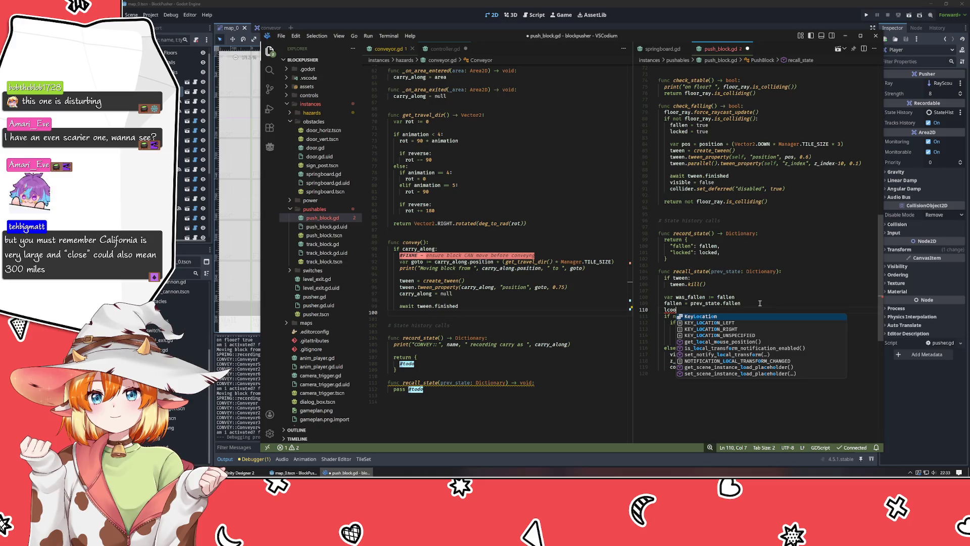
type("ed = ")
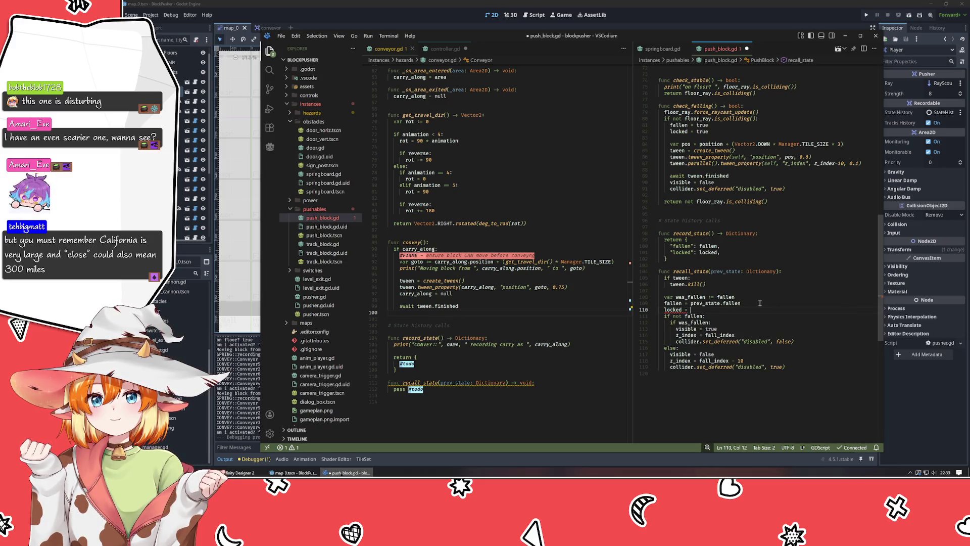
type("prev_state.locked")
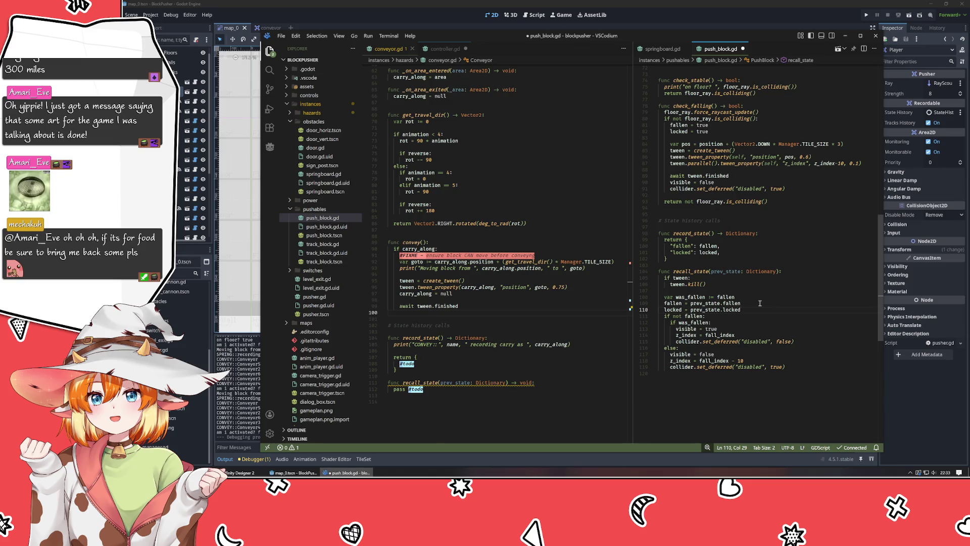
left_click(756, 322)
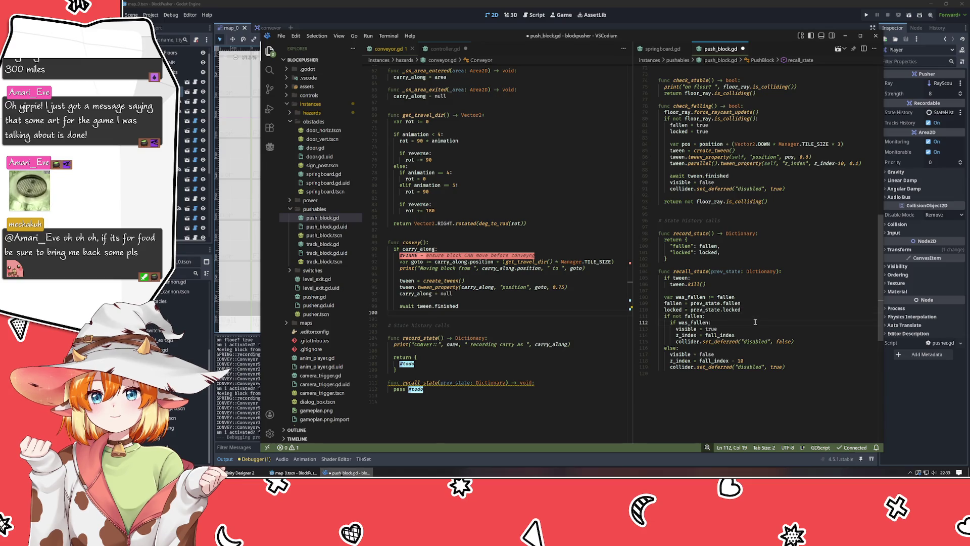
scroll(755, 322, "up", 2)
scroll(756, 322, "up", 3)
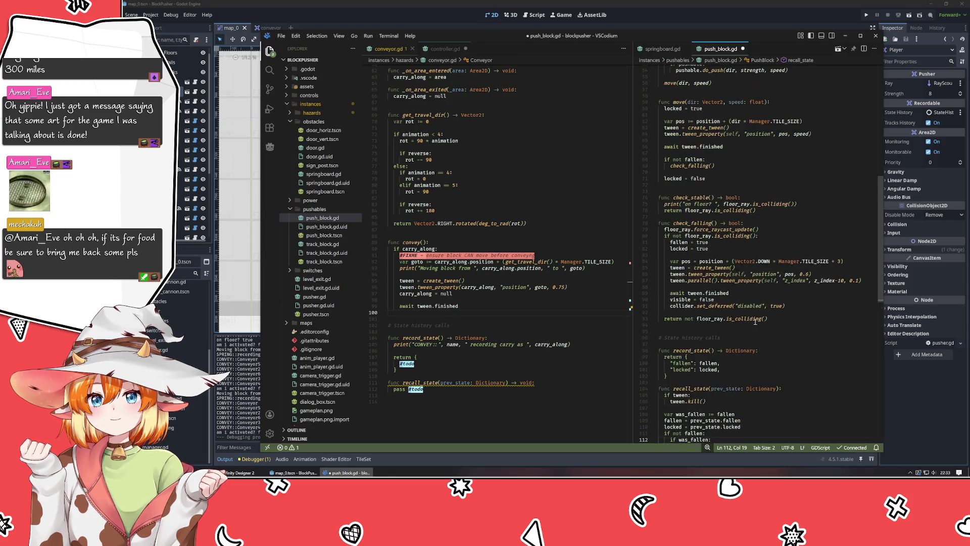
scroll(748, 318, "up", 3)
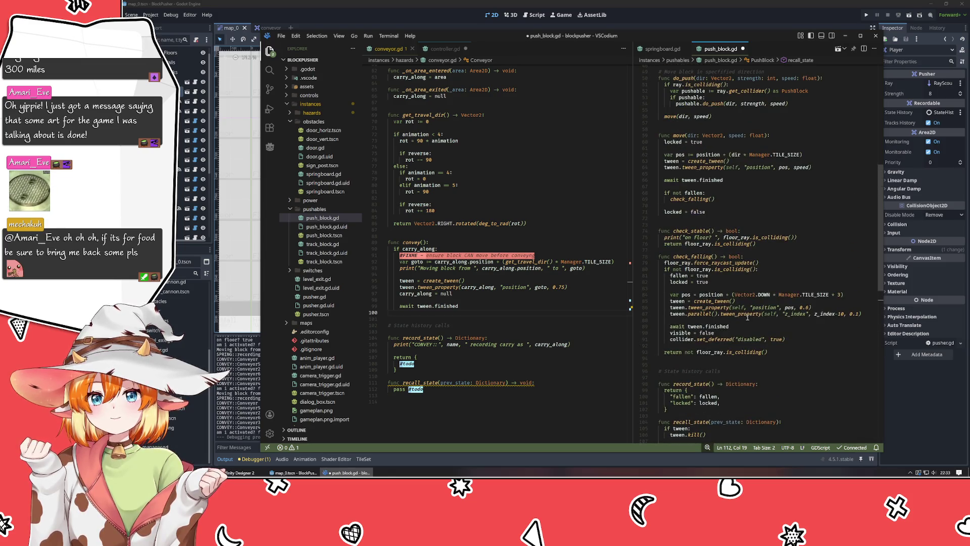
left_click(751, 188)
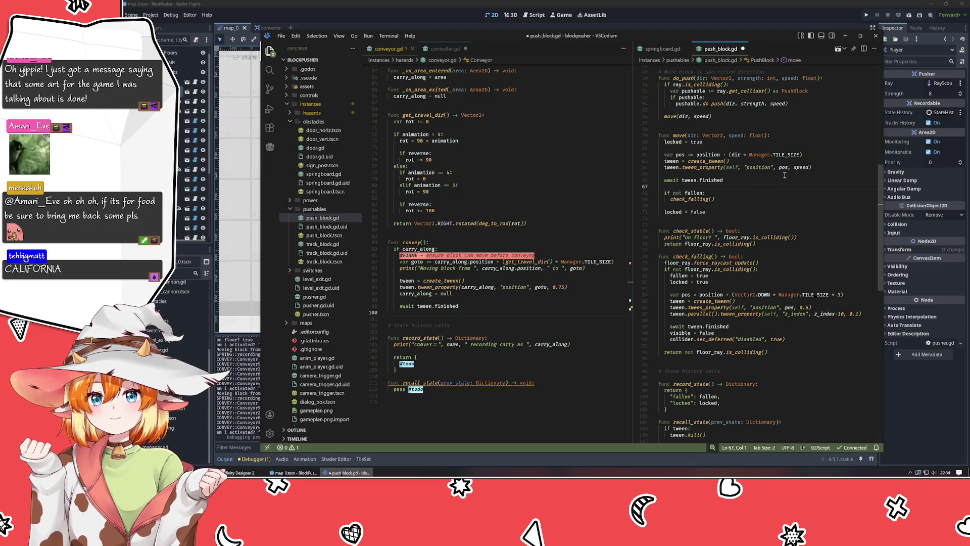
scroll(767, 197, "down", 3)
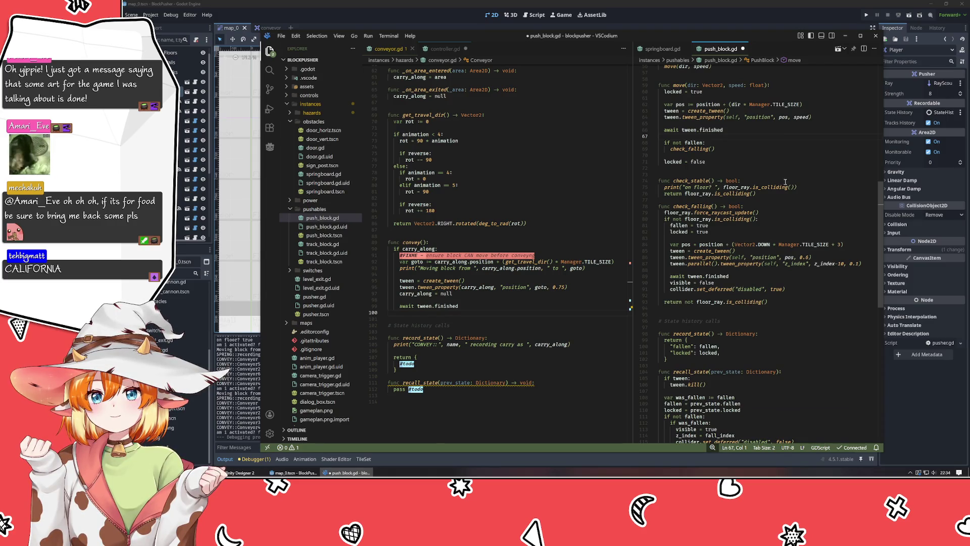
scroll(789, 185, "down", 3)
mouse_move(791, 194)
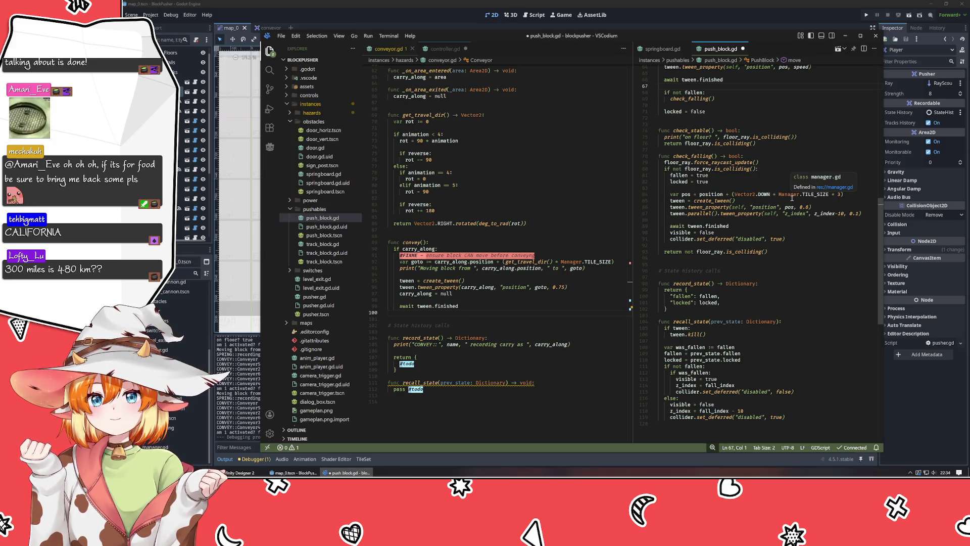
left_click(779, 279)
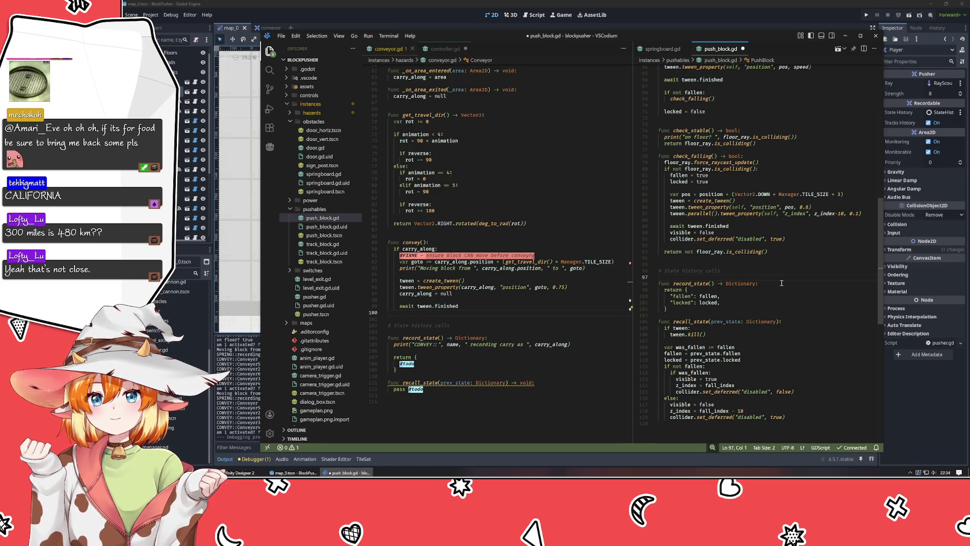
Step: Change can_be_pushed's check to 'if not check_stable() or locked:' and save push_block.gd
scroll(782, 283, "up", 4)
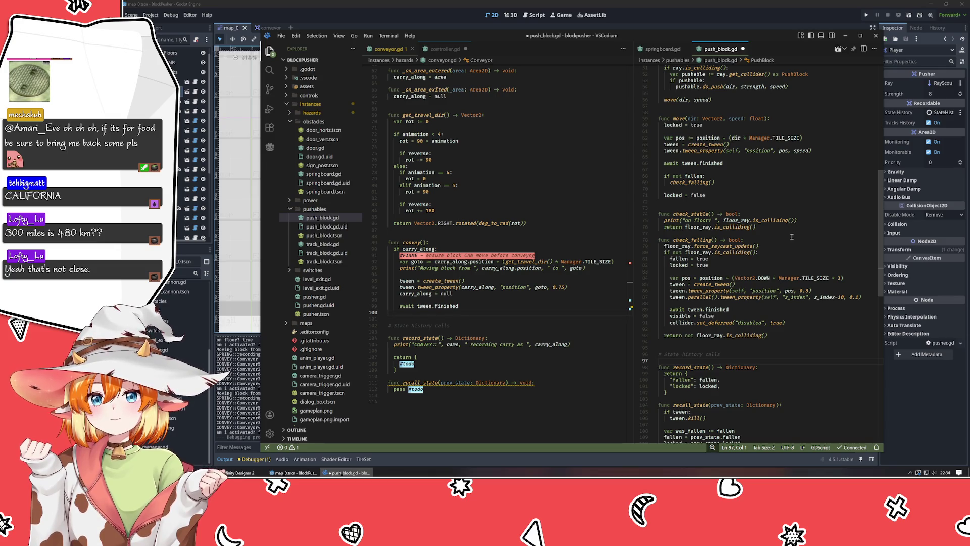
scroll(792, 237, "up", 5)
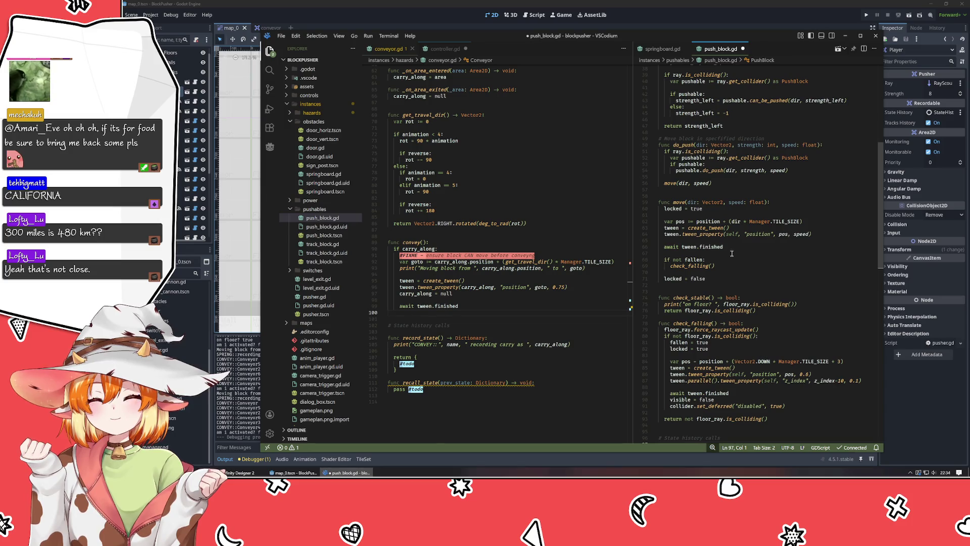
scroll(736, 203, "up", 4)
scroll(736, 202, "up", 4)
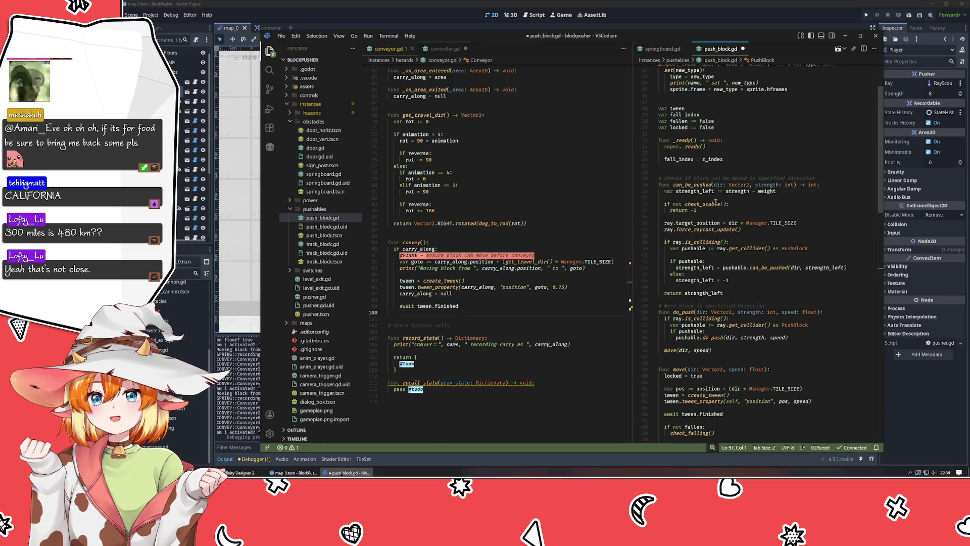
left_click(832, 186)
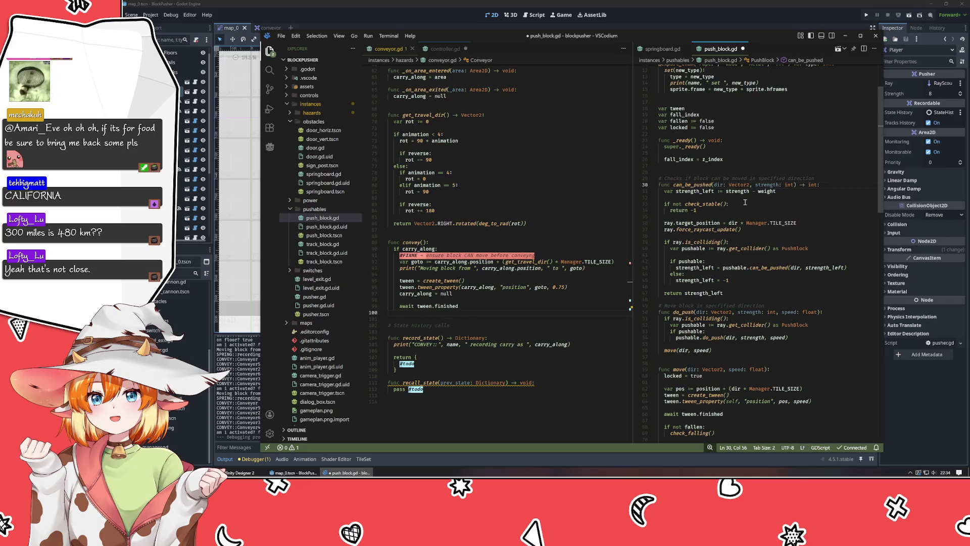
type("or lo")
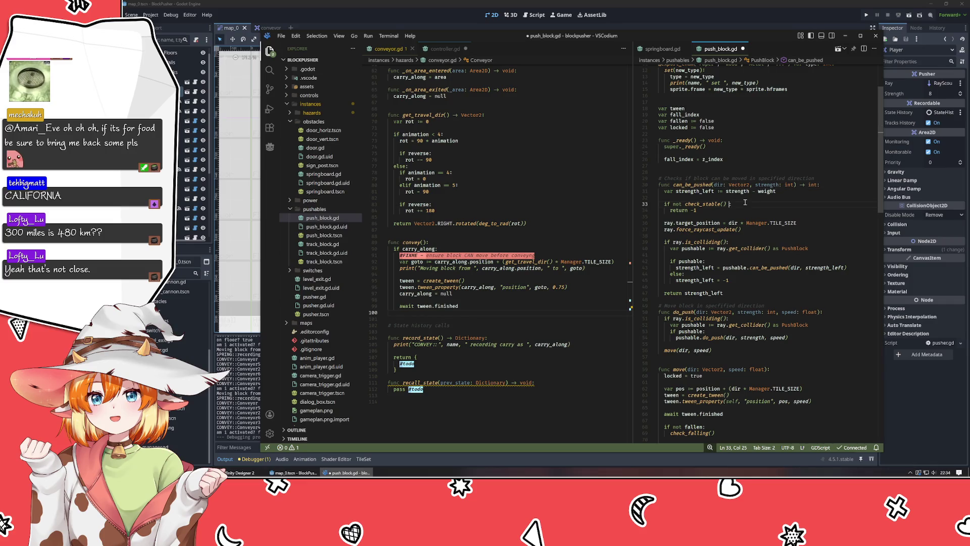
type("cked:")
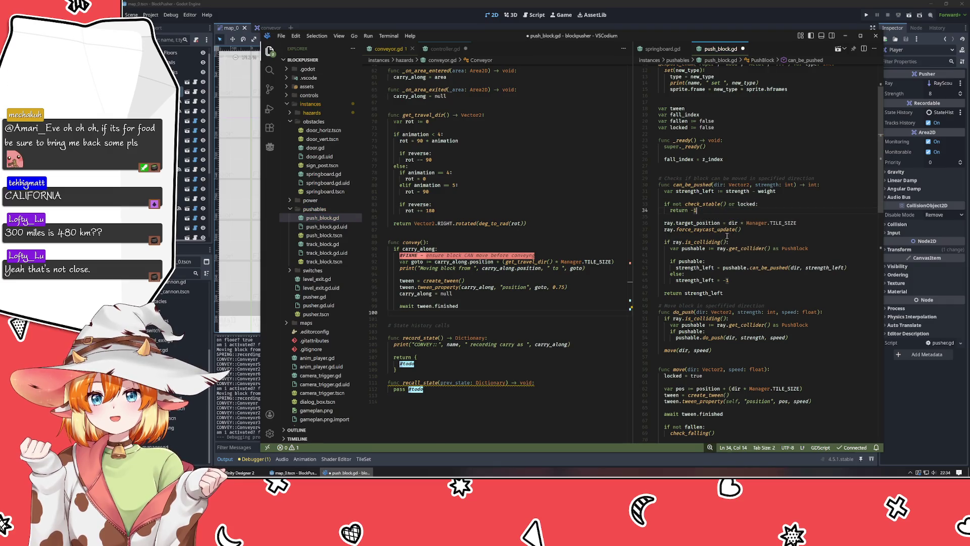
left_click(739, 287)
key("ctrl+s")
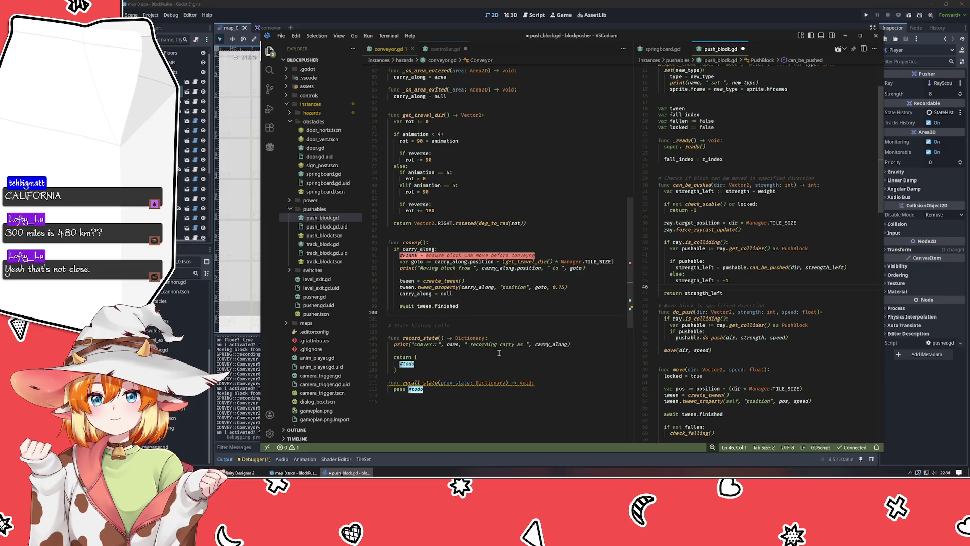
Step: In conveyor.gd's convey(), insert a carry_along.move() call above the tween creation line
left_click(535, 363)
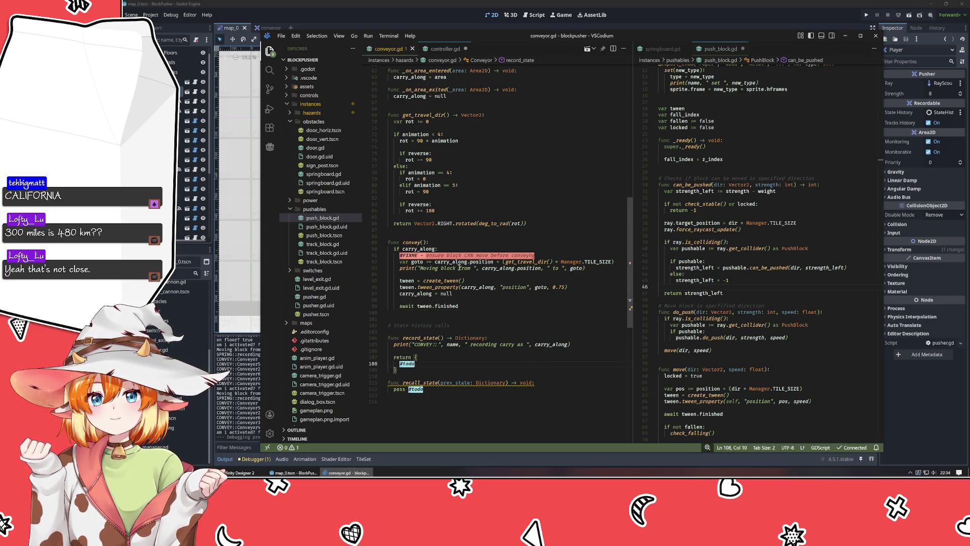
scroll(751, 268, "down", 4)
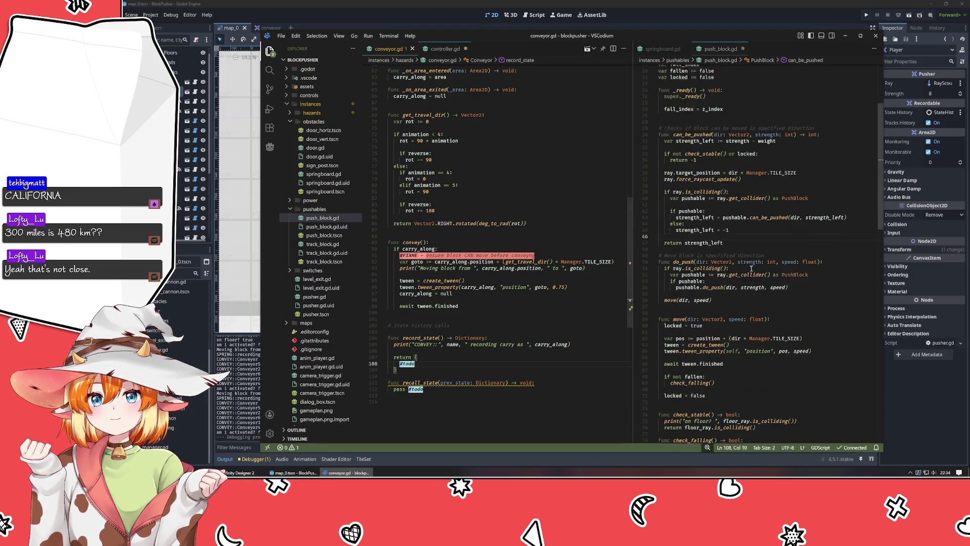
left_click(448, 280)
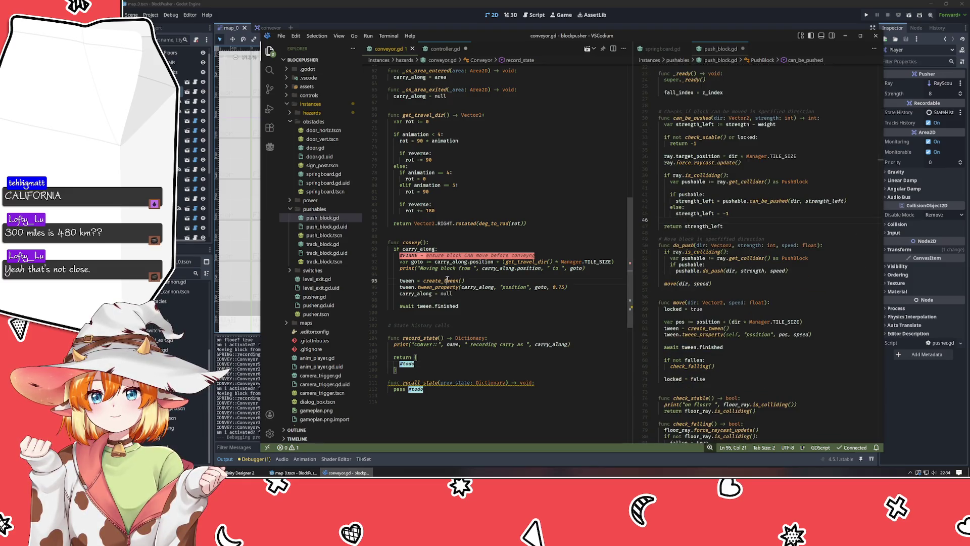
key("Home")
key("Home")
key("Return")
key("Up")
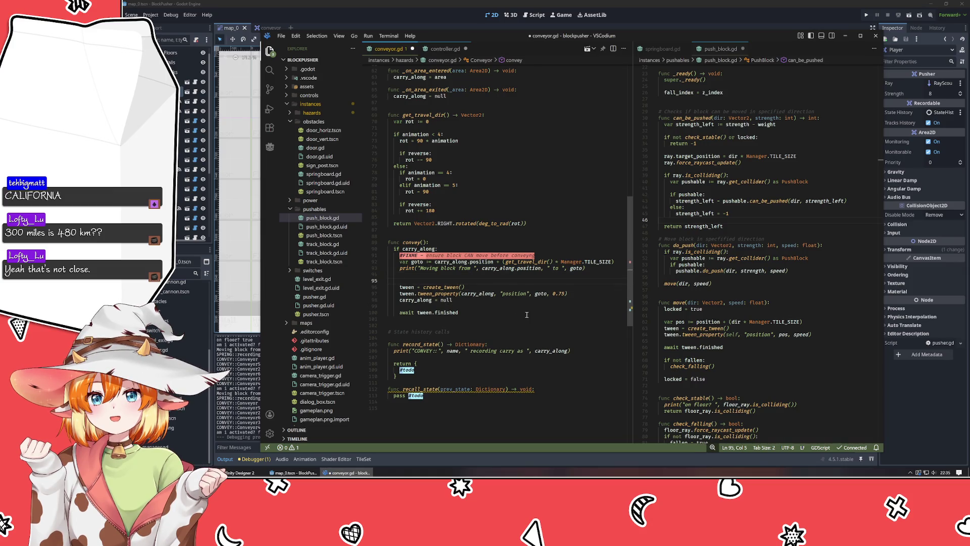
type("carry_along")
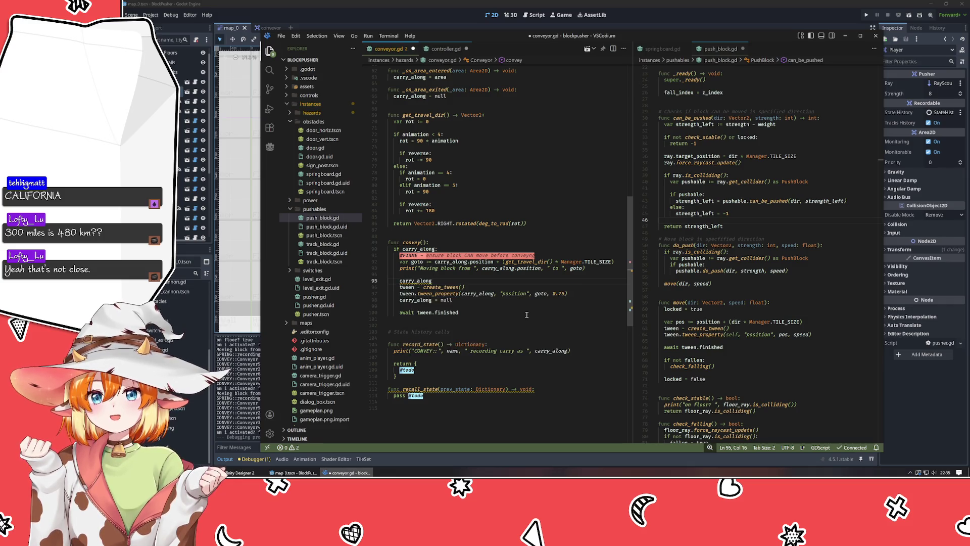
type(".move")
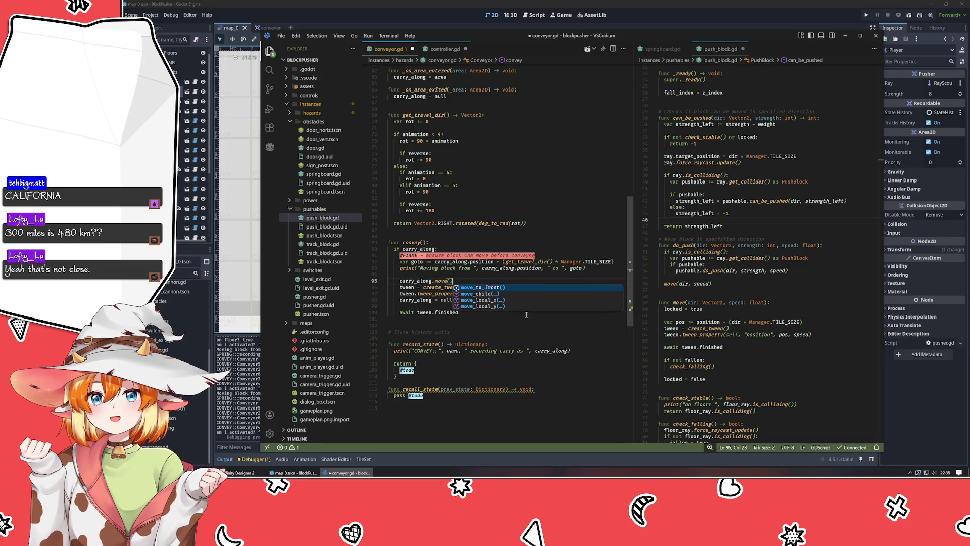
type("(")
key("Escape")
Step: Rename goto to dot, dropping the position term and parentheses, and pass dot to move()
key("Up")
key("Up")
key("Up")
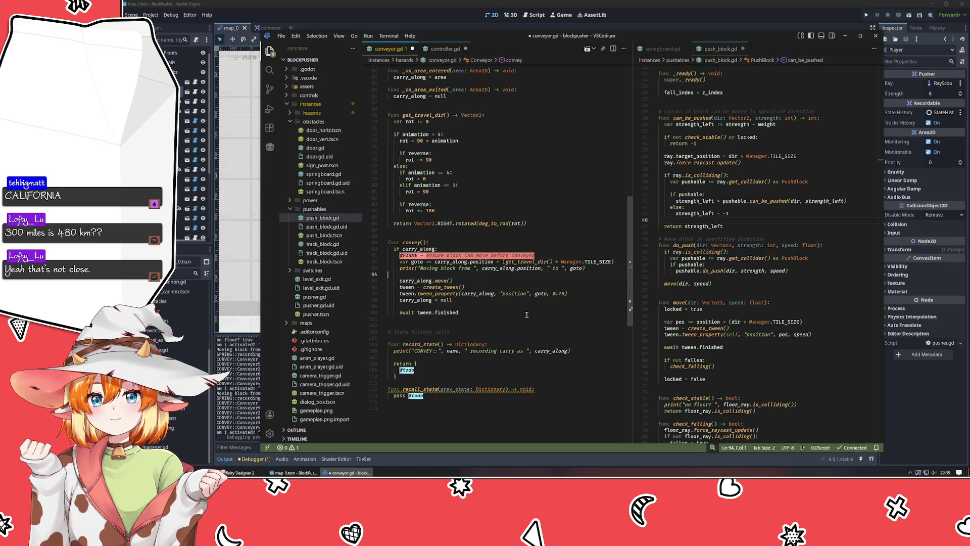
key("ctrl+shift+Right")
key("ctrl+shift+Right")
key("ctrl+shift+Right")
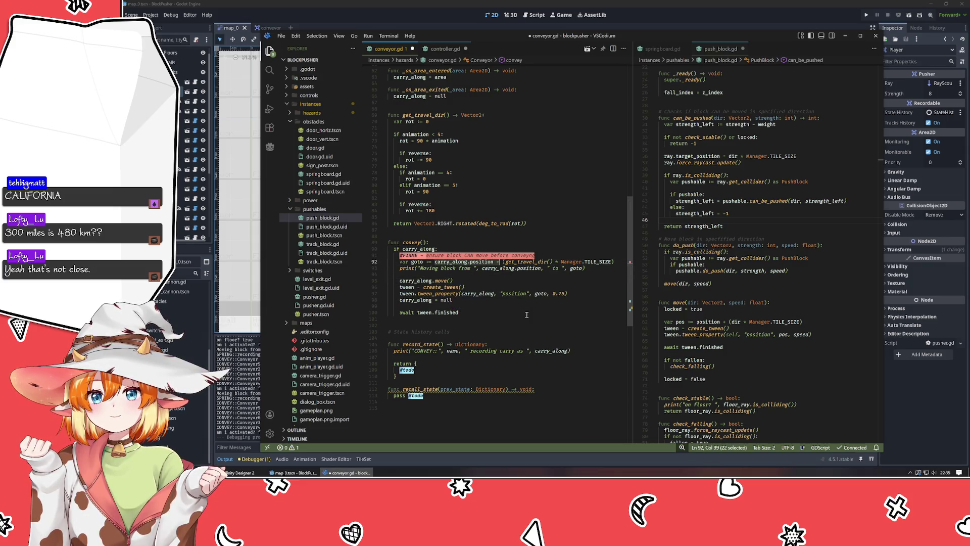
key("BackSpace")
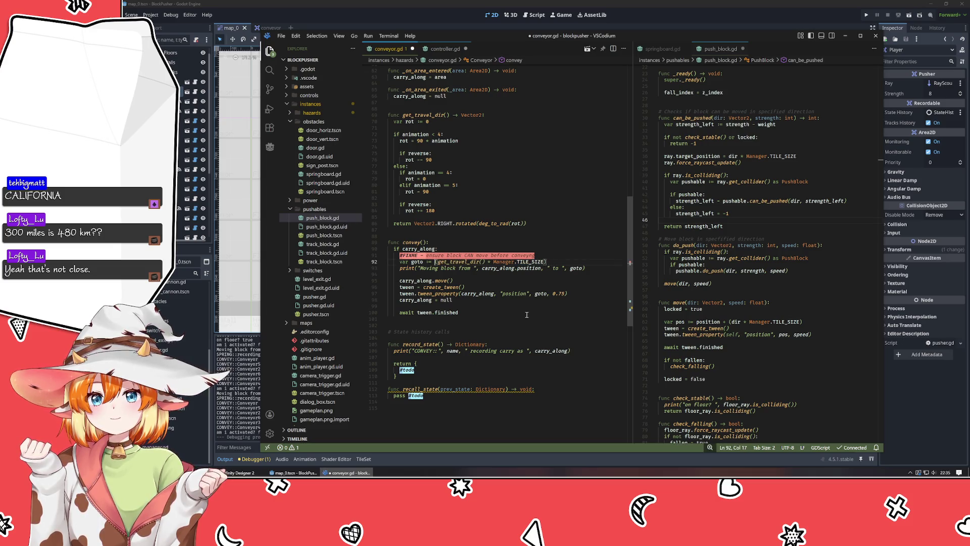
key("BackSpace")
key("End")
key("BackSpace")
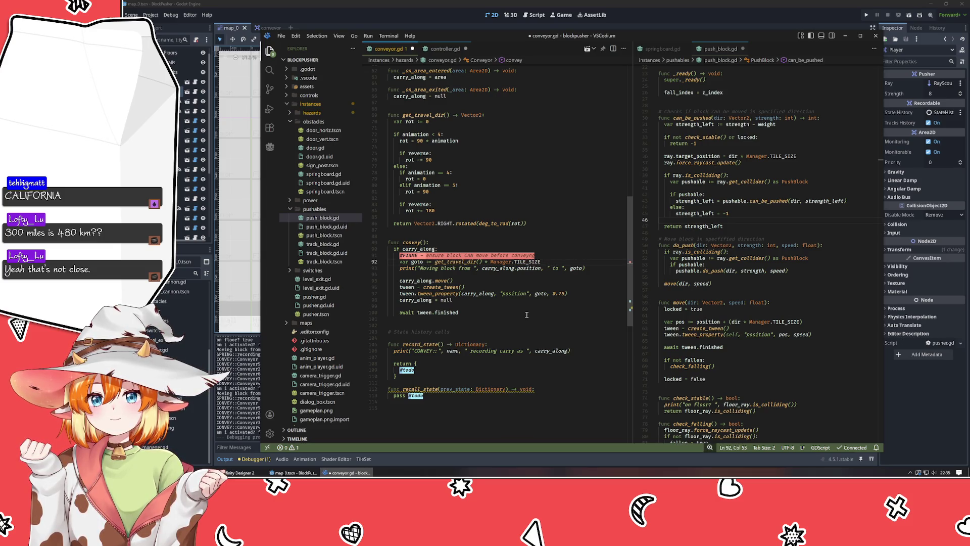
key("Home")
key("ctrl+Right")
key("ctrl+Right")
key("ctrl+shift+Left")
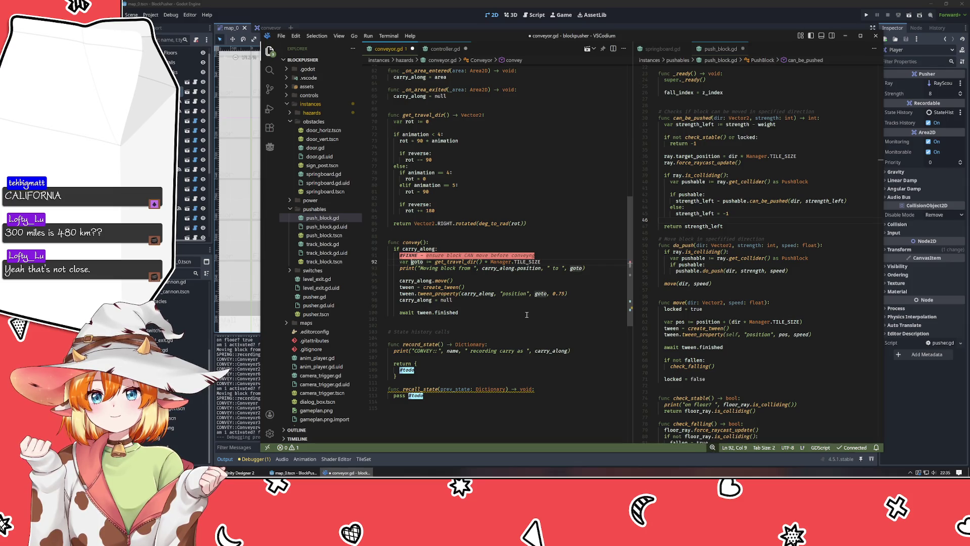
key("BackSpace")
type("dot")
key("Down")
key("Down")
key("Down")
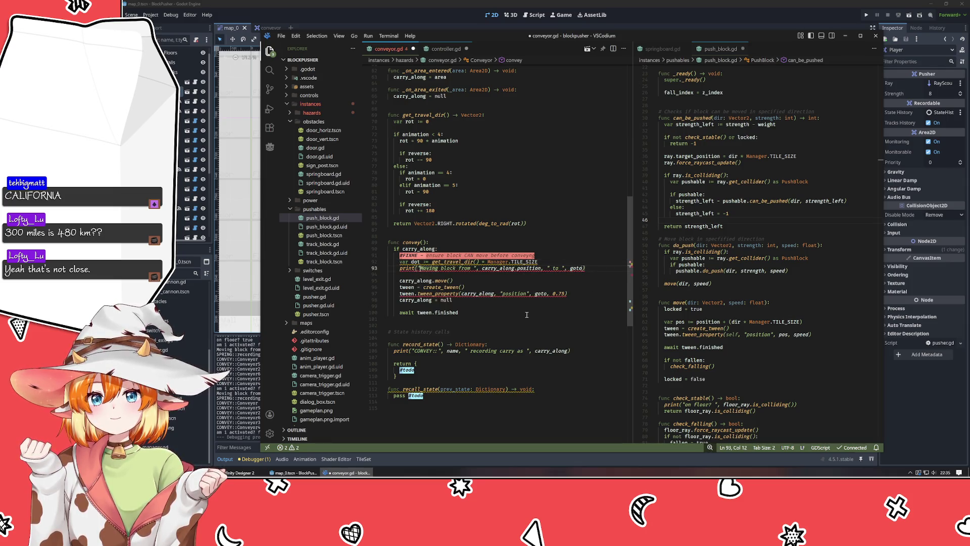
type("dot")
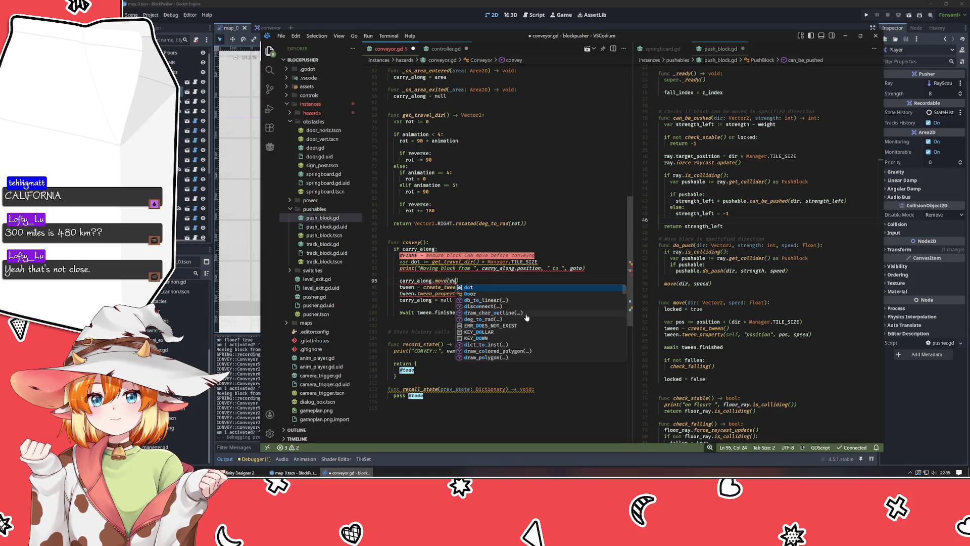
Step: Comment out the three old tween and position reset lines
key("Down")
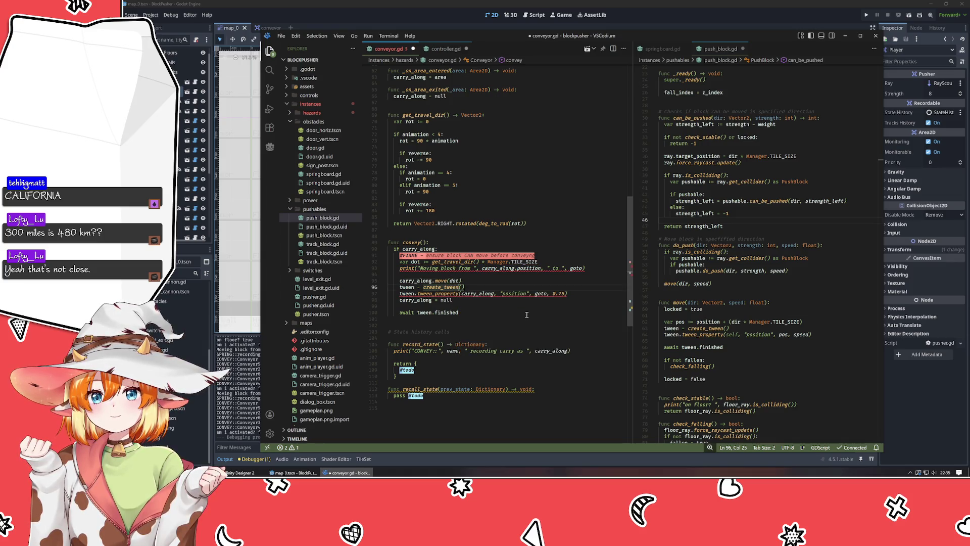
key("ctrl+slash")
key("Down")
key("ctrl+slash")
key("Down")
key("ctrl+slash")
key("Up")
key("Up")
key("Up")
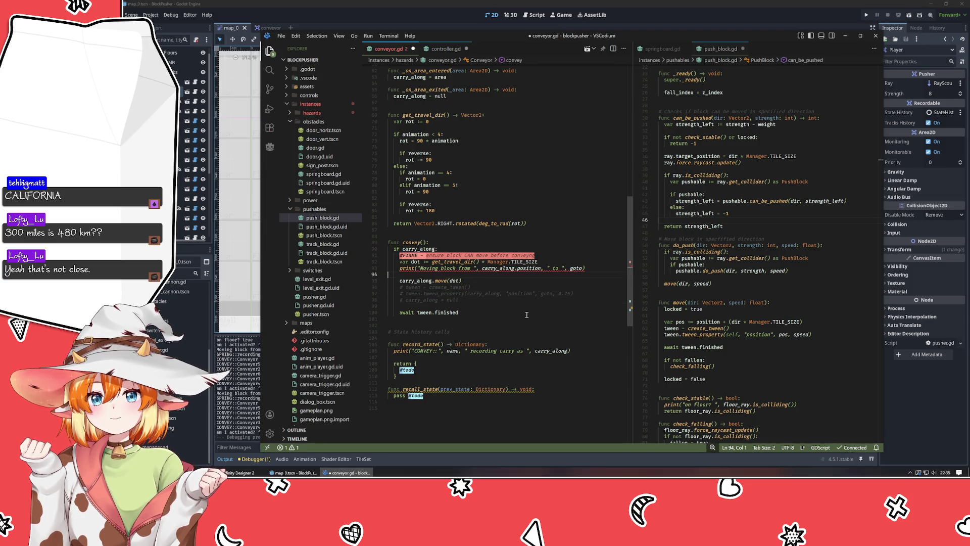
Step: Replace goto with dot in the debug print line
key("Up")
key("End")
key("Left")
key("ctrl+shift+Left")
key("BackSpace")
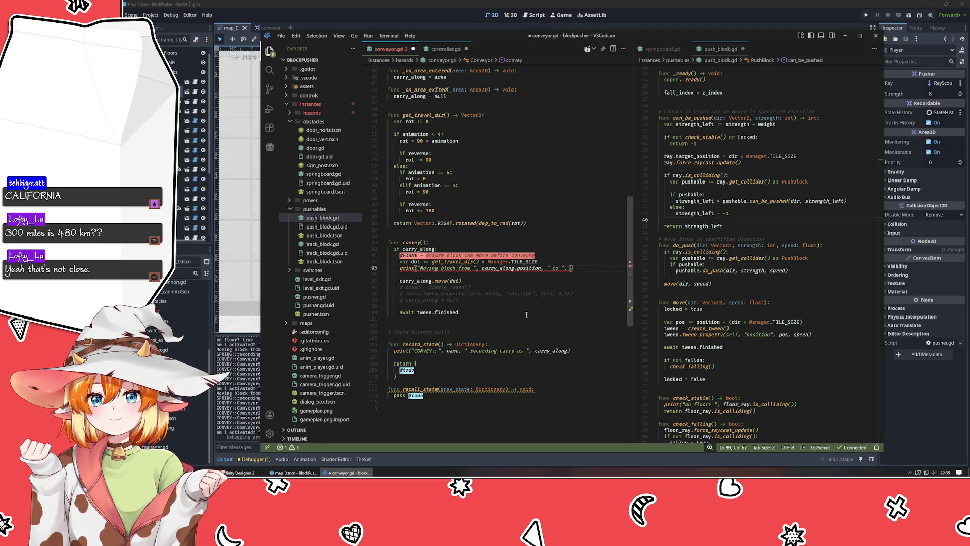
type("dot")
key("Escape")
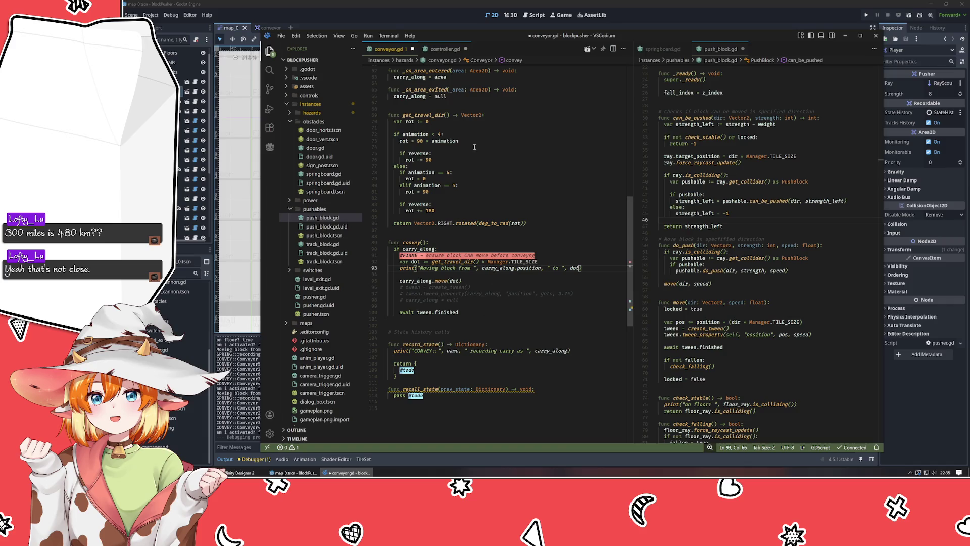
mouse_move(537, 41)
left_mouse_down()
mouse_move(763, 43)
mouse_move(537, 52)
mouse_move(560, 37)
left_mouse_up()
Step: Delete the debug print line and change the call to carry_along.move(dot, 0.75)
key("ctrl+shift+k")
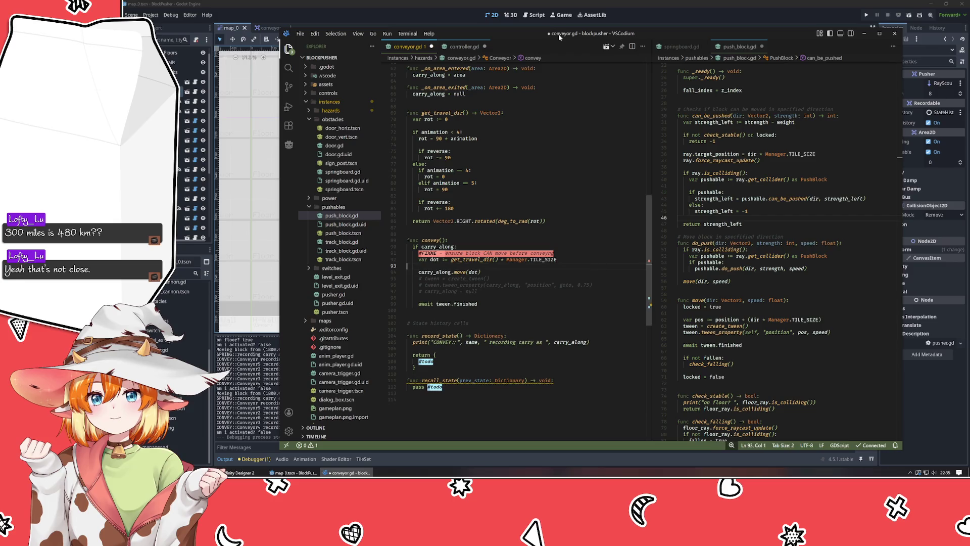
key("alt+Down")
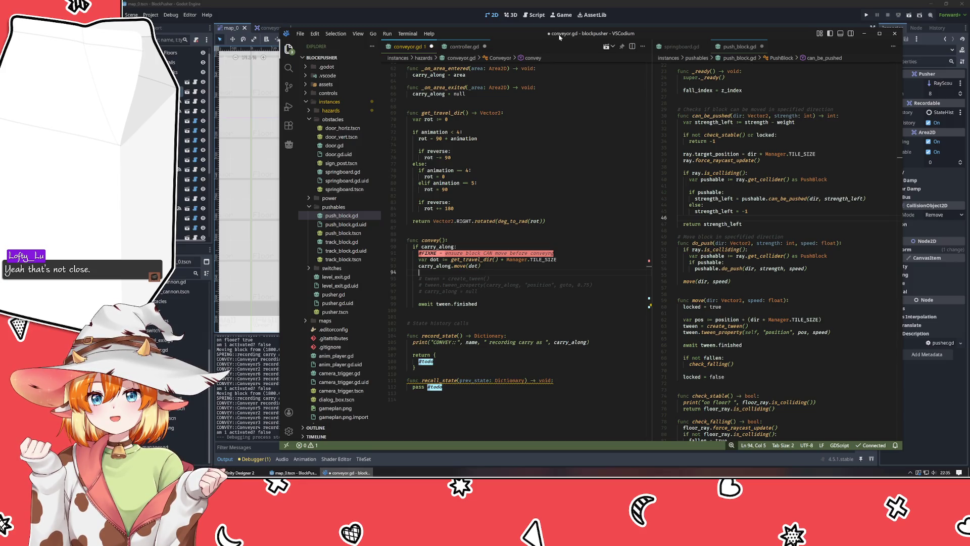
key("Up")
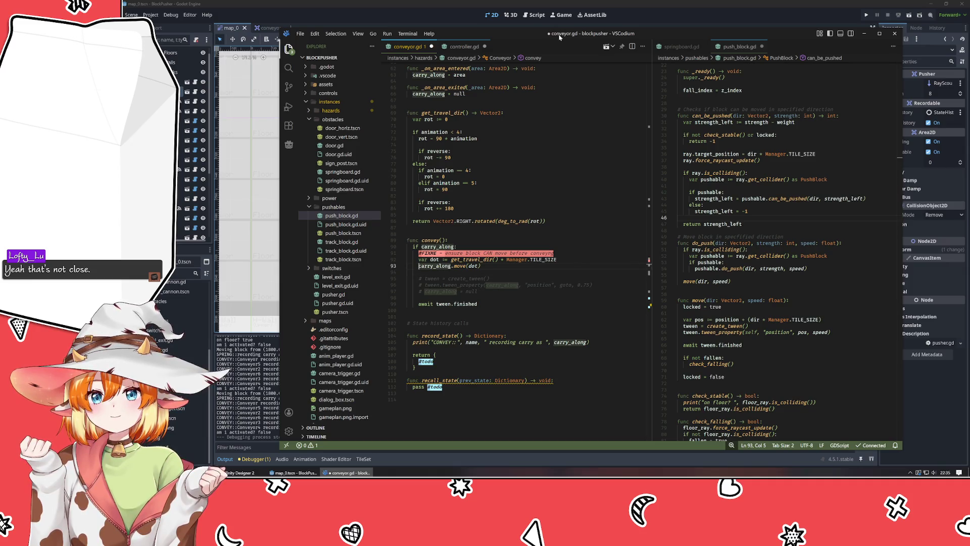
key("End")
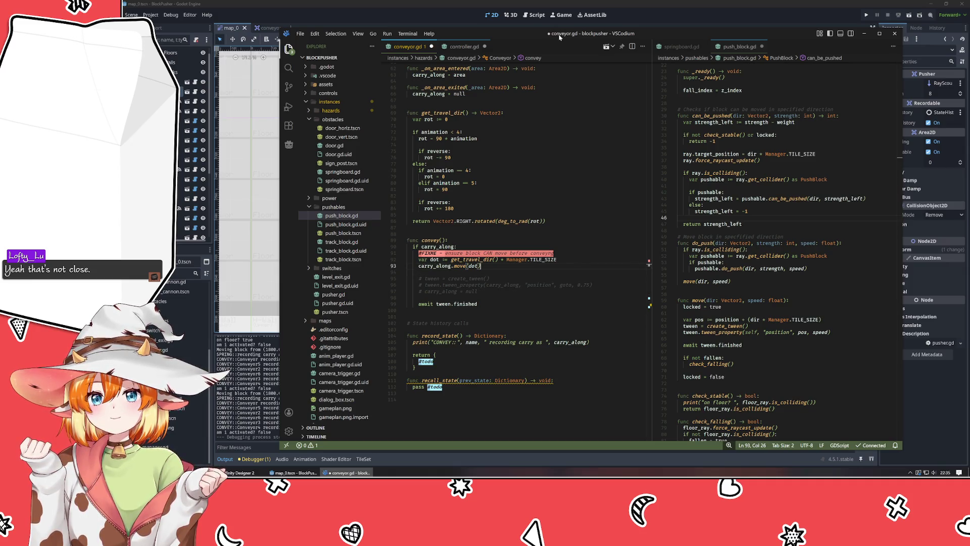
key("Left")
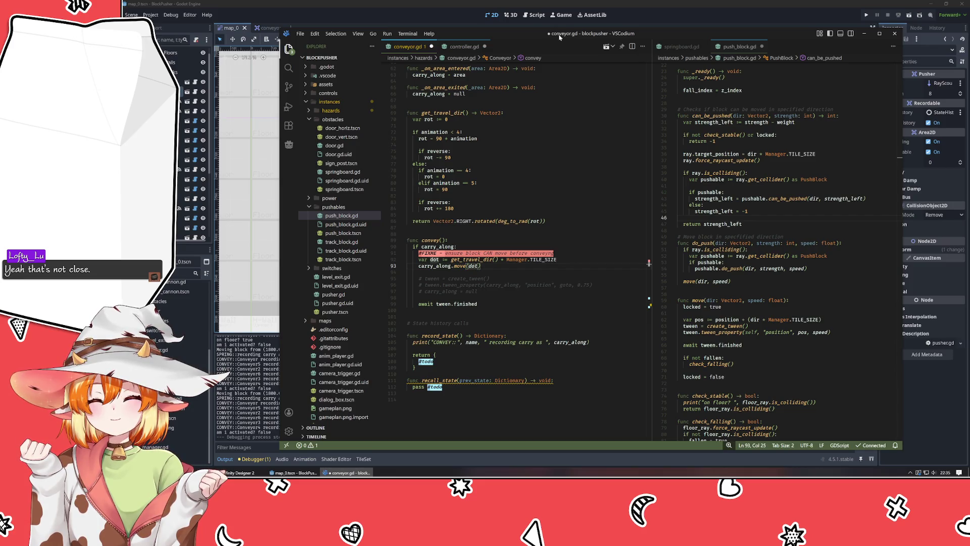
type(", 0.75")
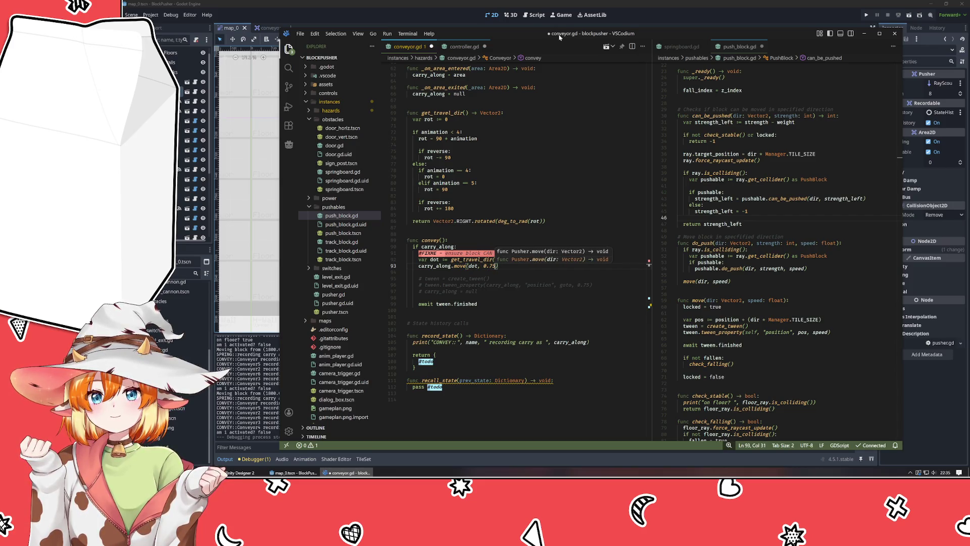
Step: Comment out the await tween.finished line in convey()
key("Escape")
key("Down")
key("Down")
key("Down")
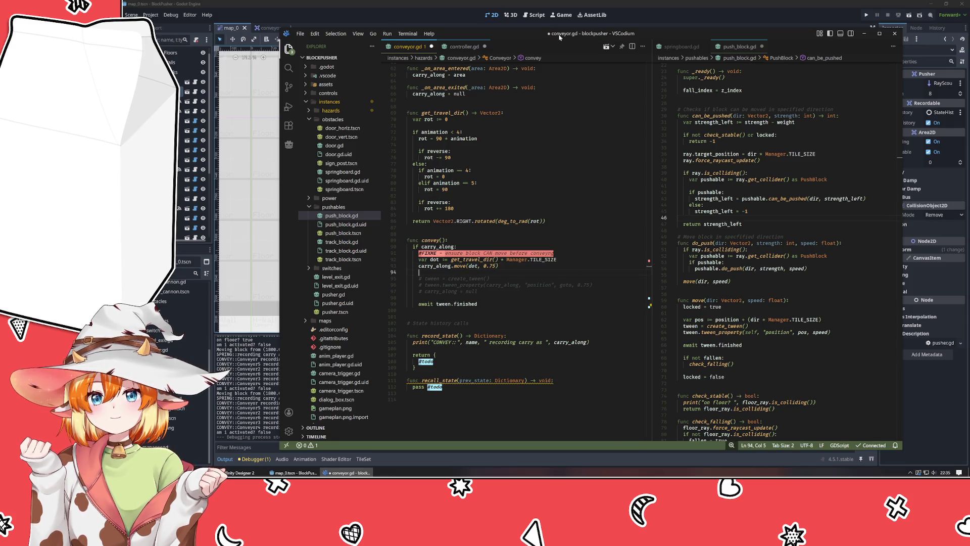
key("Down")
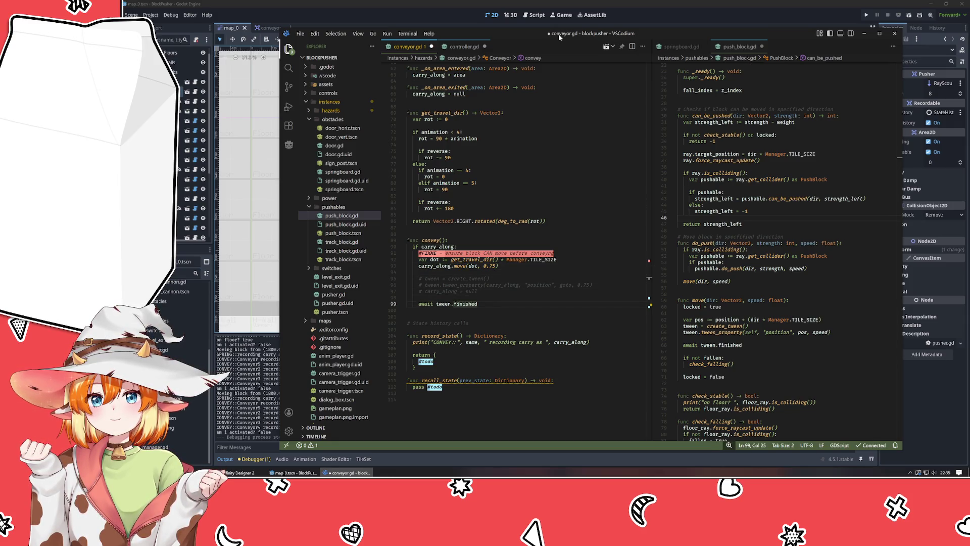
key("ctrl+slash")
key("Up")
key("BackSpace")
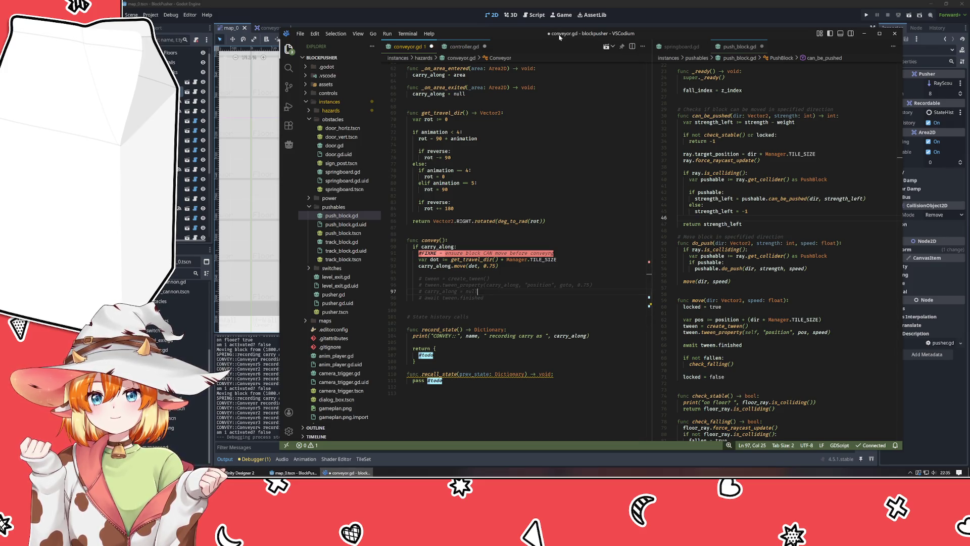
Step: Save conveyor.gd and push_block.gd, then bring Godot back to the front
key("ctrl+s")
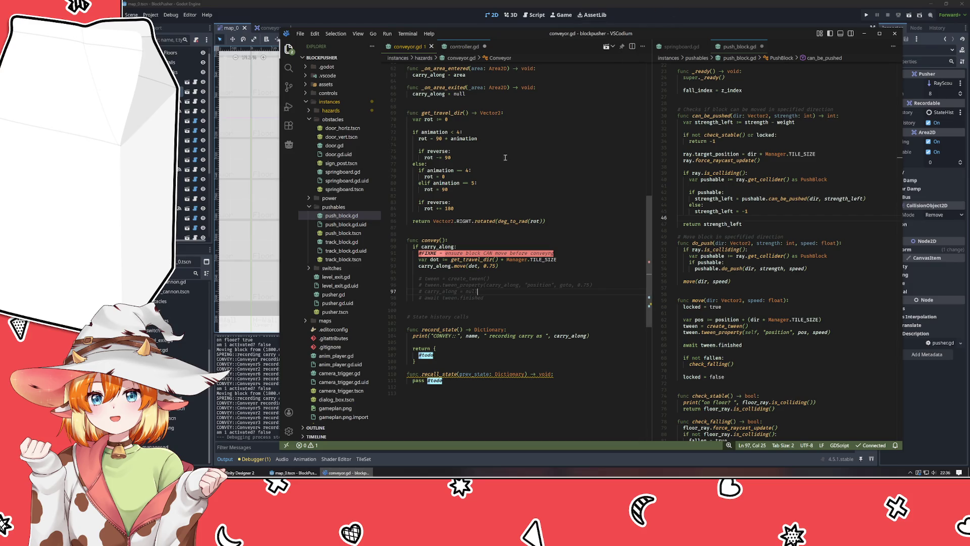
left_click(462, 46)
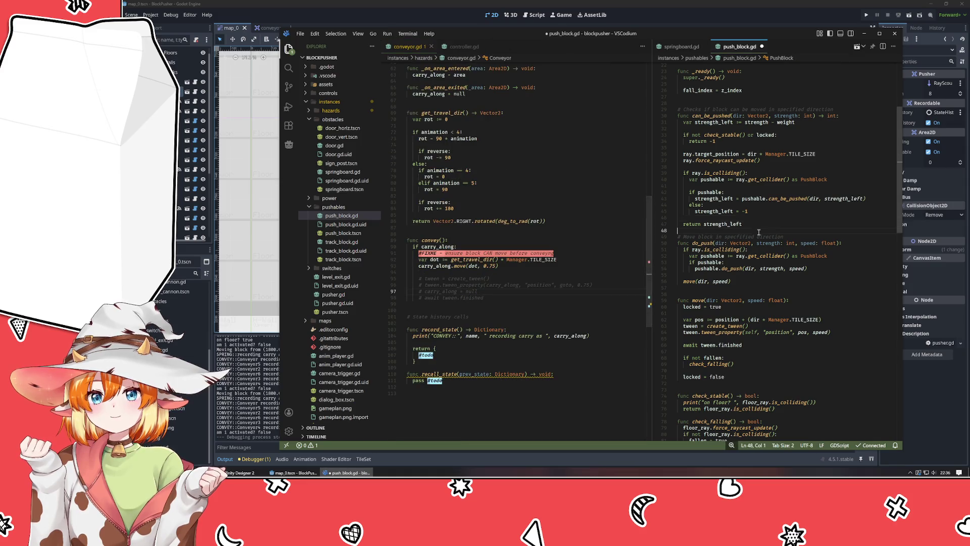
key("ctrl+s")
left_click(818, 22)
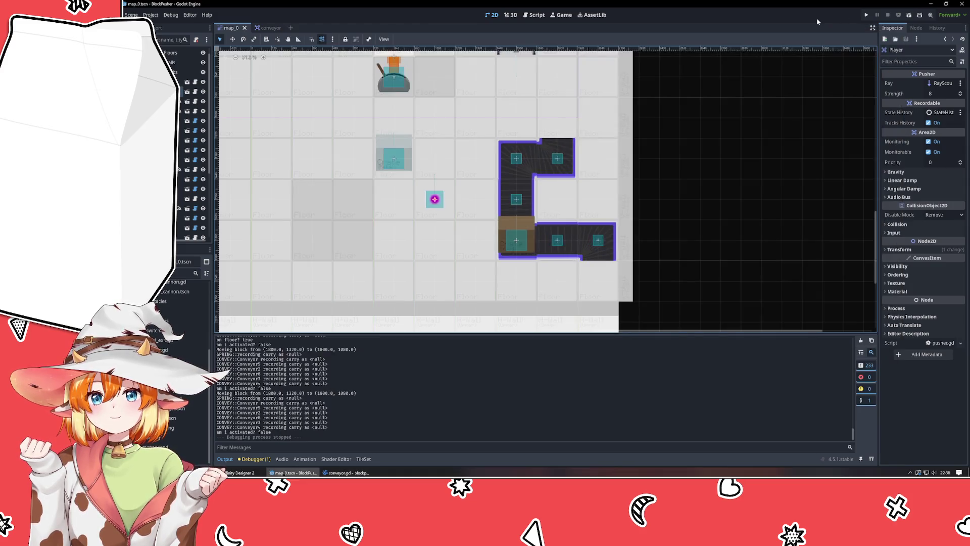
key("F5")
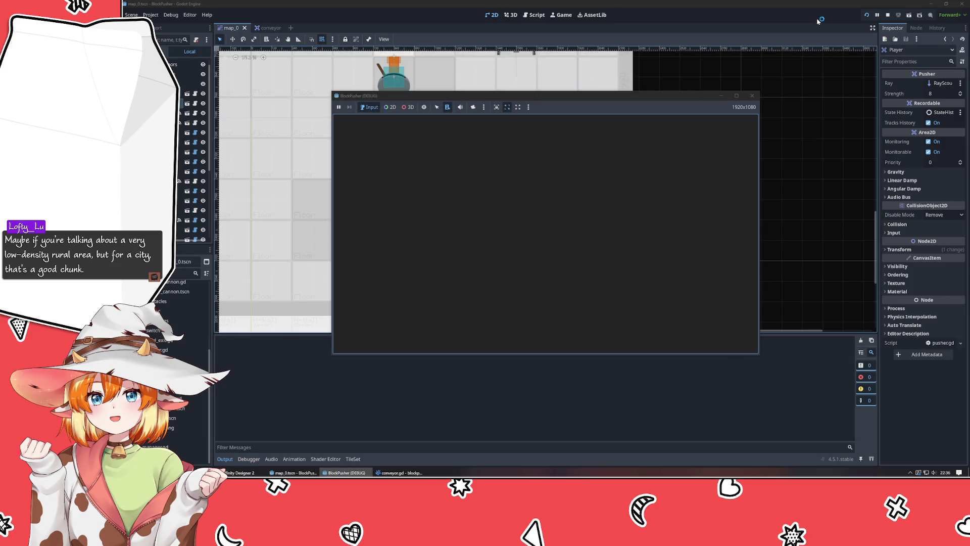
key("Left")
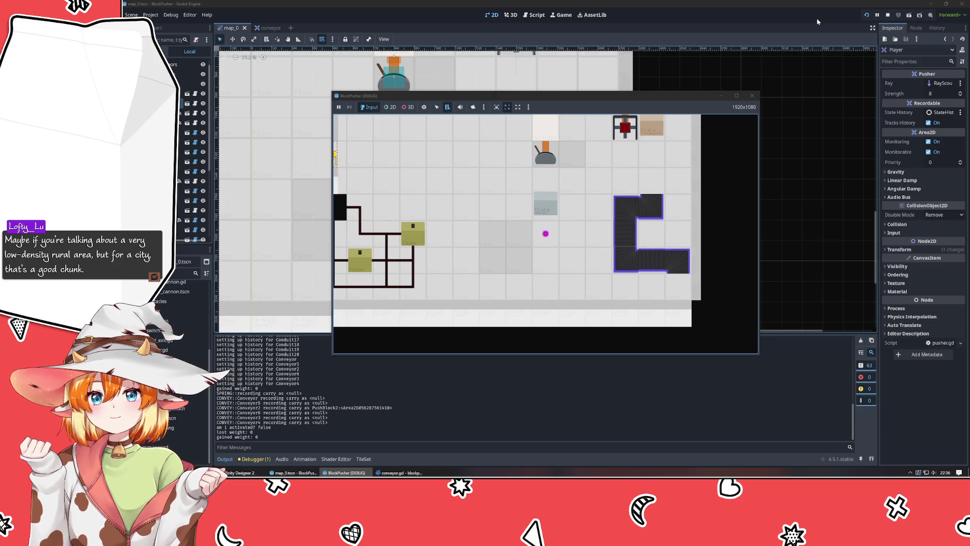
key("Up")
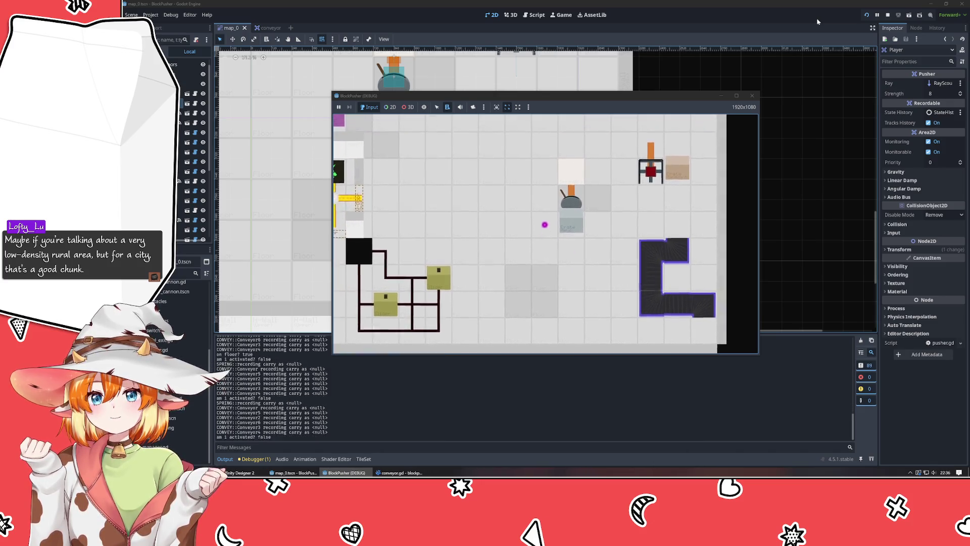
key("Right")
key("Right")
key("Right")
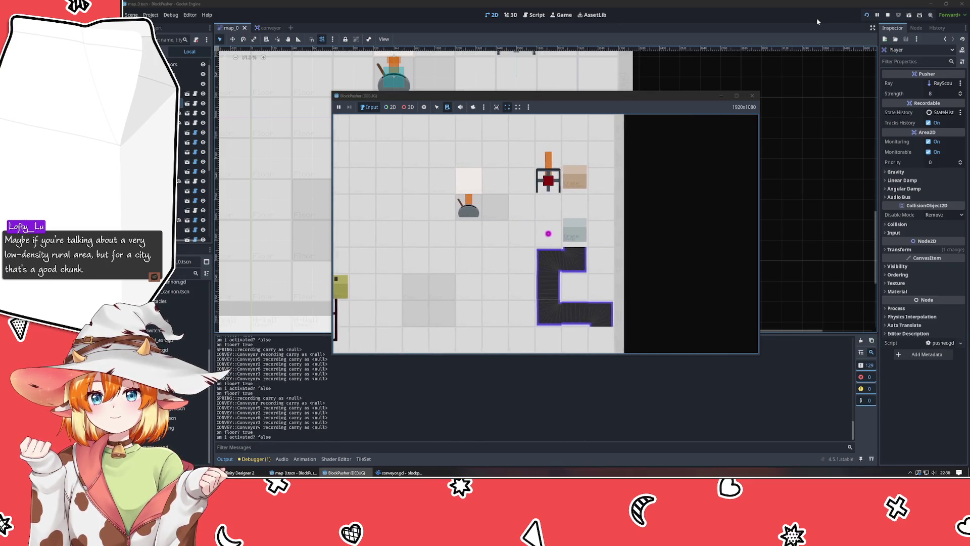
key("Up")
key("Right")
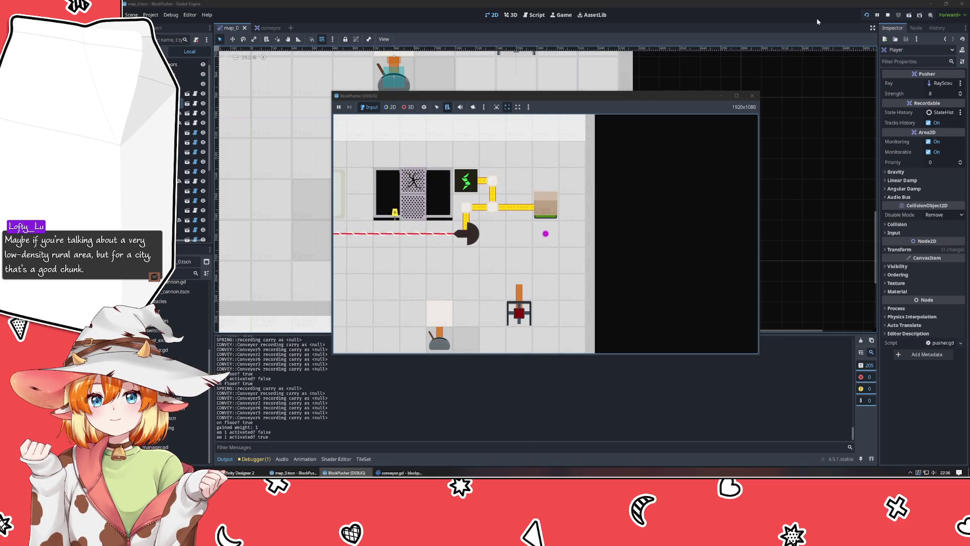
left_click(752, 96)
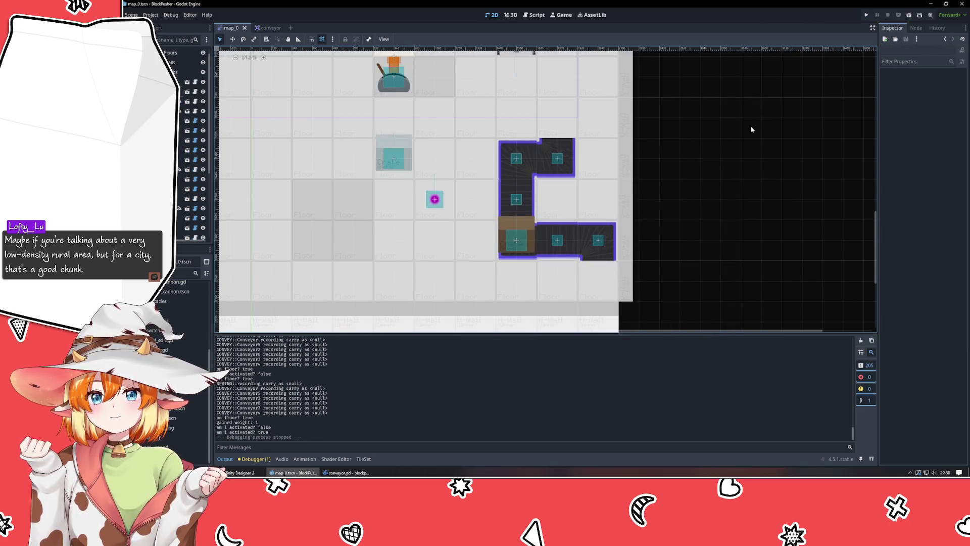
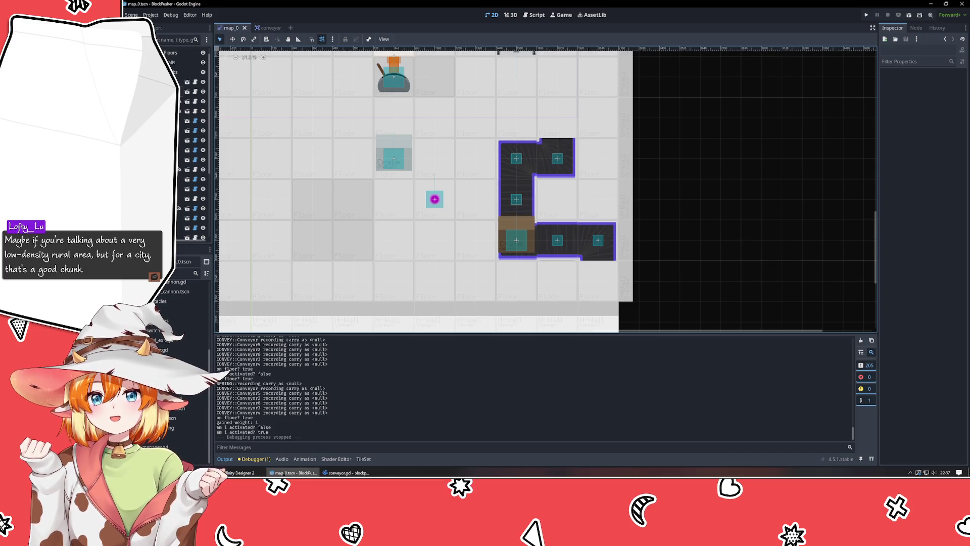
Step: Add 'if carry_along.can_be_pushed:' above the FIXME line in convey() and indent the three lines below it
key("alt+Tab")
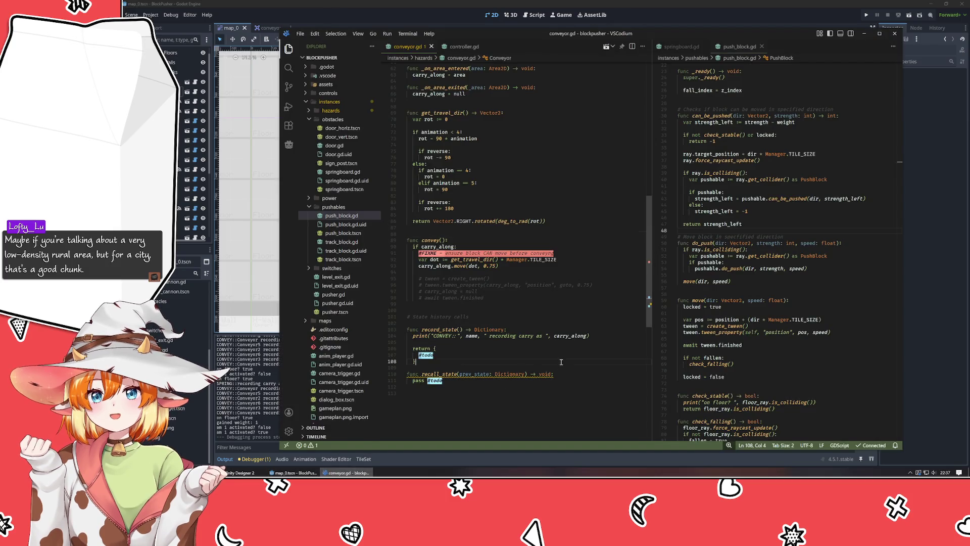
left_click(558, 366)
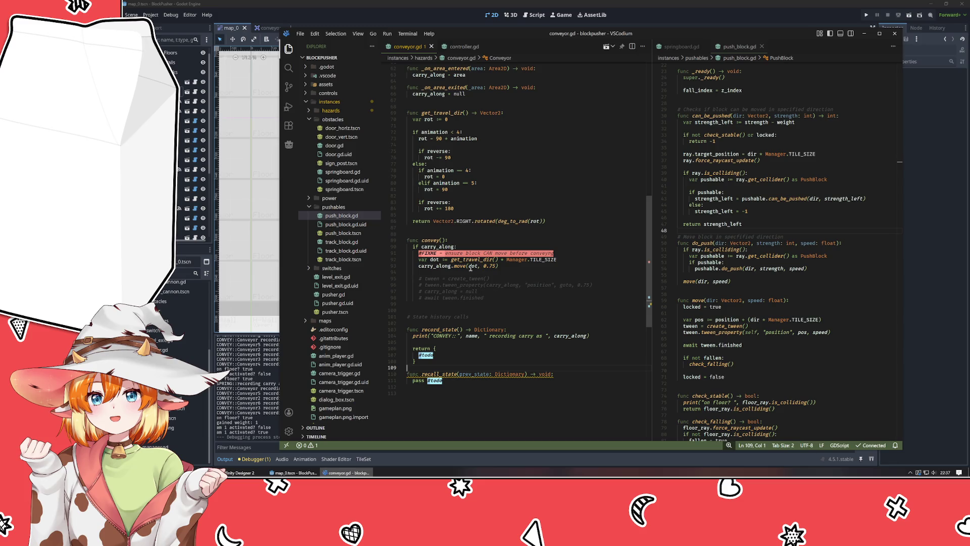
left_click(566, 284)
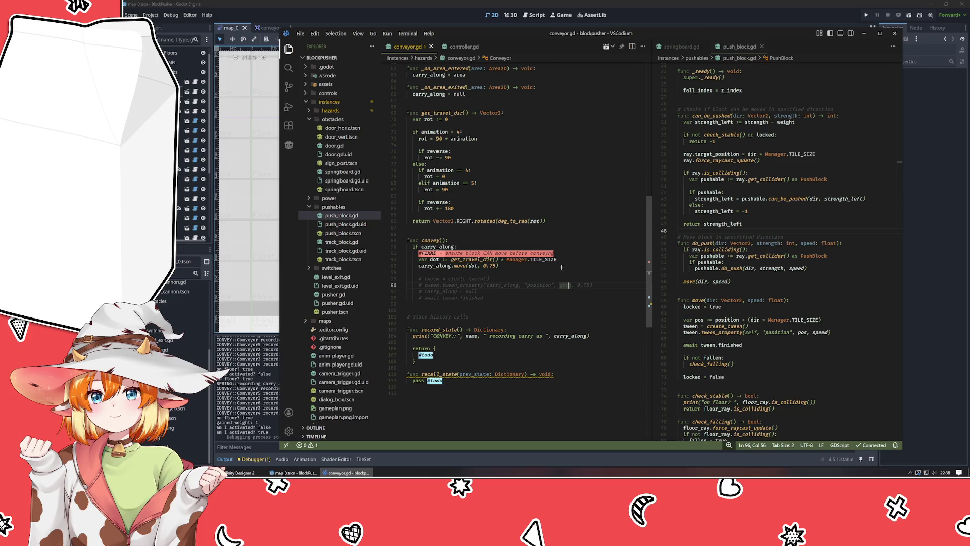
key("Up")
key("Up")
key("Up")
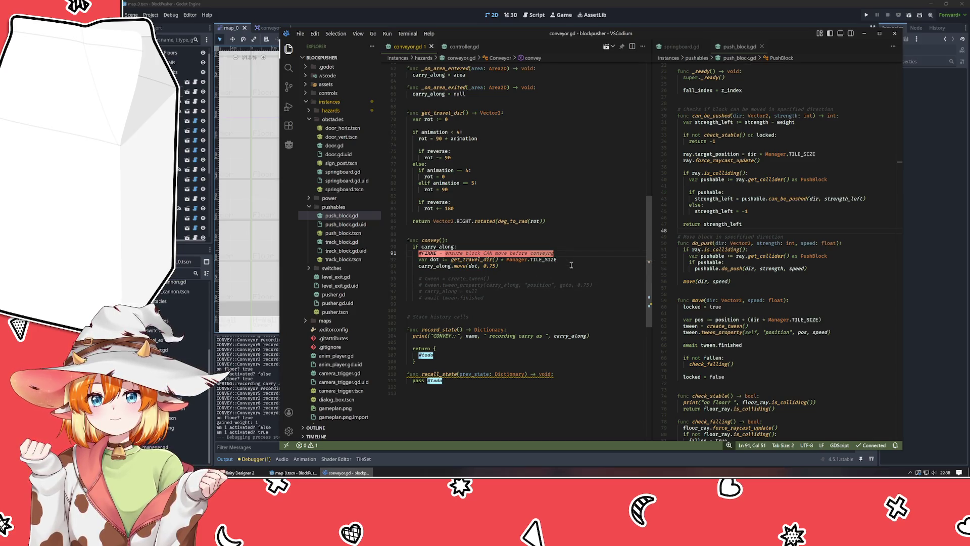
key("ctrl+shift+Return")
type("if ca")
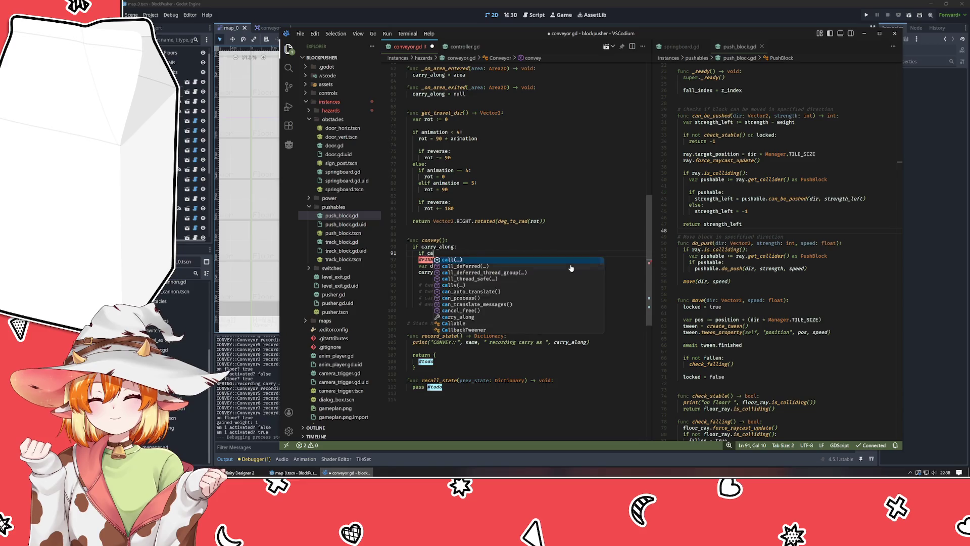
type("rry_along.ca")
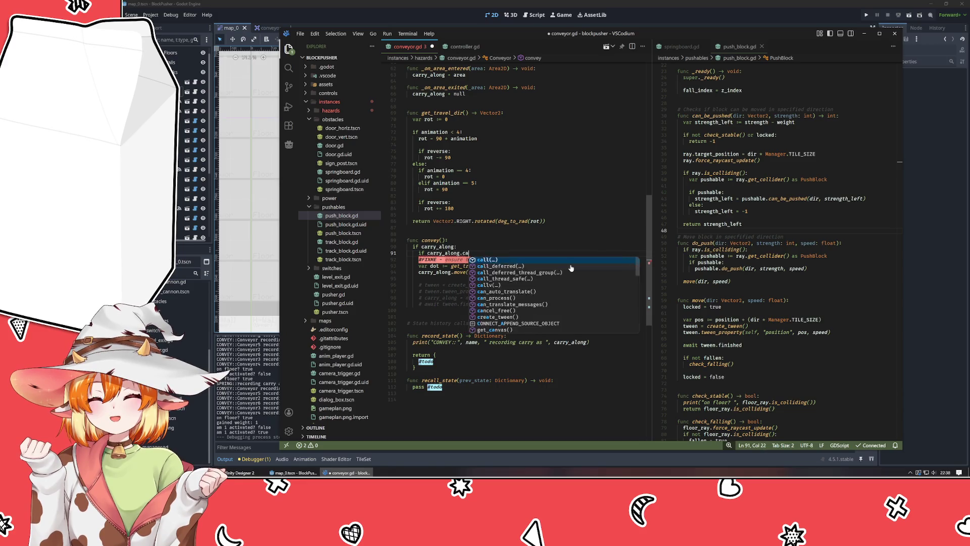
type("n_pe")
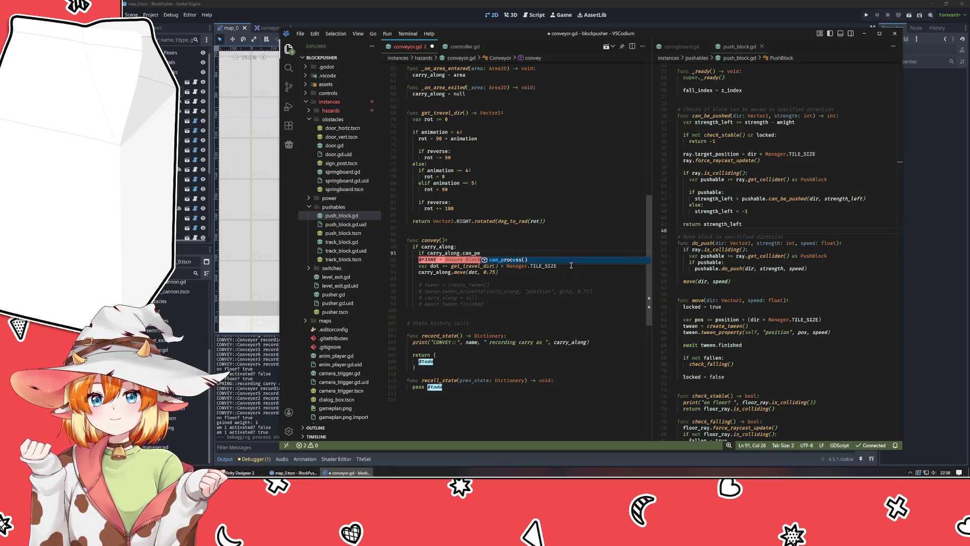
key("BackSpace")
key("BackSpace")
type("be_push")
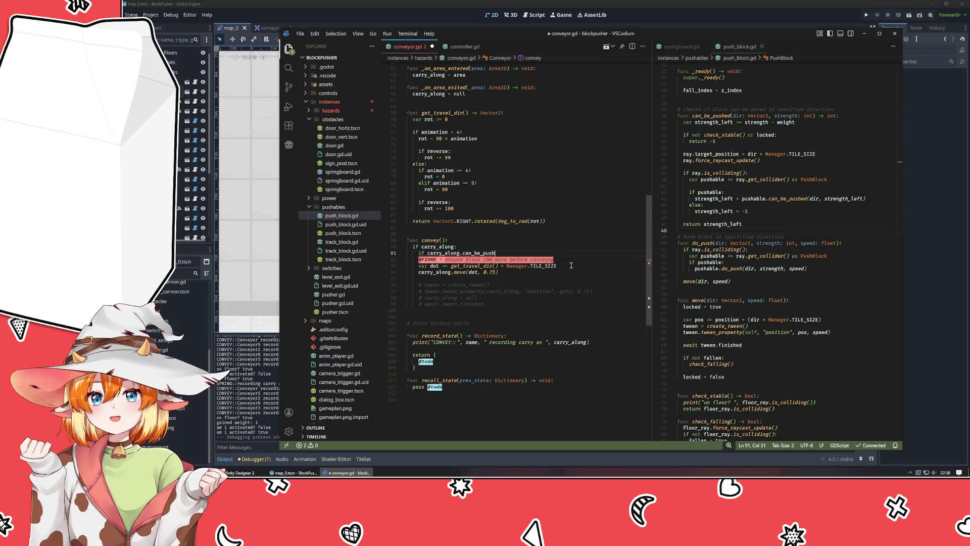
type("ed:")
key("Down")
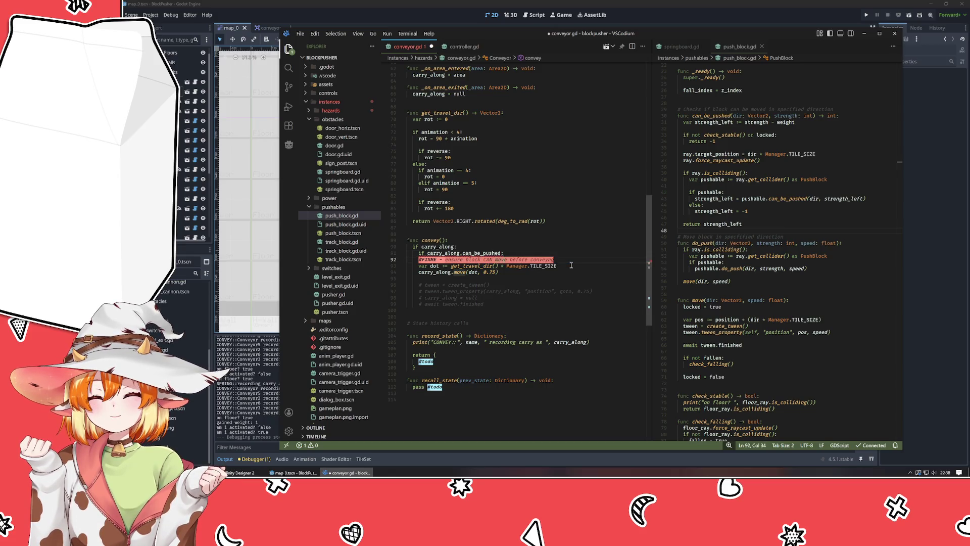
key("shift+Down")
key("shift+Down")
key("Tab")
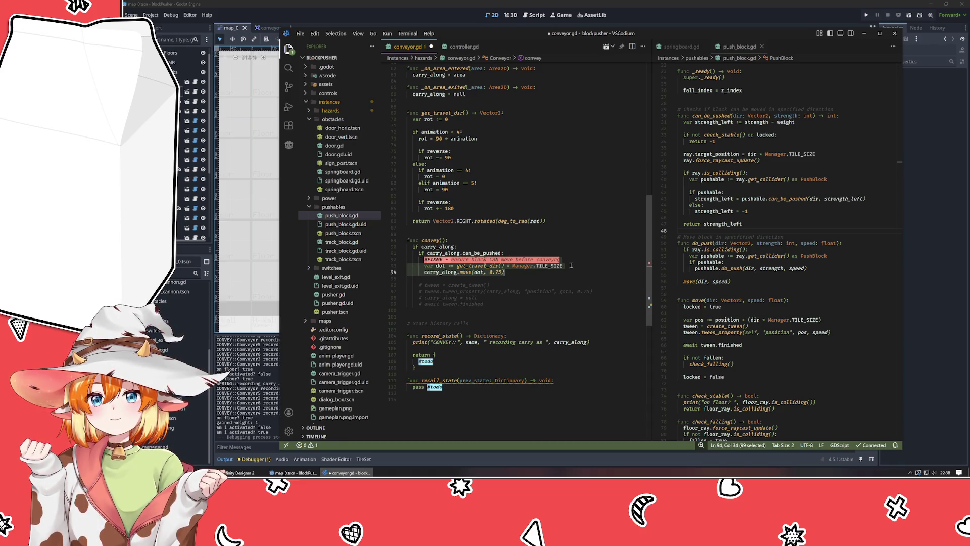
Step: Test-run the game with F5, stop it, and go back to conveyor.gd
left_click(435, 247)
scroll(505, 284, "up", 5)
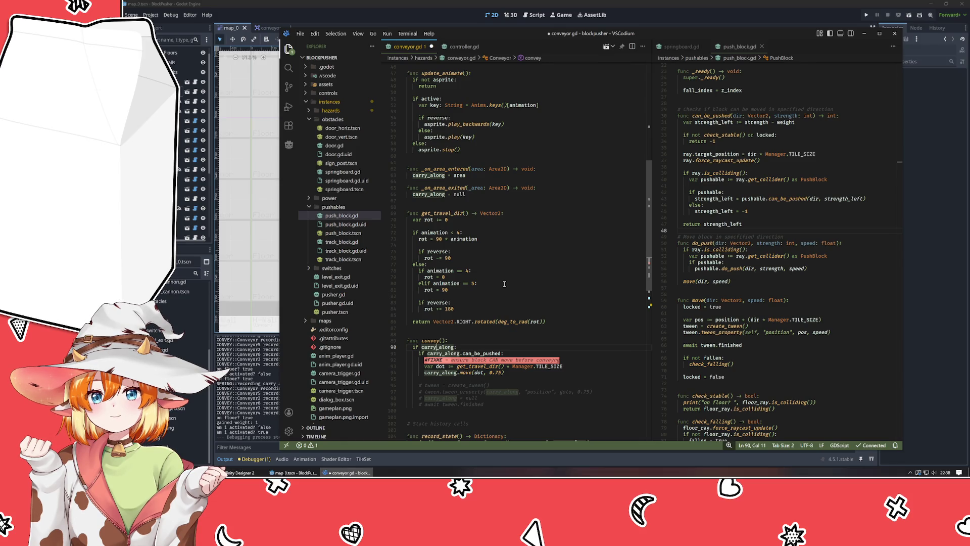
scroll(505, 284, "up", 6)
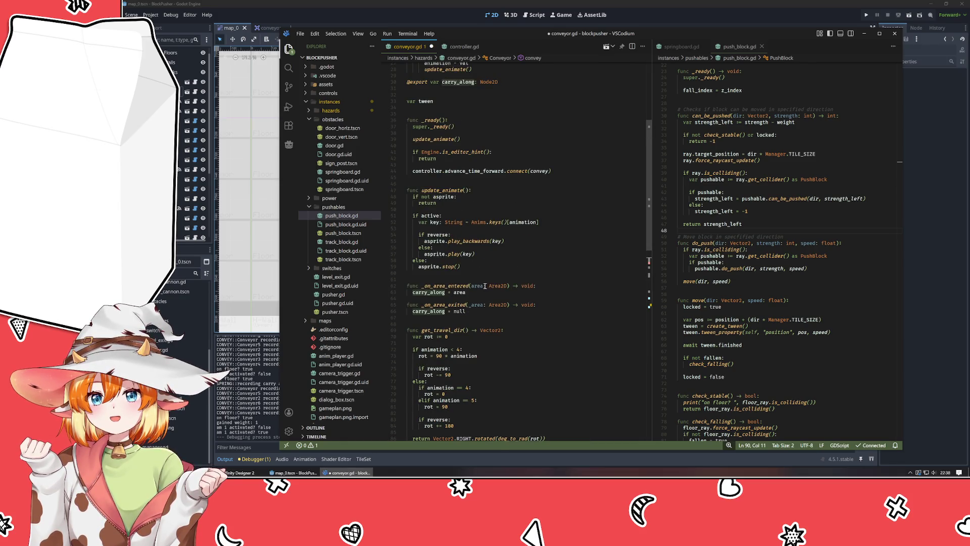
scroll(485, 286, "up", 7)
scroll(485, 286, "up", 2)
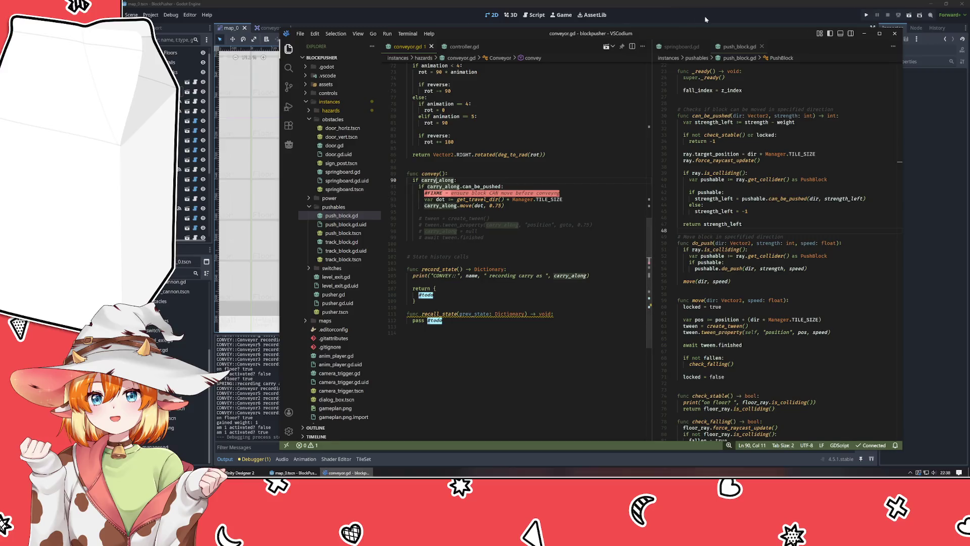
left_click(706, 19)
key("F5")
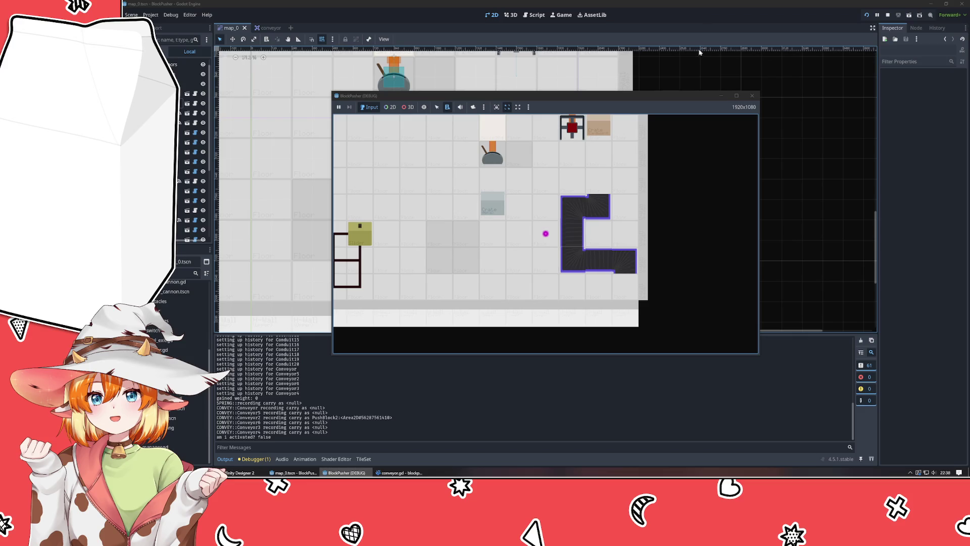
left_click(753, 97)
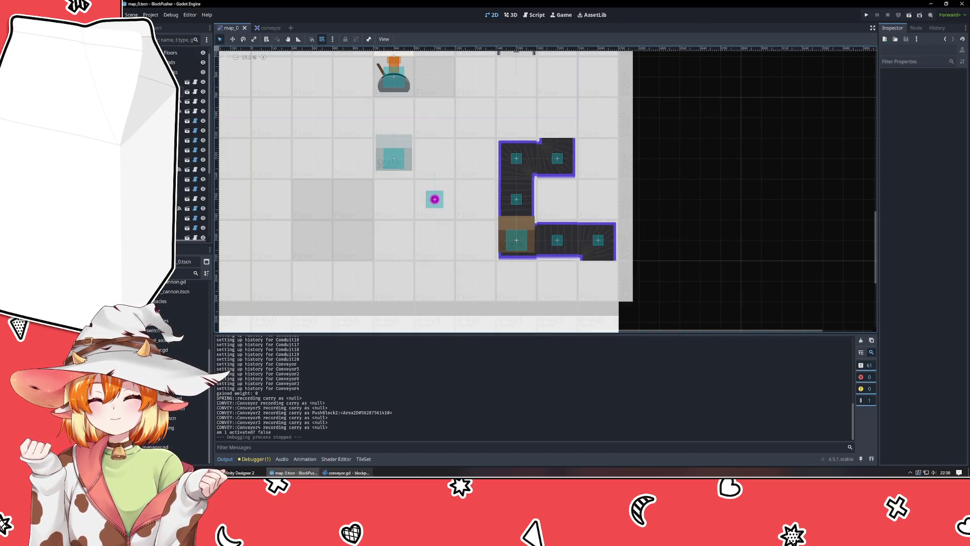
key("alt+Tab")
left_click(478, 232)
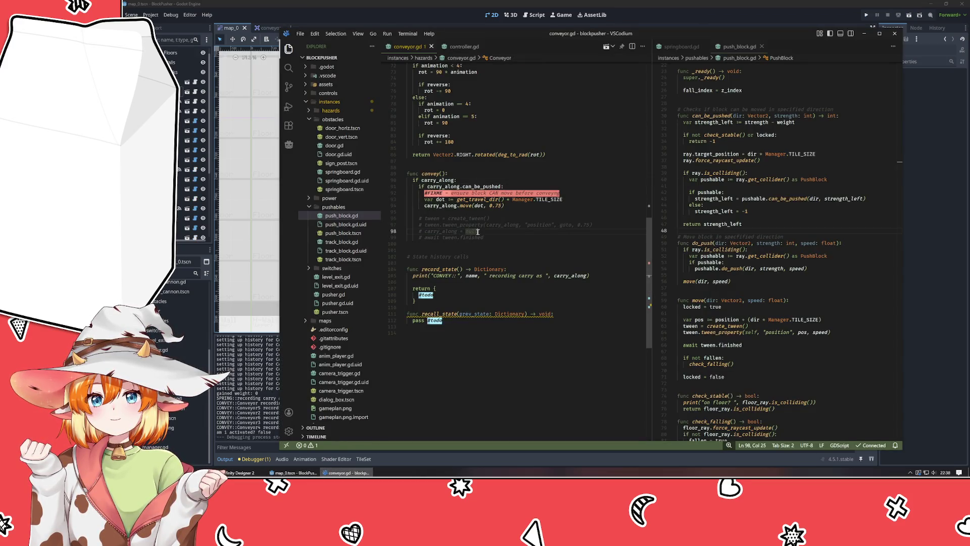
Step: Add 'var box := carry_along as PushBlock' below the carry_along check
left_click(465, 178)
key("Return")
key("Return")
key("Up")
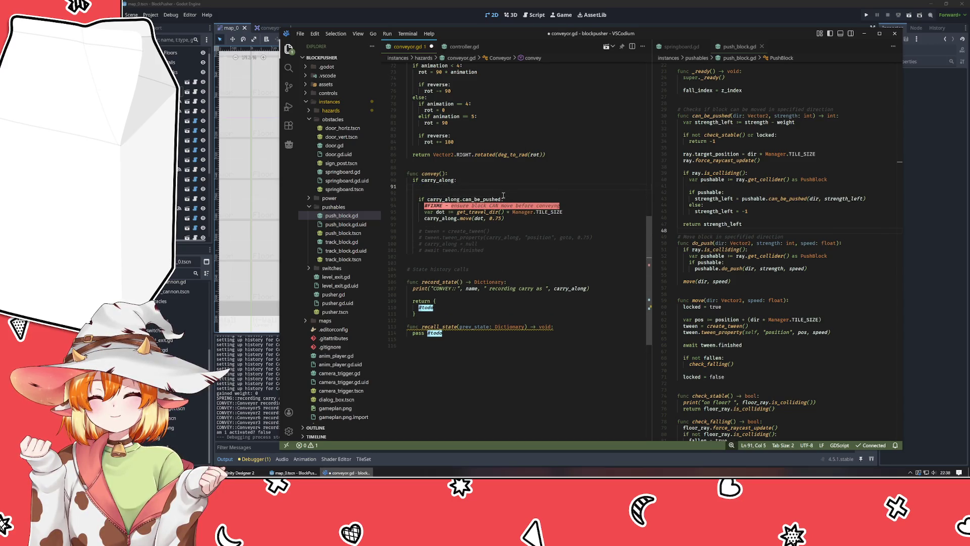
type("var ")
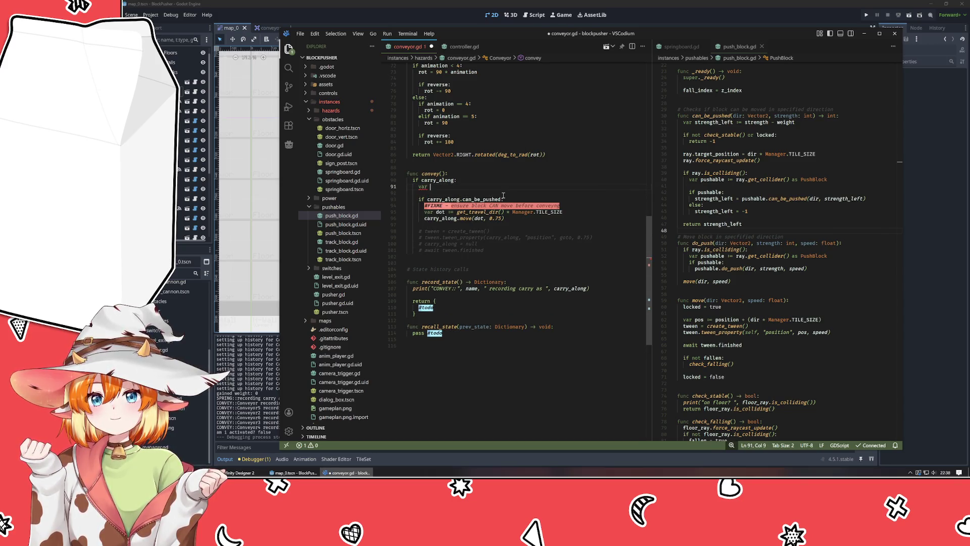
type("a")
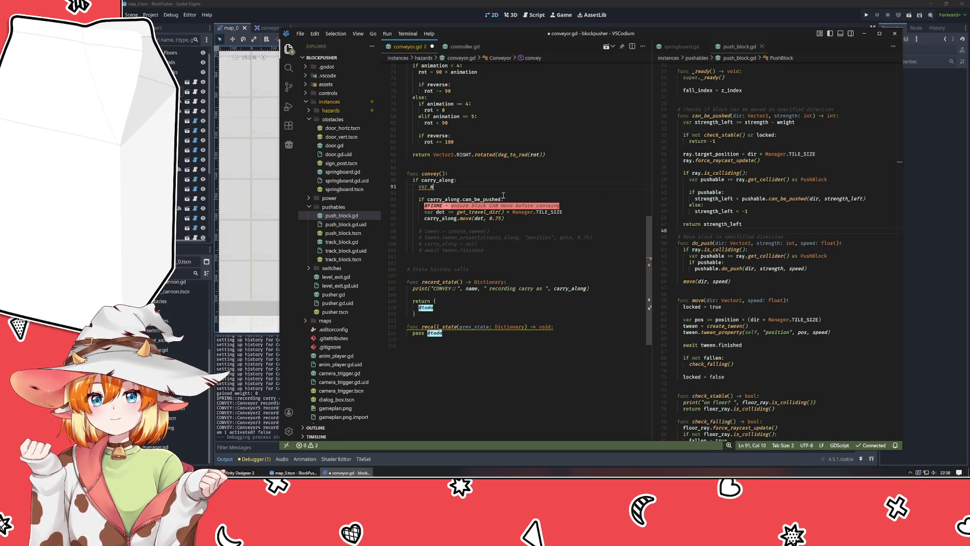
key("BackSpace")
type("box := carry_along as")
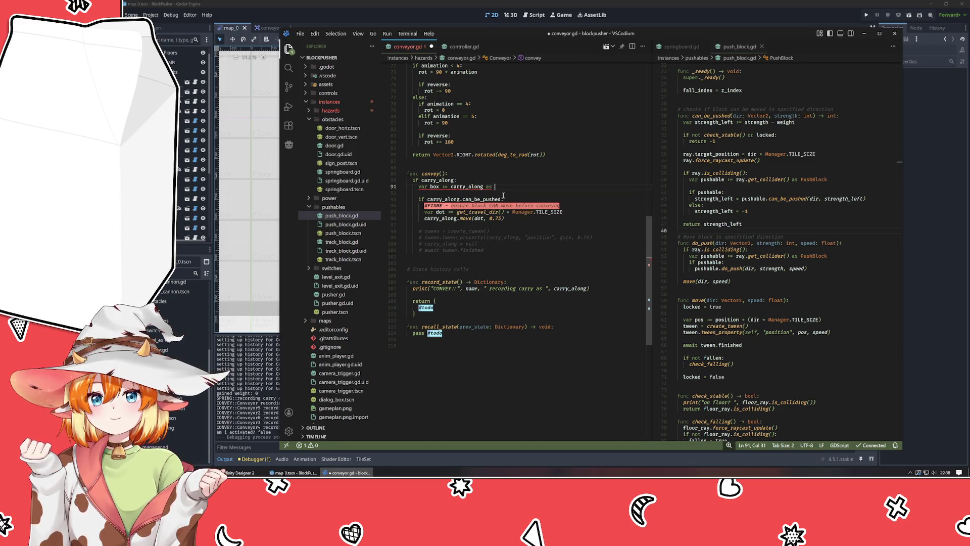
type(" push")
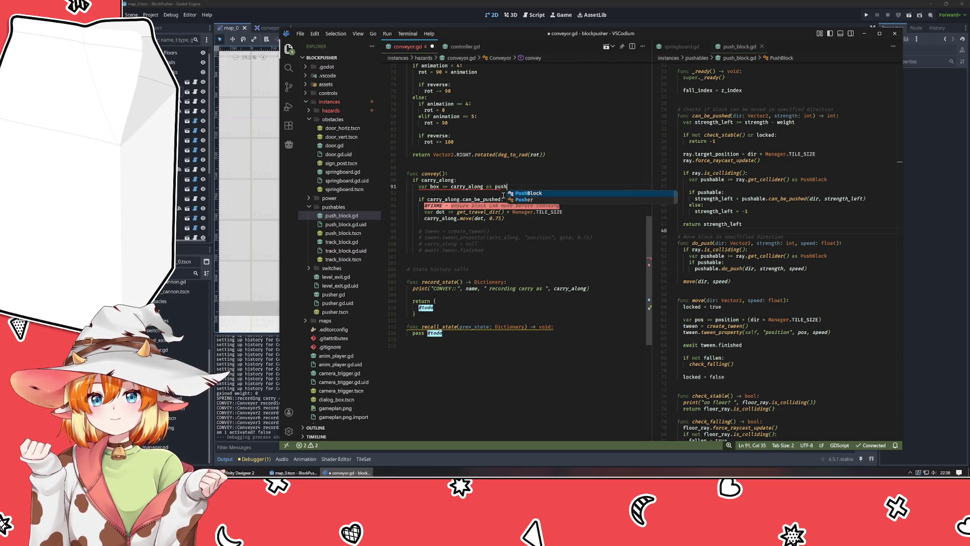
key("Return")
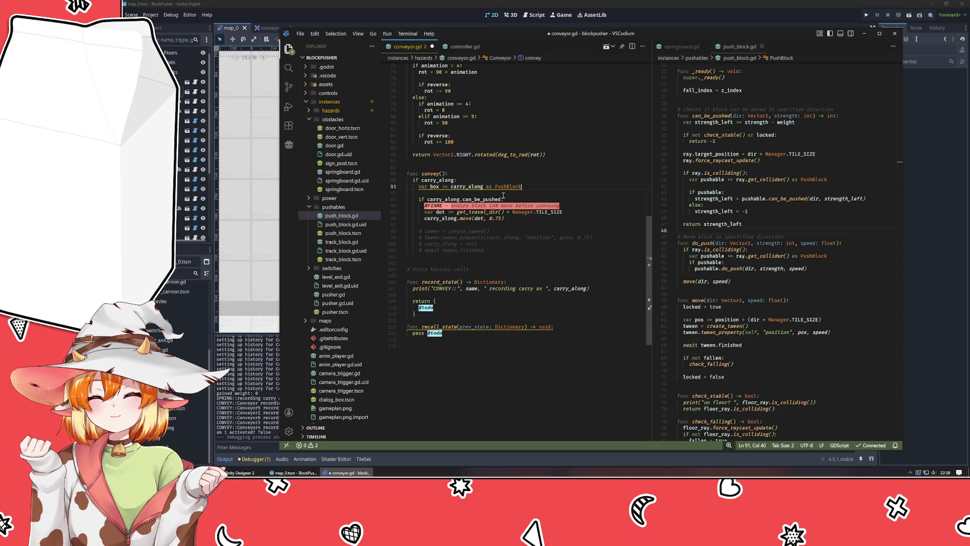
Step: Use box instead of carry_along in the pushable check and move call, save, and run the game
double_click(437, 199)
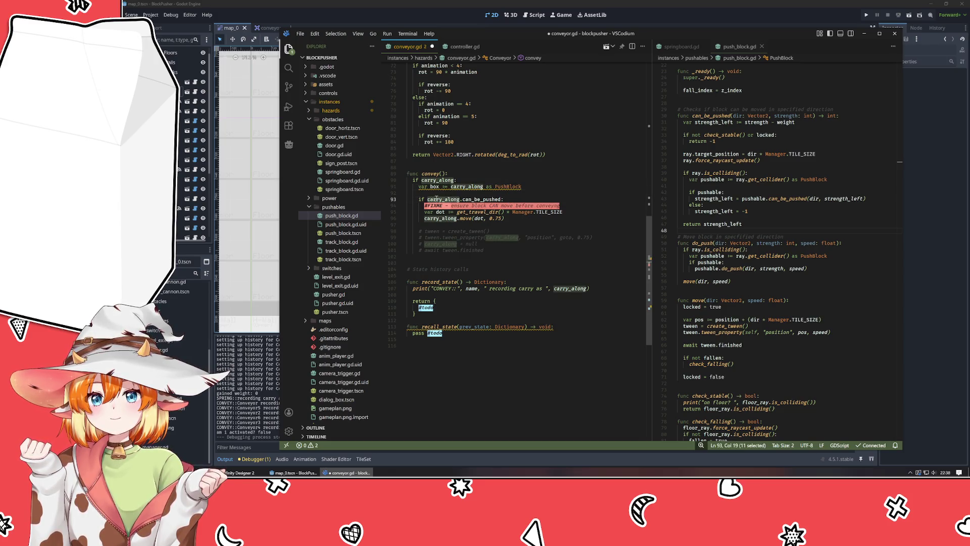
type("box")
key("Escape")
double_click(440, 218)
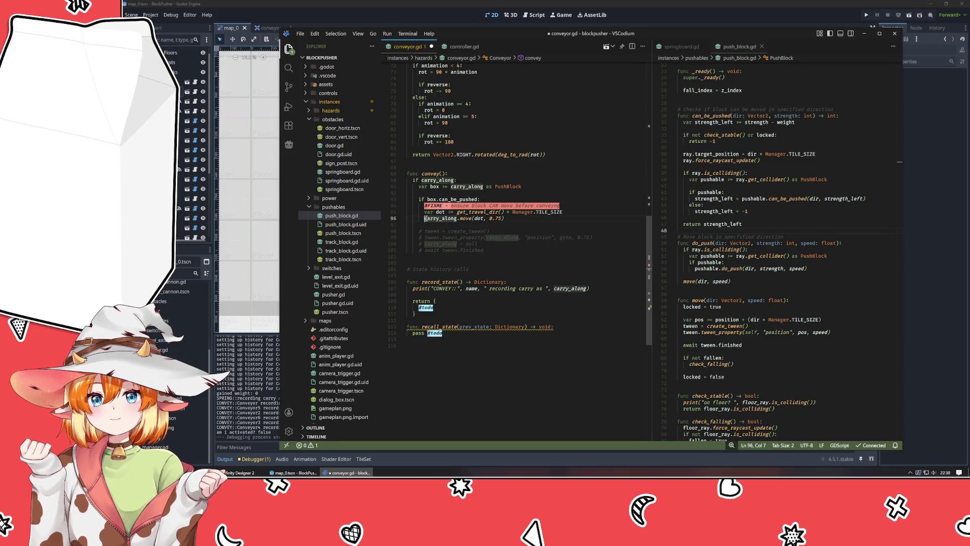
type("box")
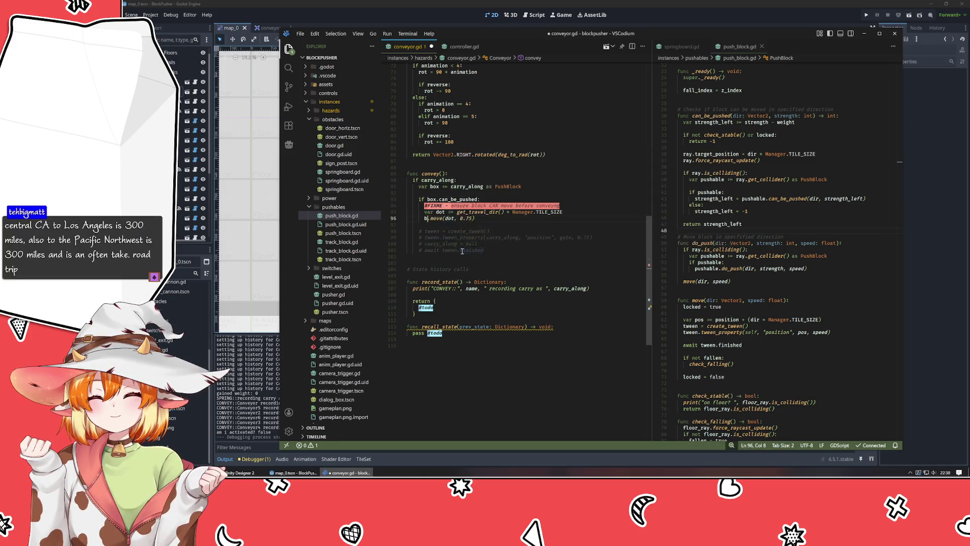
key("End")
key("ctrl+s")
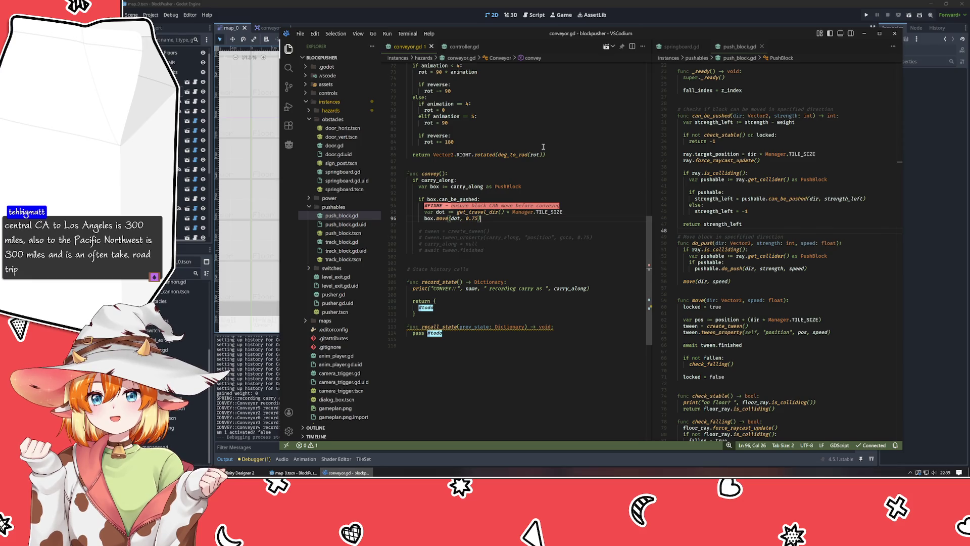
left_click(865, 16)
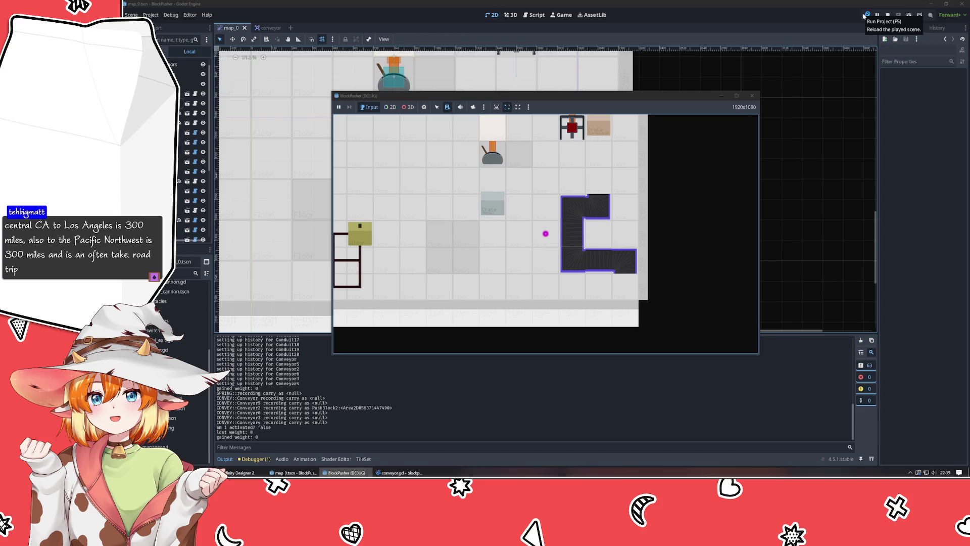
Step: Close the running game and leave conveyor.gd unchanged after the move call
left_click(737, 95)
key("Escape")
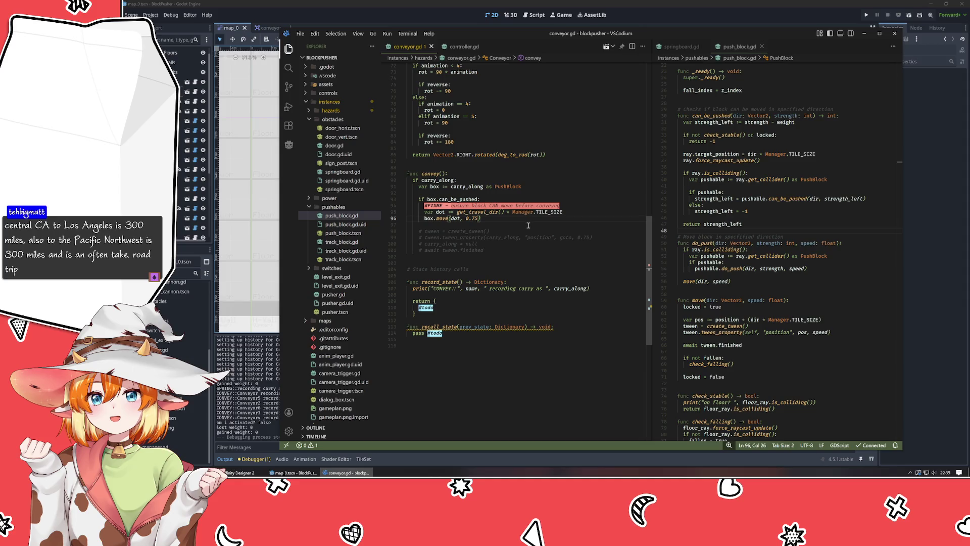
key("Return")
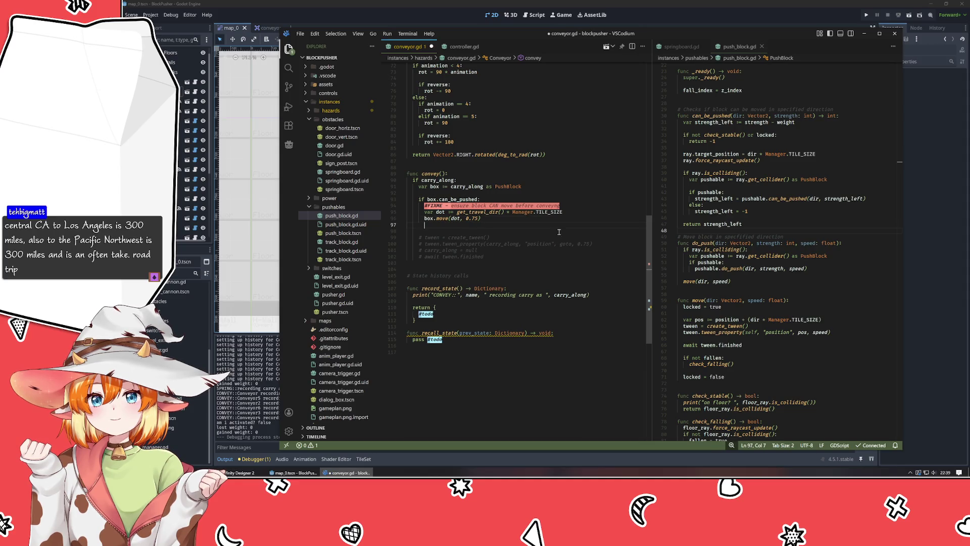
key("BackSpace")
key("BackSpace")
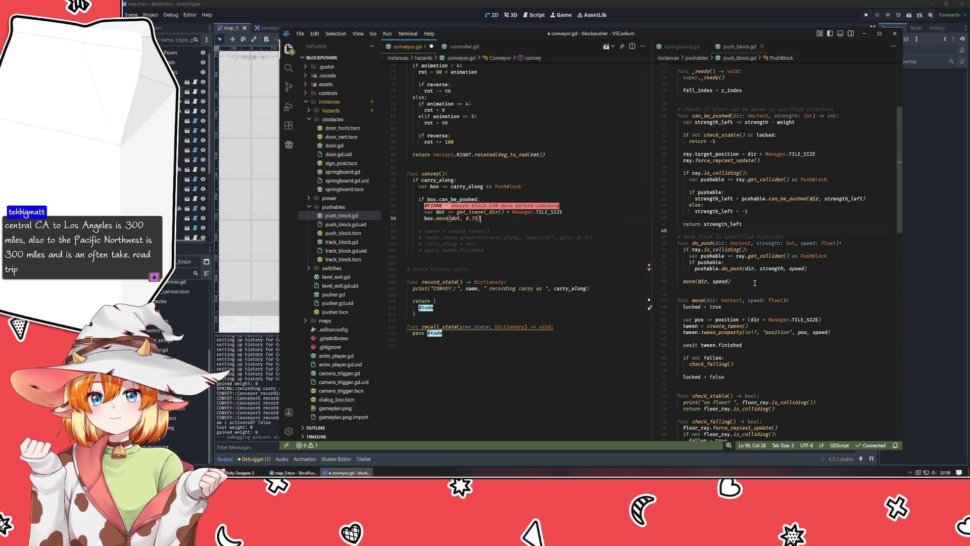
Step: Add print(name, " will move to ", pos, " from ", position) after the pos line, save, and run
left_click(786, 328)
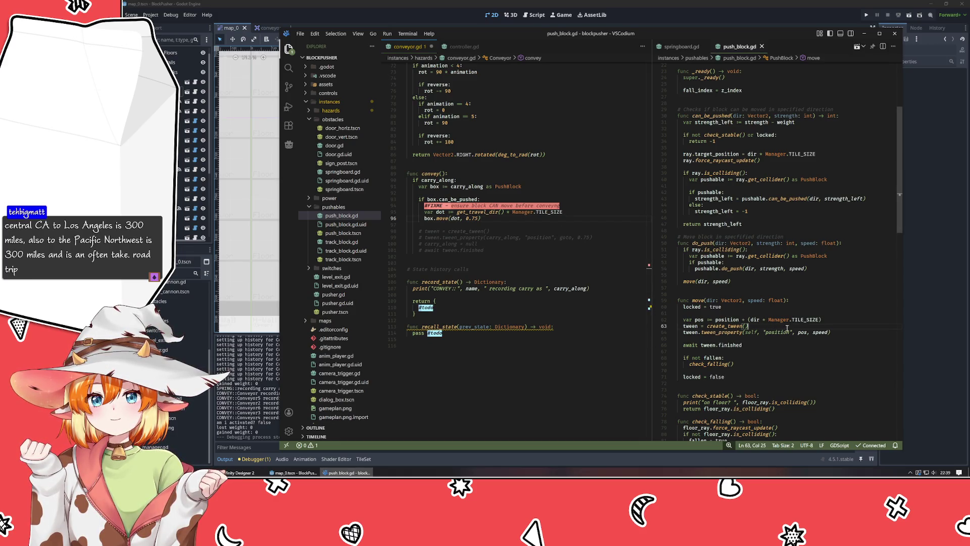
left_click(848, 319)
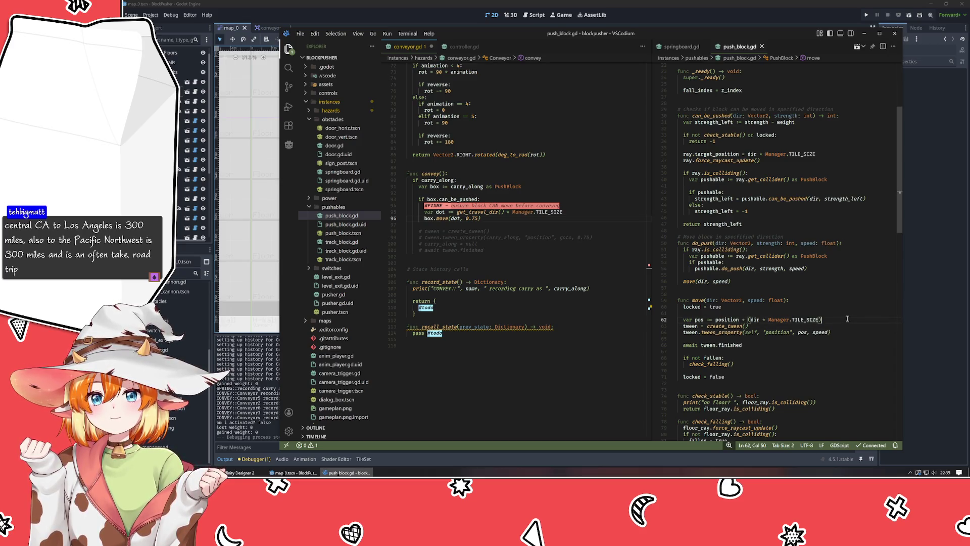
key("Return")
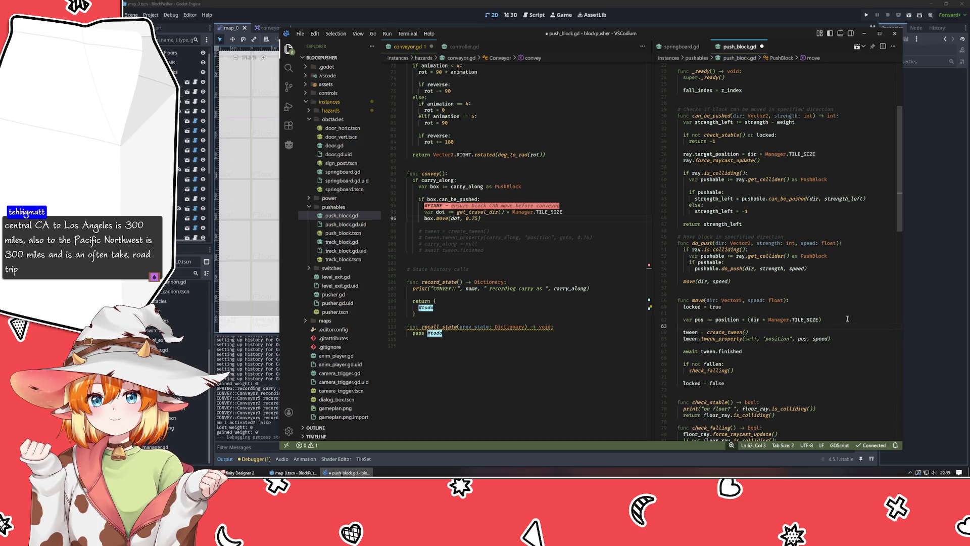
type("print(")
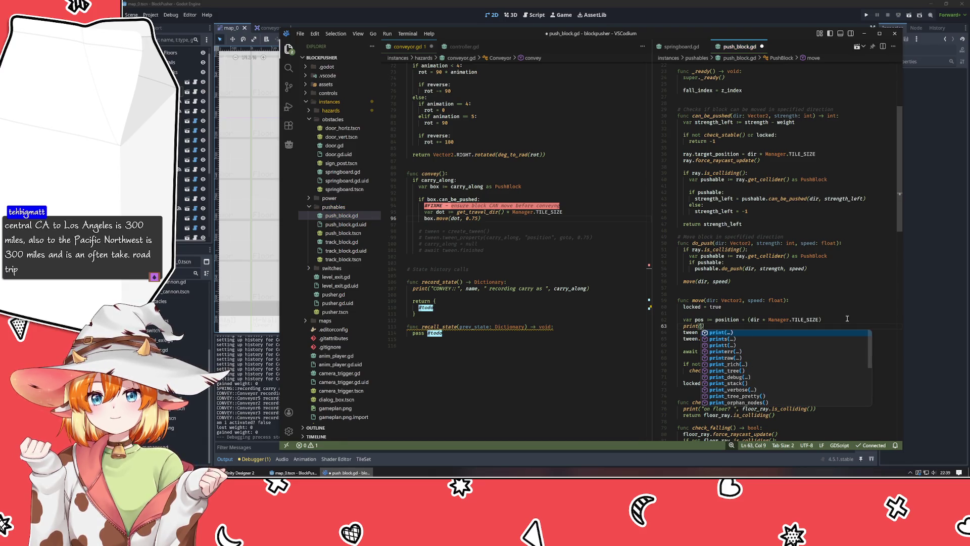
type("name, \" wil")
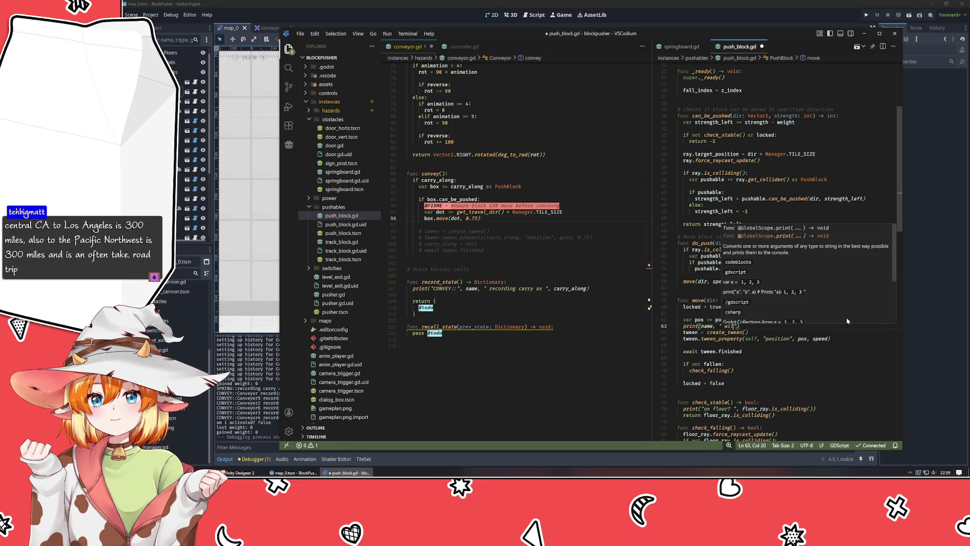
type("l move to \", pos")
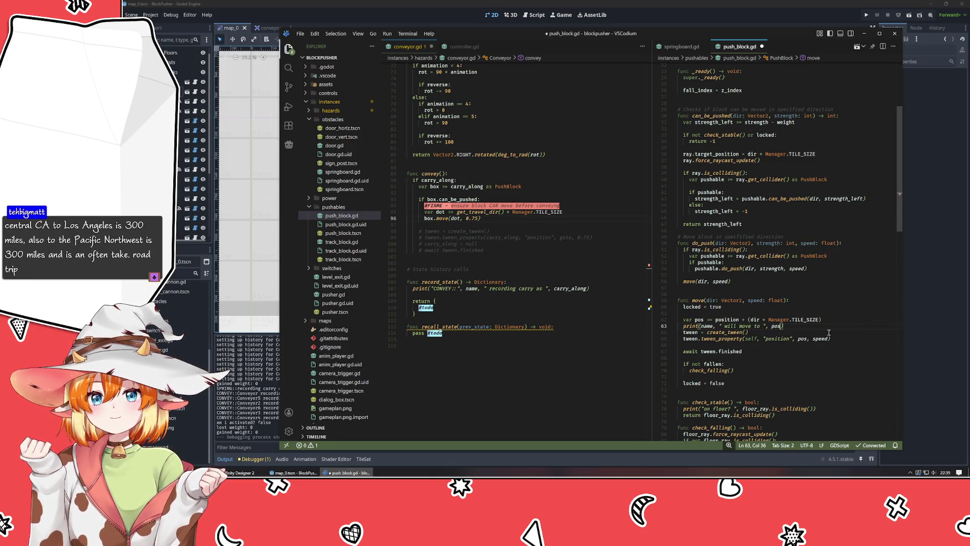
type(", \"")
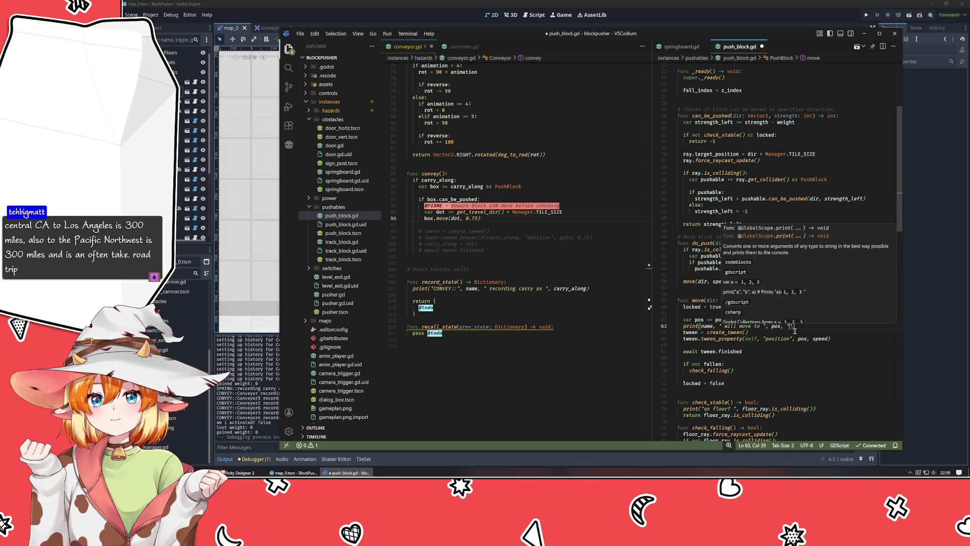
type(" from \"")
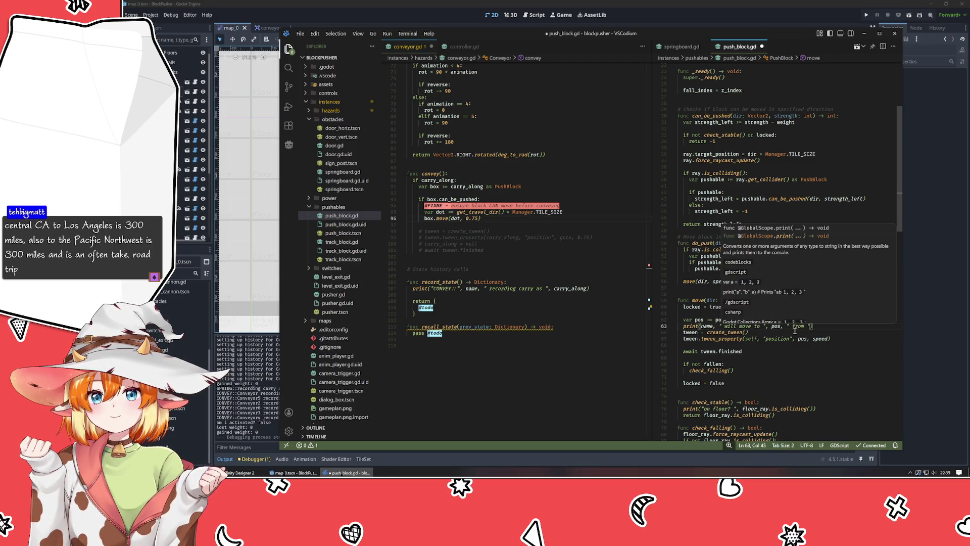
type(", position")
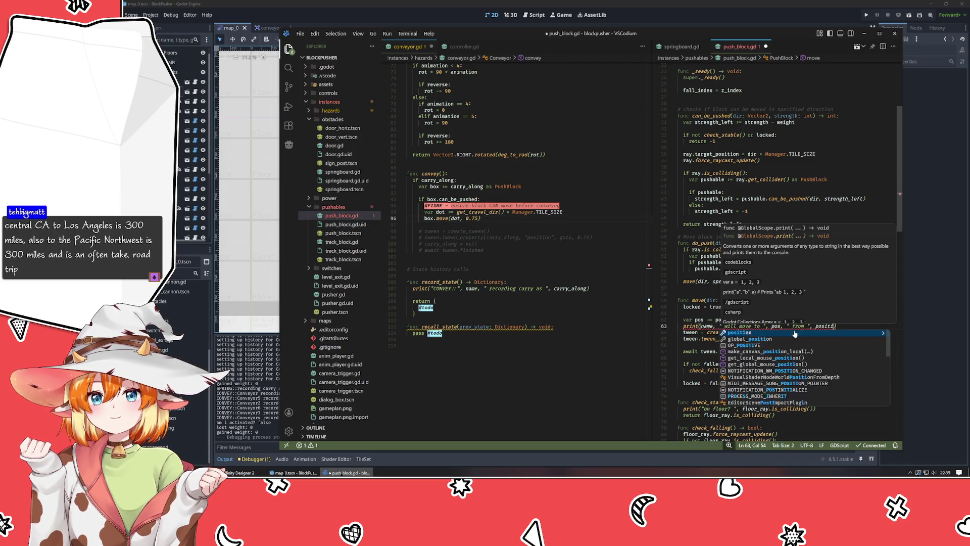
key("ctrl+s")
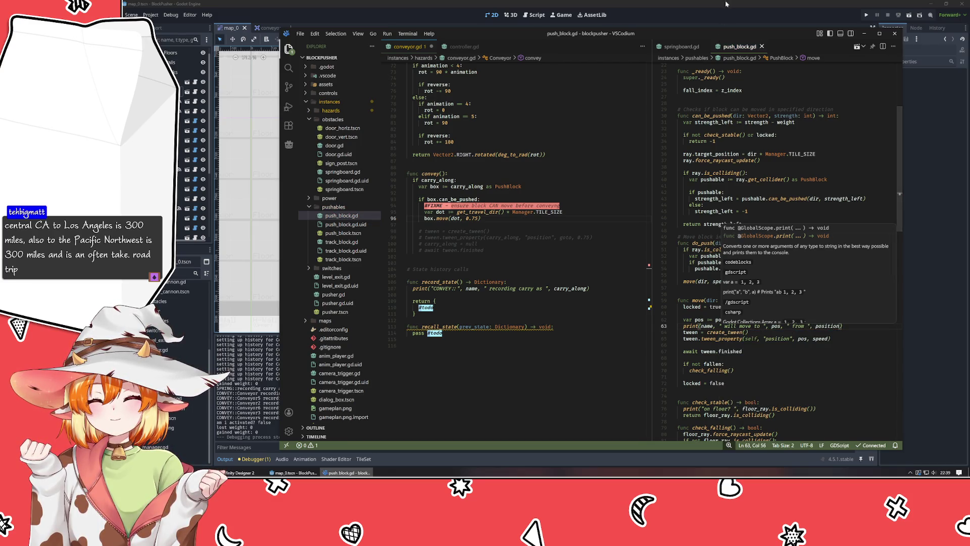
left_click(729, 3)
key("F5")
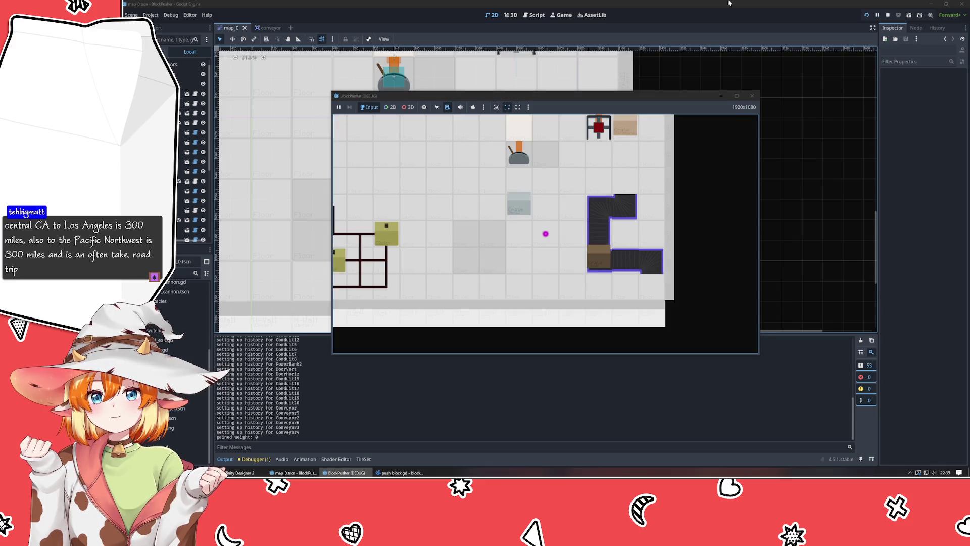
Step: Move the player right to trigger the conveyor, note PushBlock2's far-off target in the log, and return to VSCodium
key("Right")
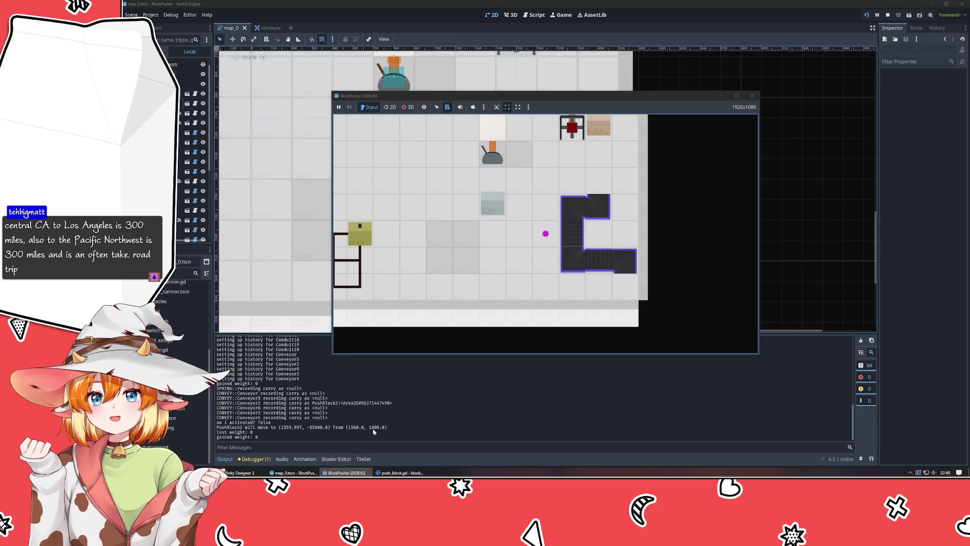
left_click(399, 473)
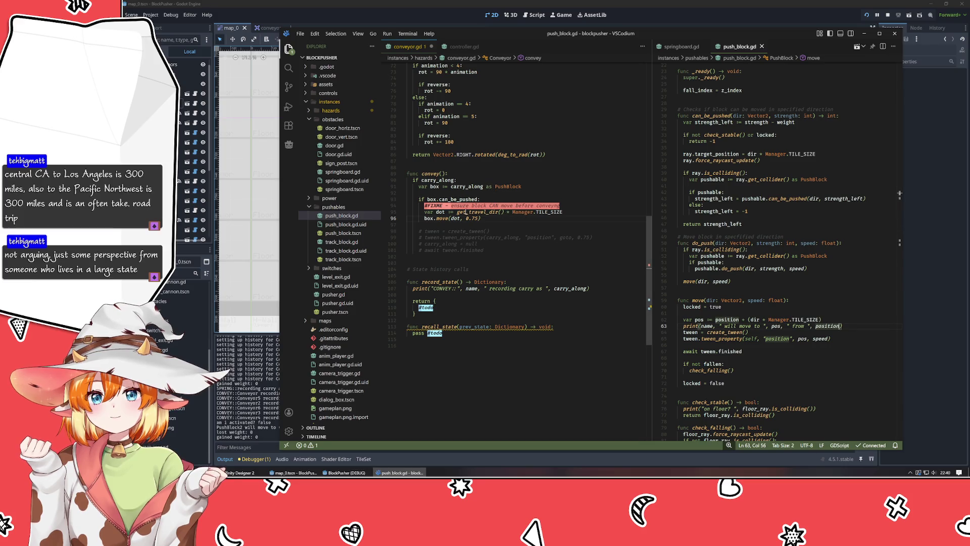
Step: Pass get_travel_dir() to box.move, delete the dot variable and FIXME lines, save, and rerun with F5
double_click(456, 218)
type("get_trave")
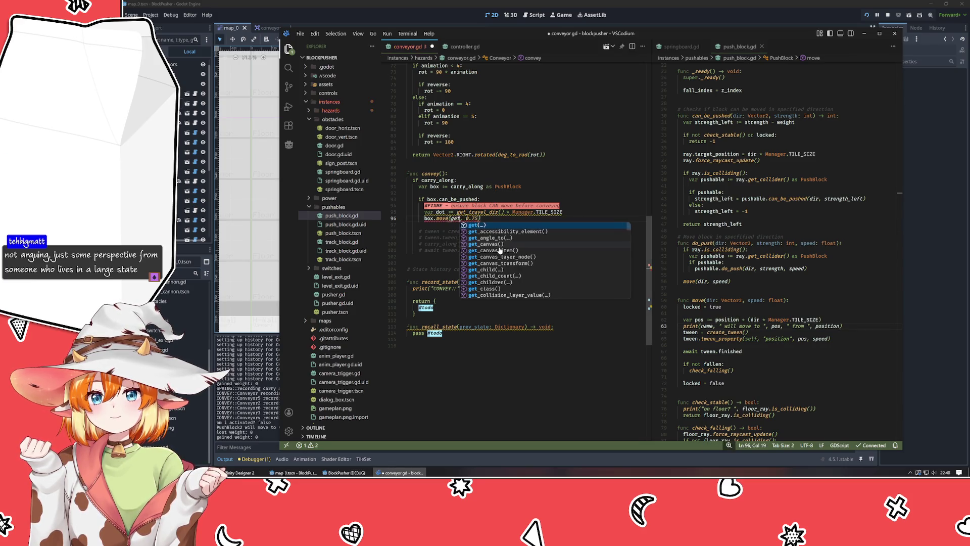
key("Tab")
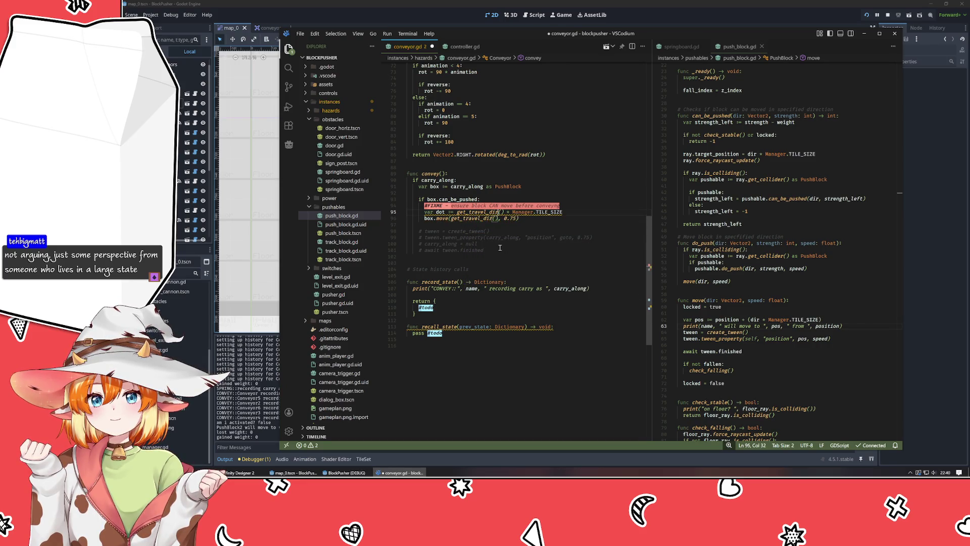
key("Up")
key("ctrl+shift+k")
key("ctrl+s")
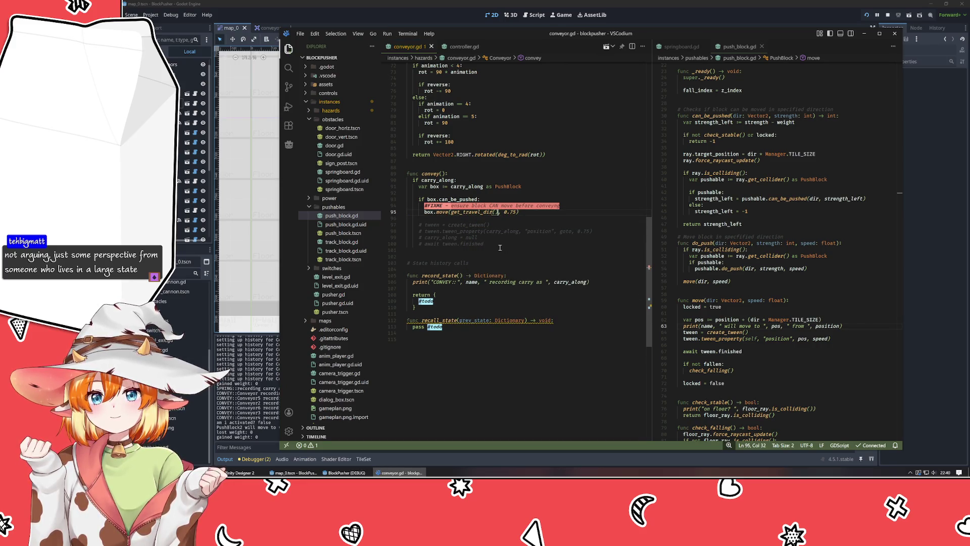
key("ctrl+shift+k")
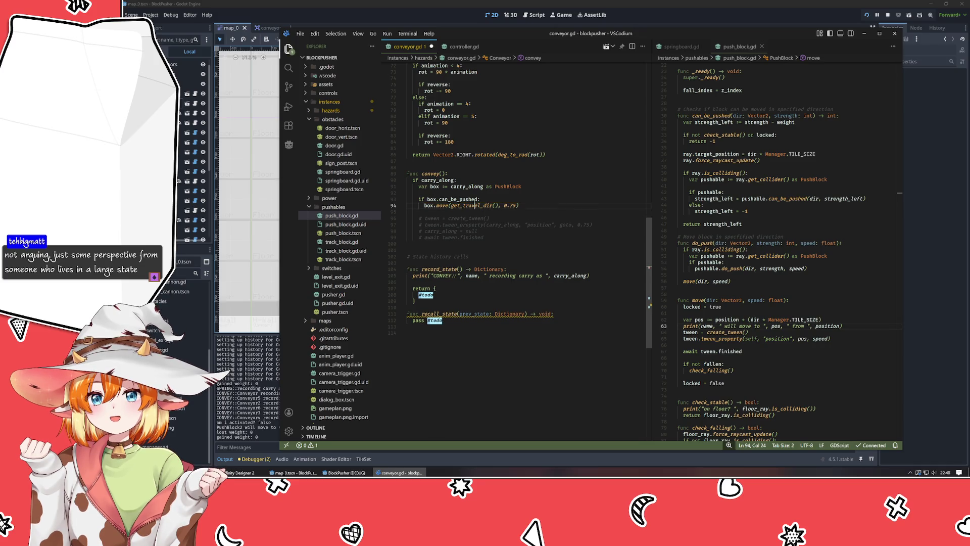
key("ctrl+s")
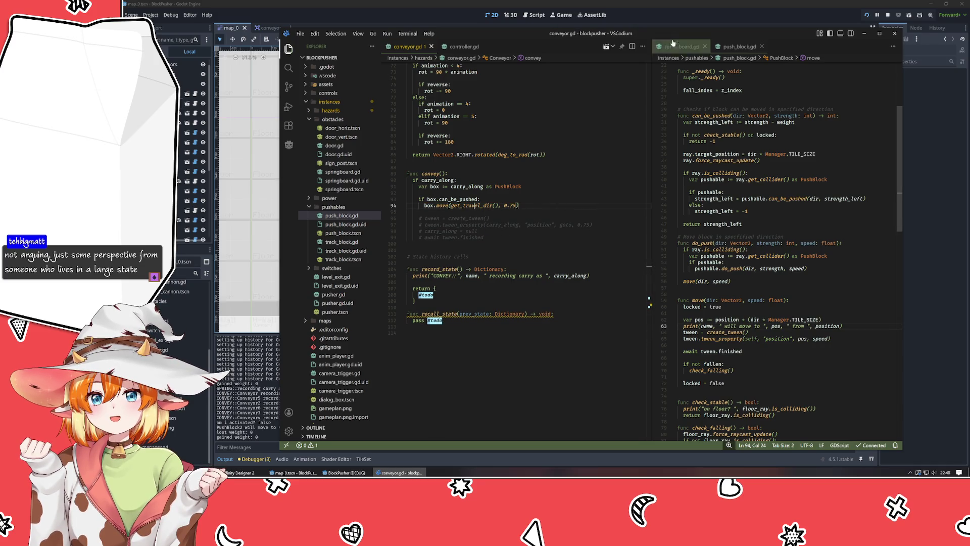
key("alt+Tab")
key("F5")
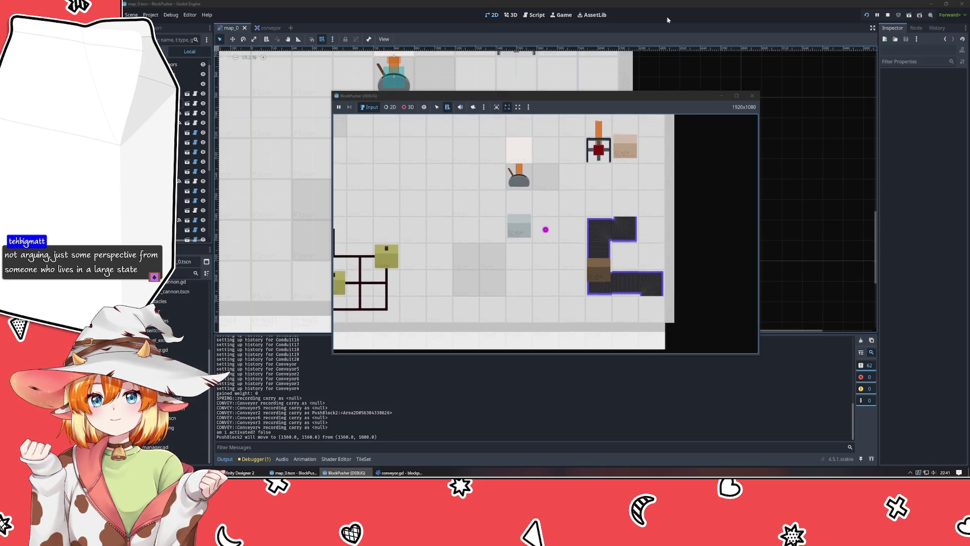
Step: Move onto the conveyor, inspect the null can_be_pushed error at conveyor.gd line 93, then return to VSCodium
key("Right")
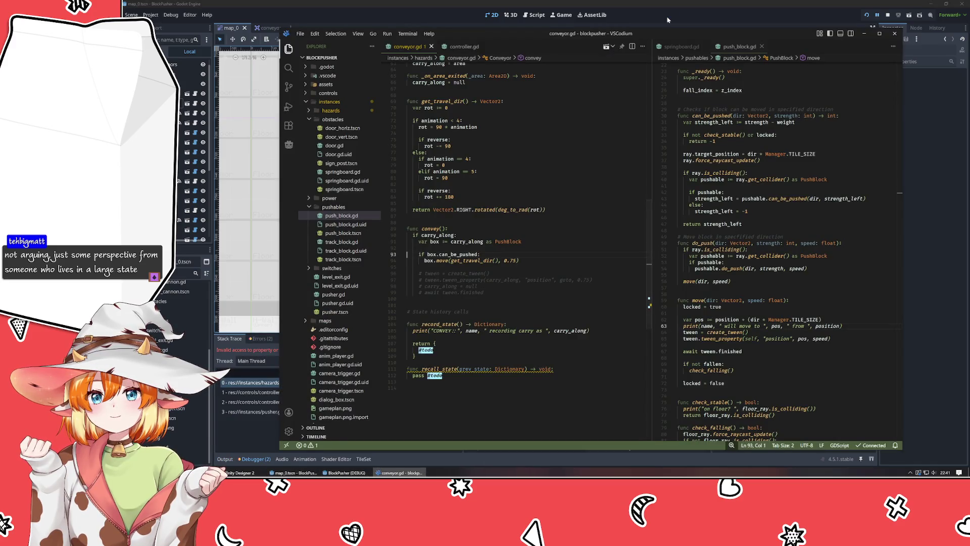
left_click(244, 437)
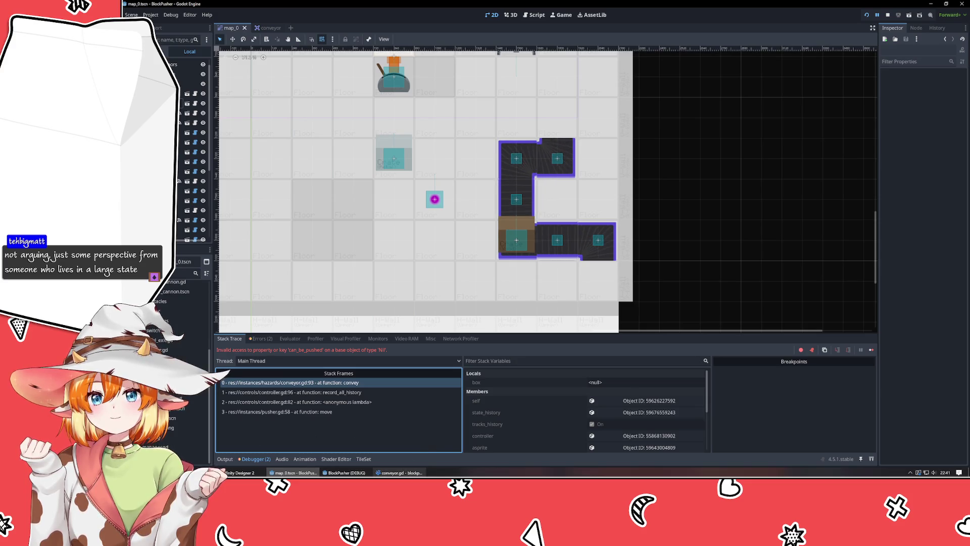
left_click(400, 472)
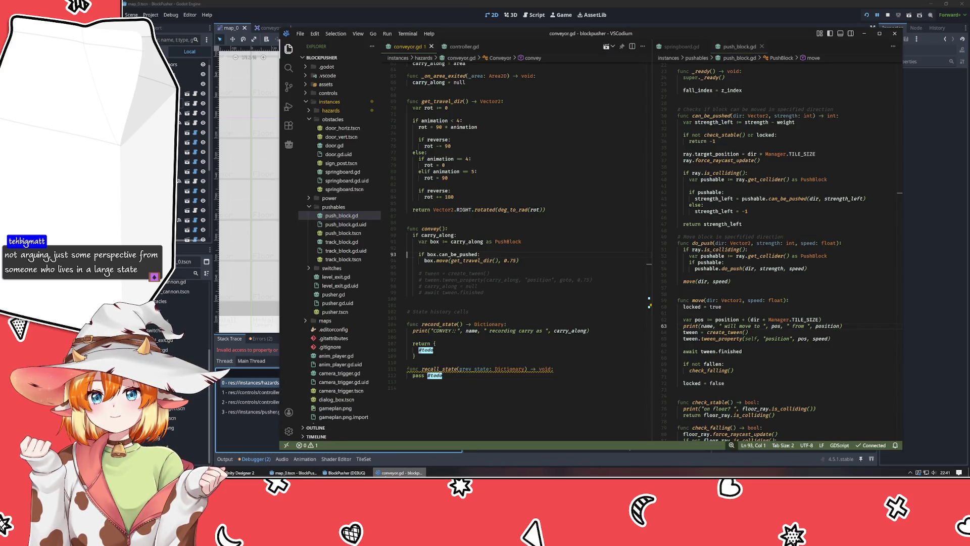
Step: Change line 93 to 'if box and box.can_be_pushed:', save, and relaunch the game
mouse_move(345, 473)
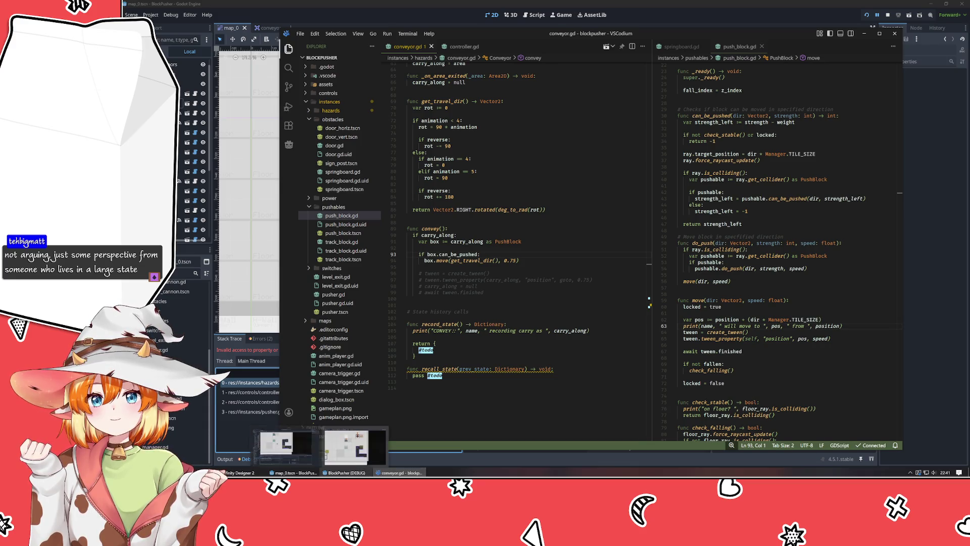
left_click_drag(426, 255, 424, 260)
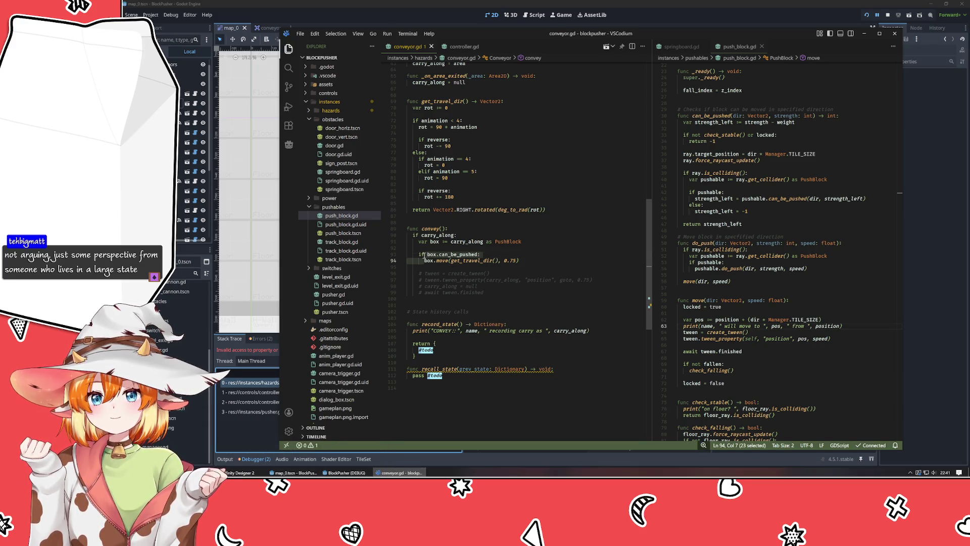
key("BackSpace")
key("ctrl+z")
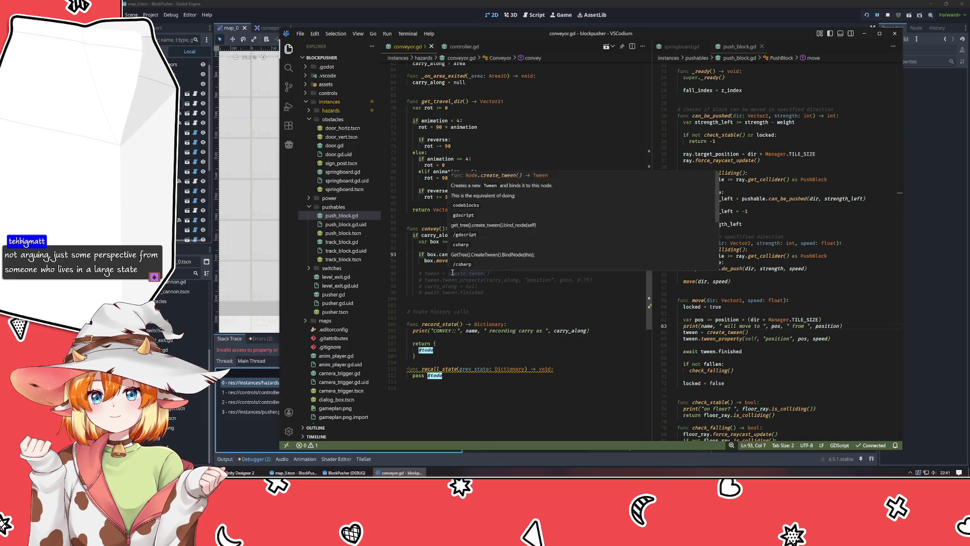
type("box and")
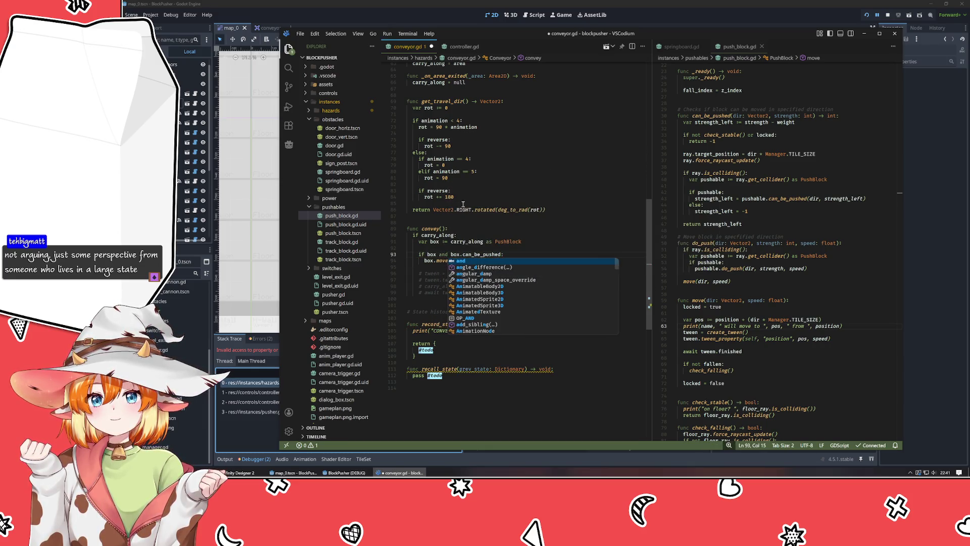
left_click(479, 203)
key("ctrl+s")
left_click(865, 14)
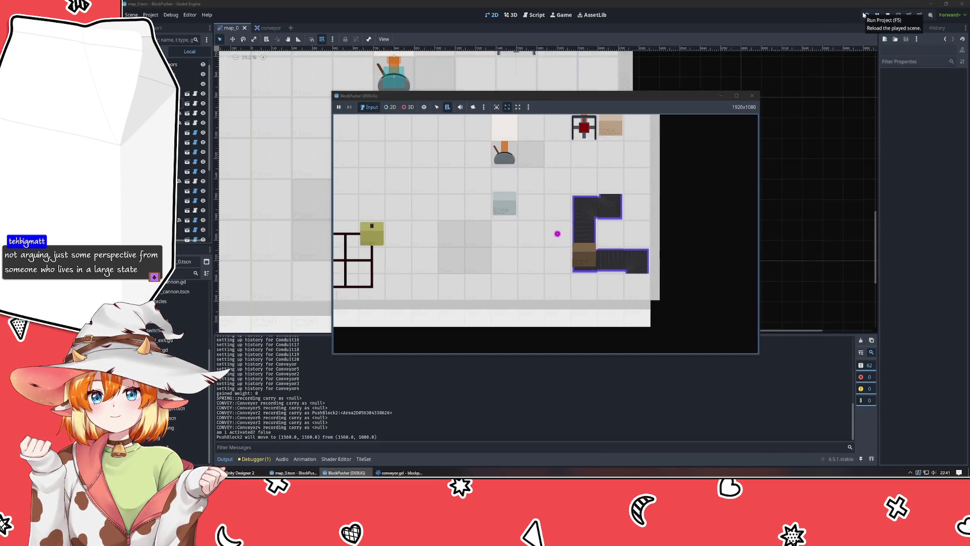
Step: Walk the player up through the level and push the brown block one tile left
key("Right")
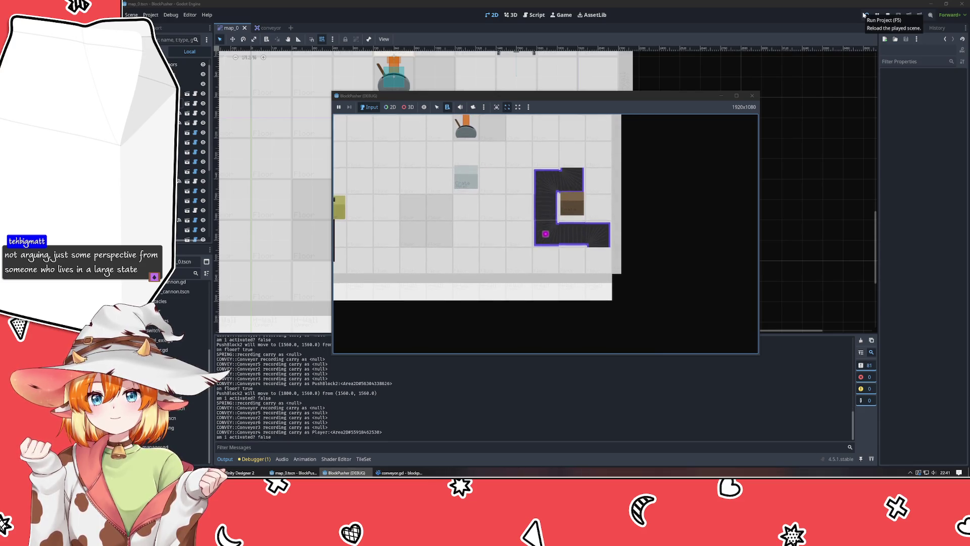
key("Up")
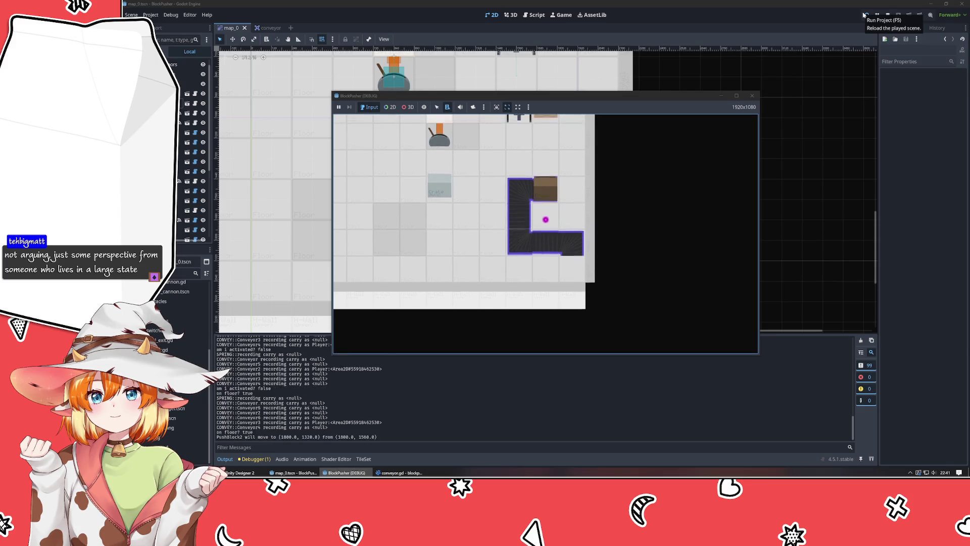
key("Up")
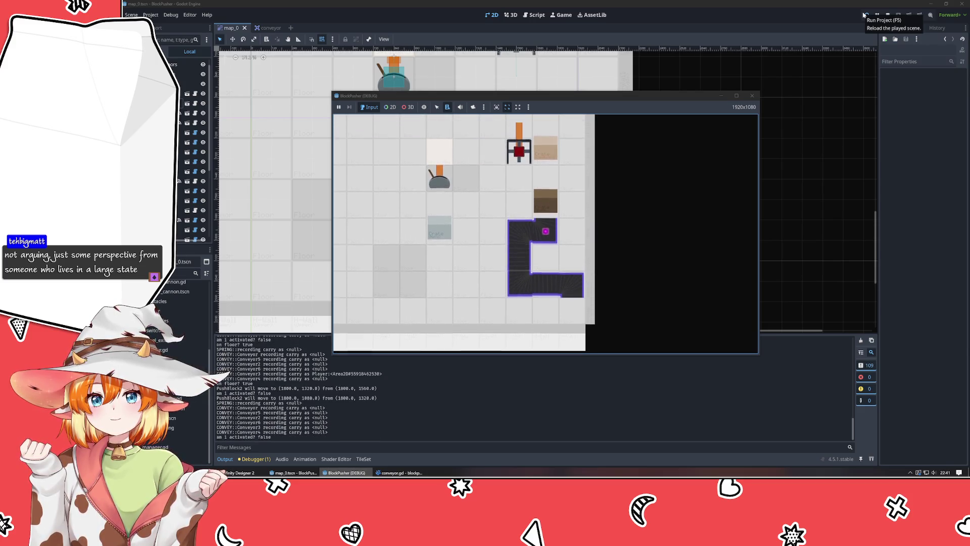
key("Right")
key("Up")
key("Left")
key("Up")
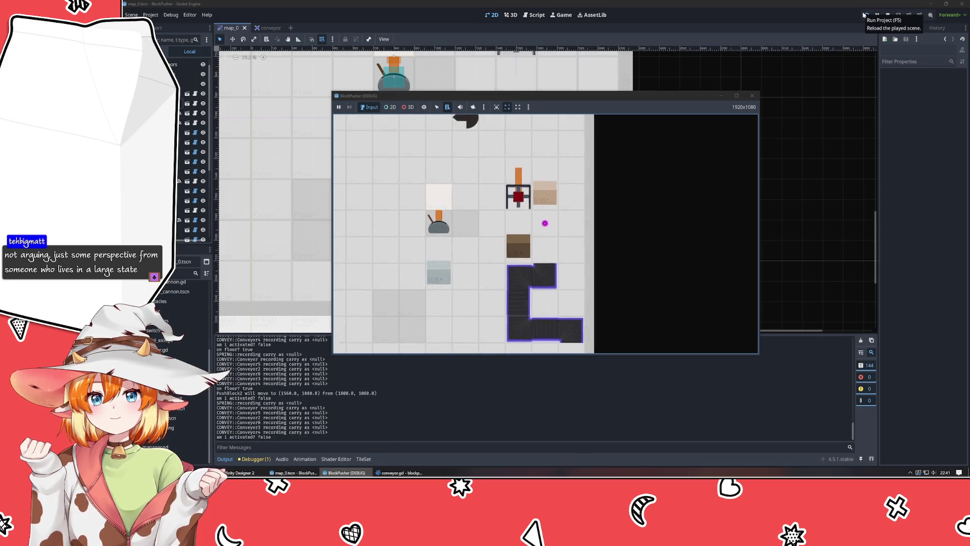
Step: Rewind moves with z, review the conveyor log in Output, and return to VSCodium
key("z")
key("z")
key("z")
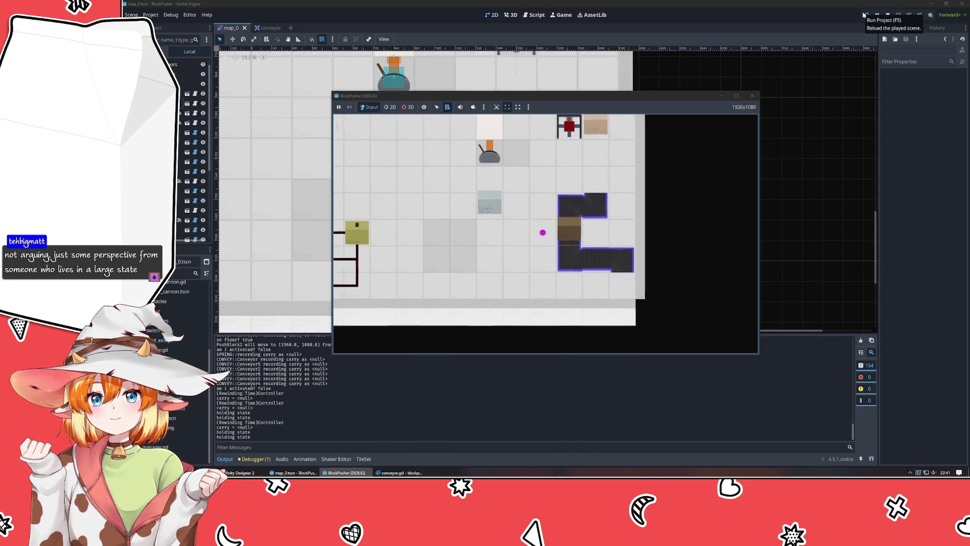
key("z")
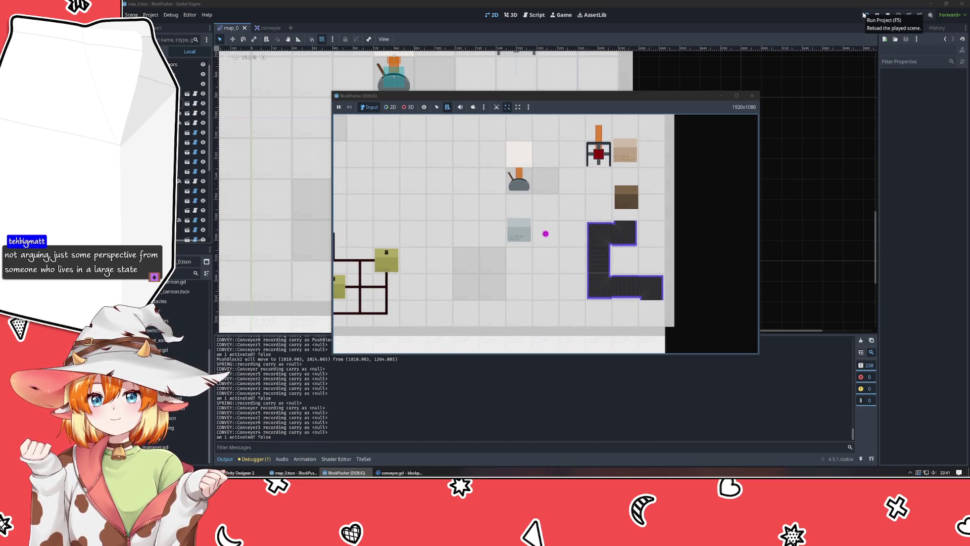
key("z")
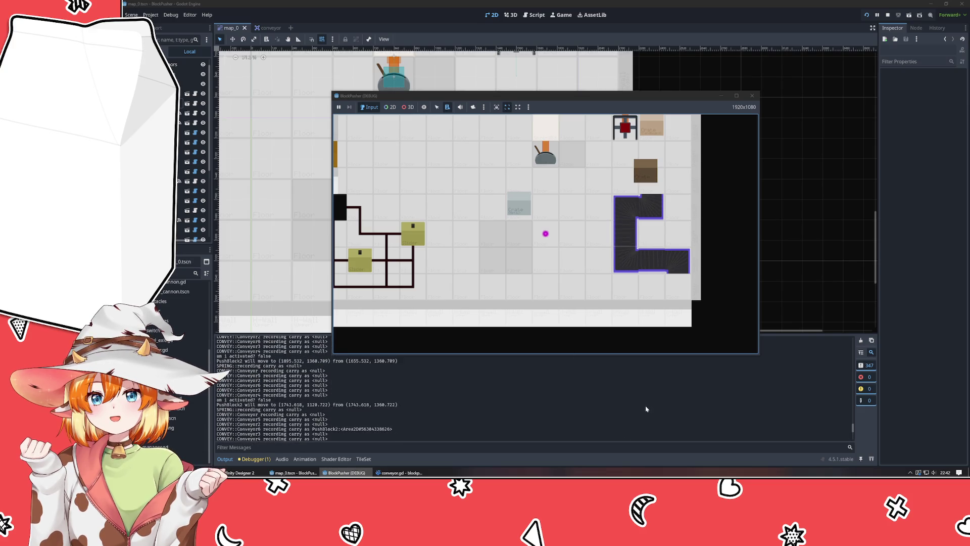
key("z")
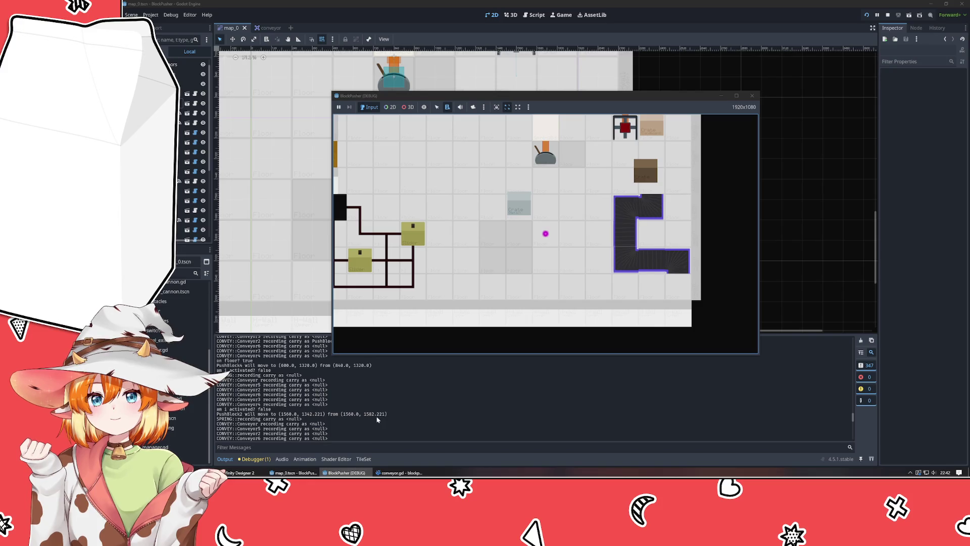
scroll(376, 420, "up", 1)
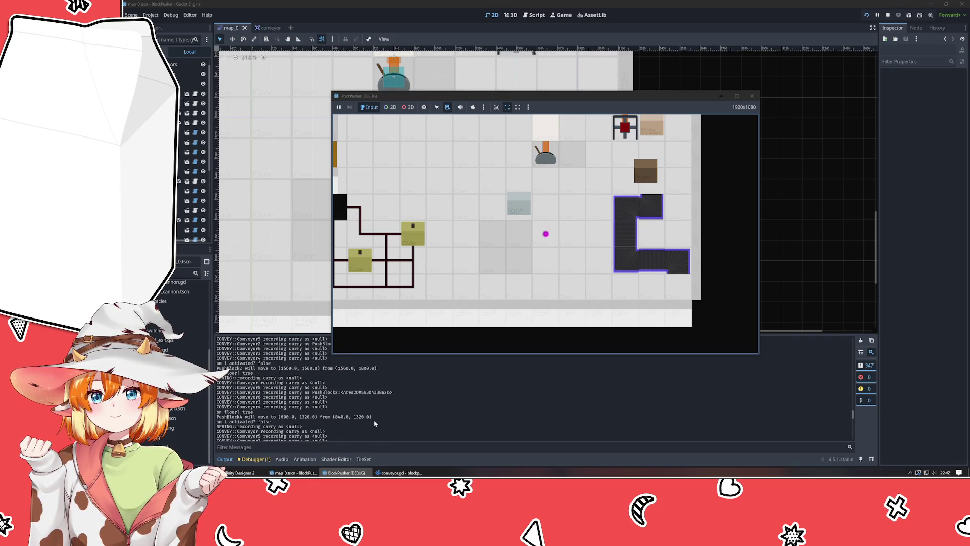
scroll(374, 423, "down", 3)
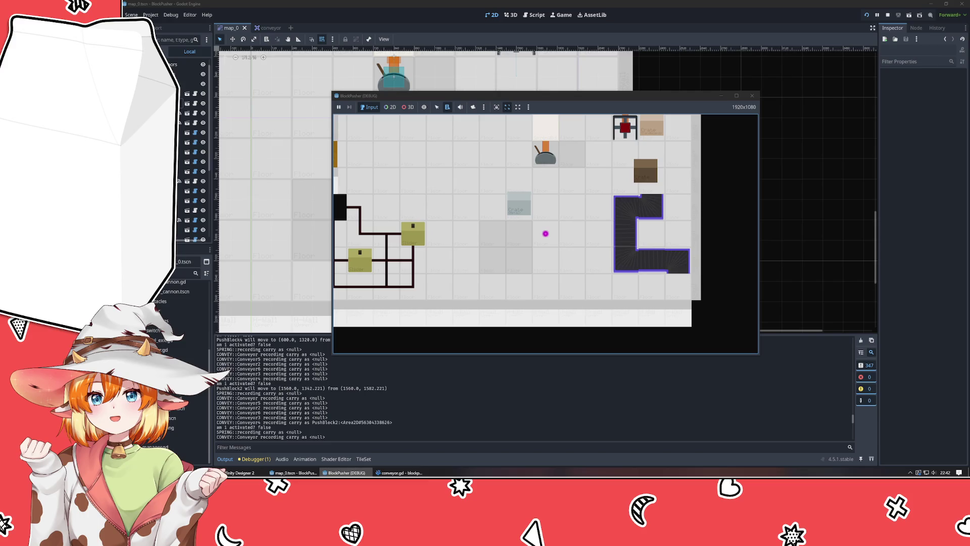
left_click(399, 473)
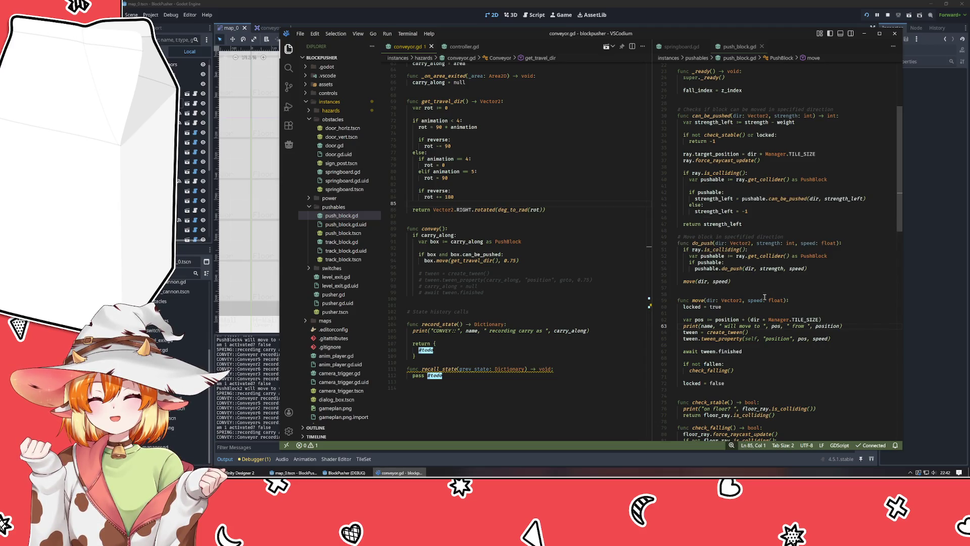
Step: Add a print of the block's name with 'finished moving' after locked = false in push_block.gd
left_click(688, 384)
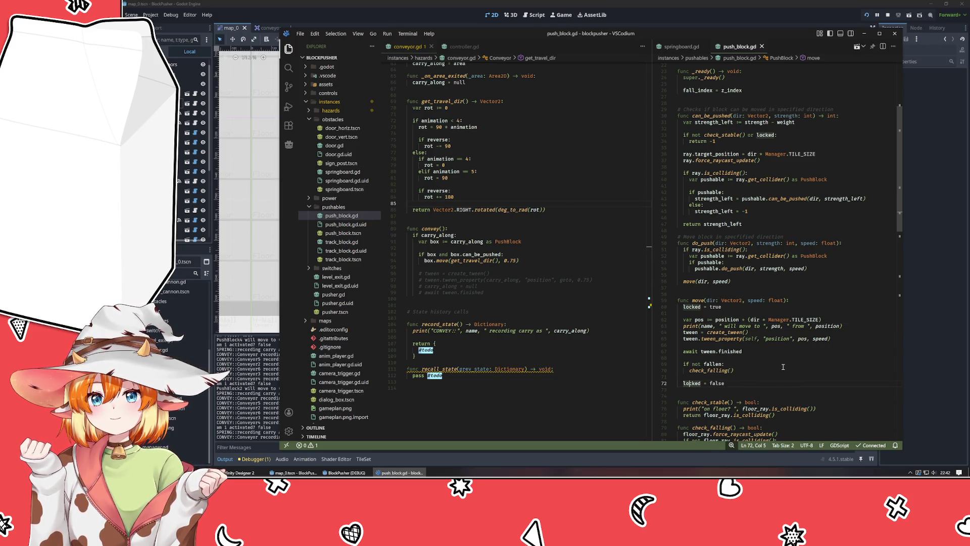
left_click(729, 383)
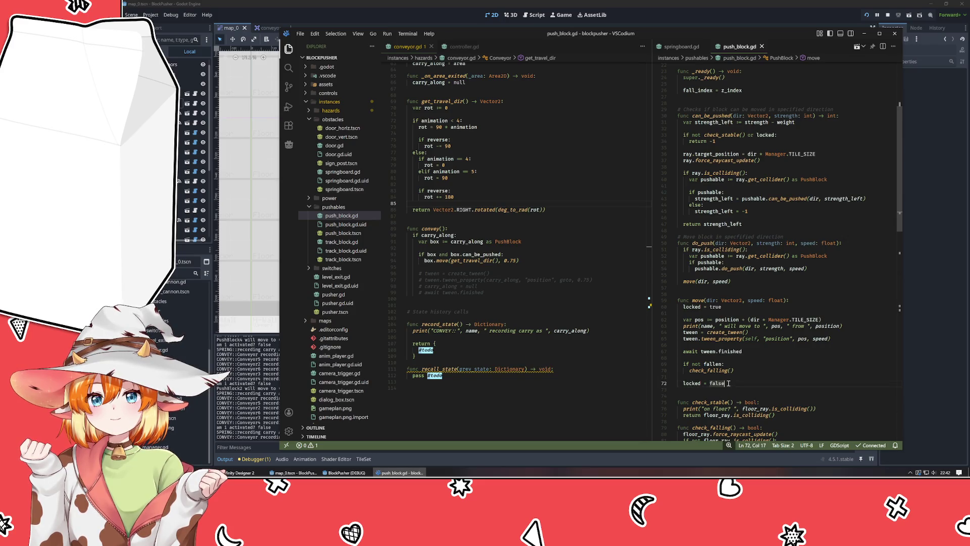
key("Return")
type("print(")
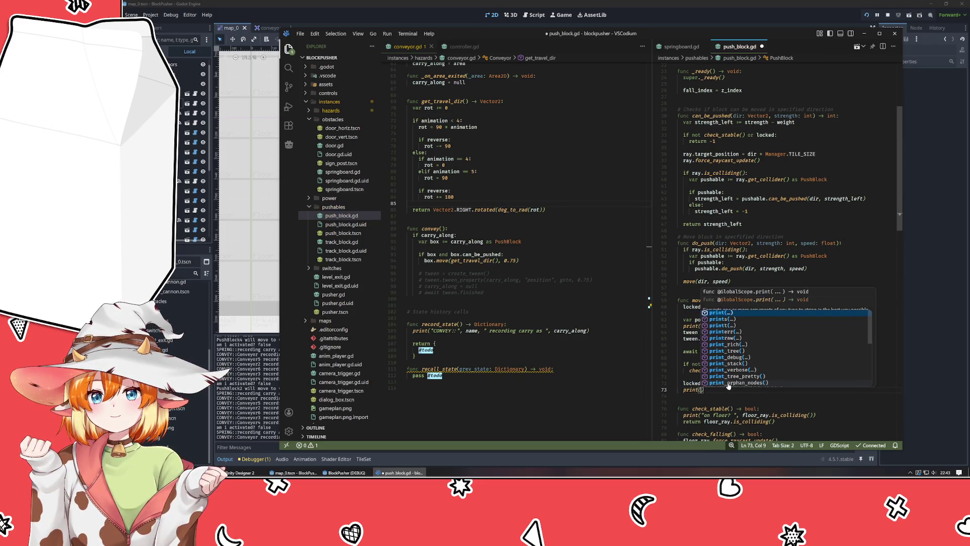
type("name, \" fa")
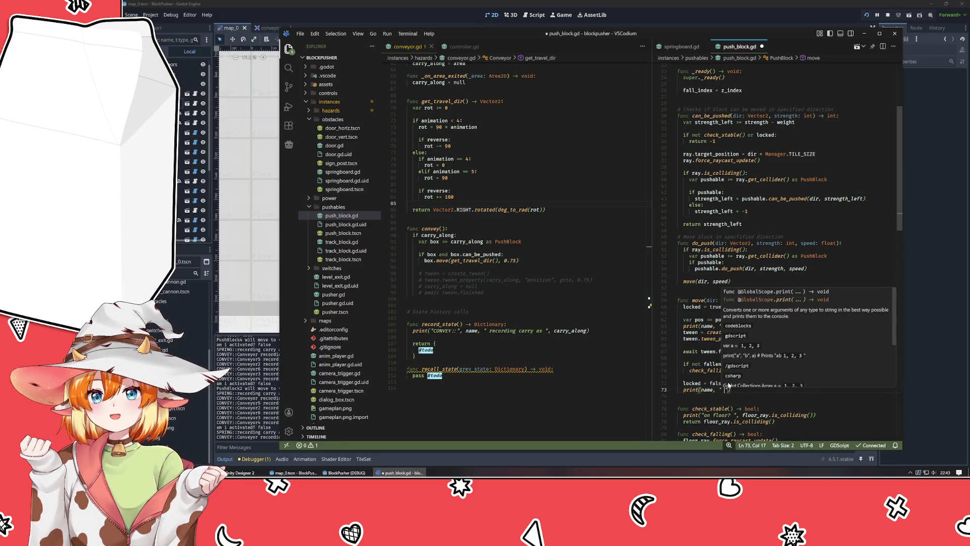
type("nished moving\"")
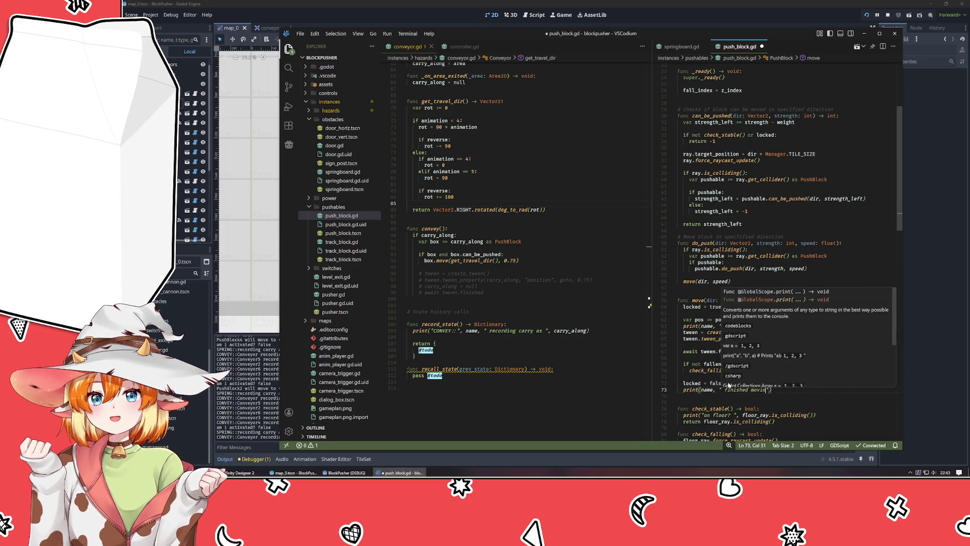
Step: Add print(name, " will convey ", box.name) under the can_be_pushed check in convey()
left_click(576, 248)
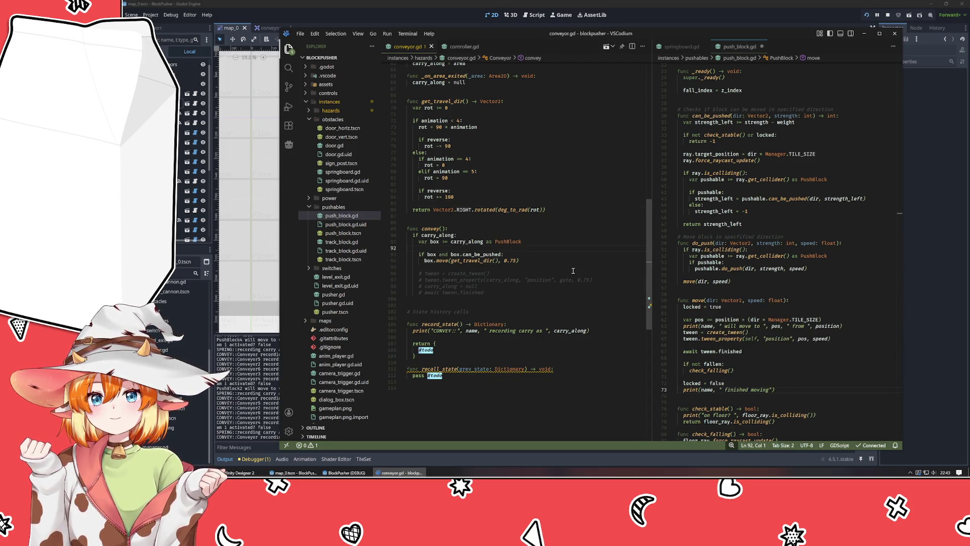
key("Down")
key("End")
key("Return")
type("pri")
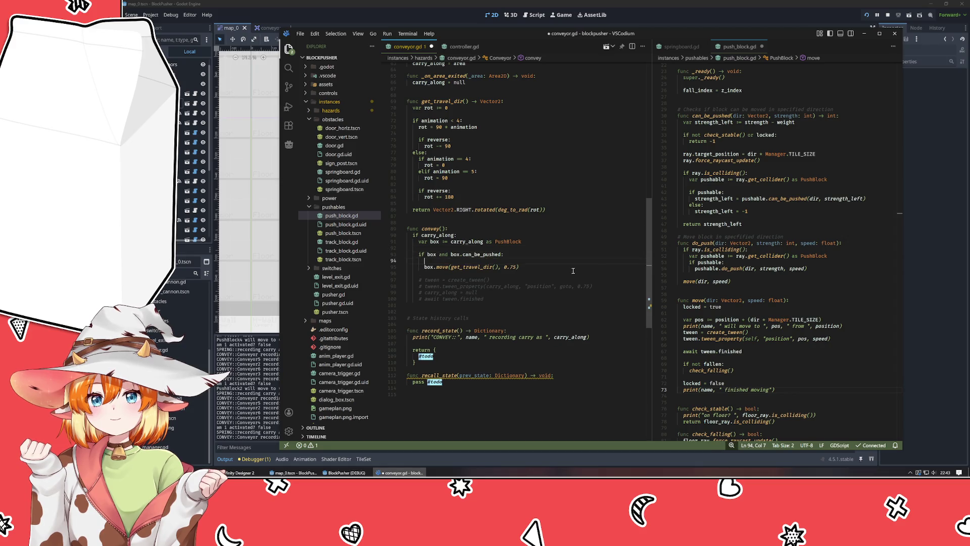
type("nt(")
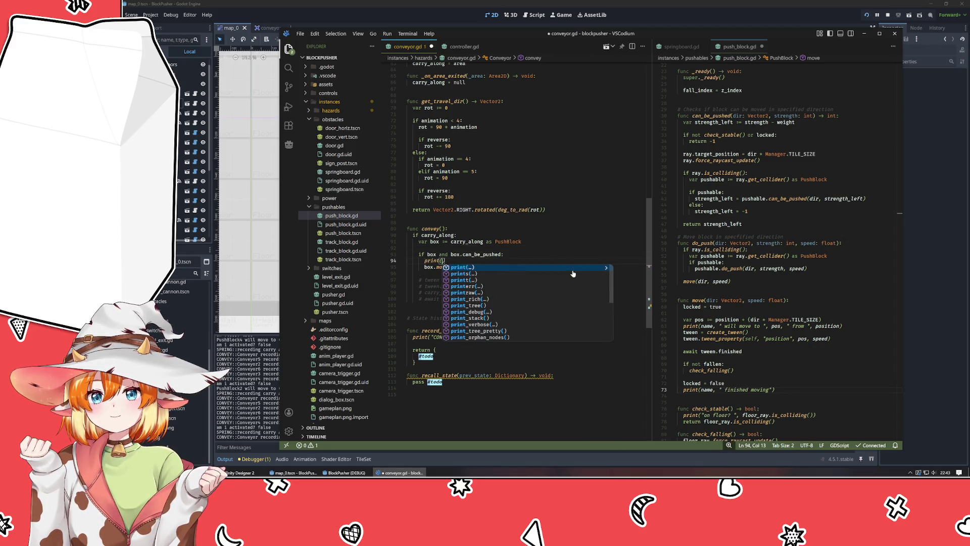
type("\"")
key("BackSpace")
type("name, \"")
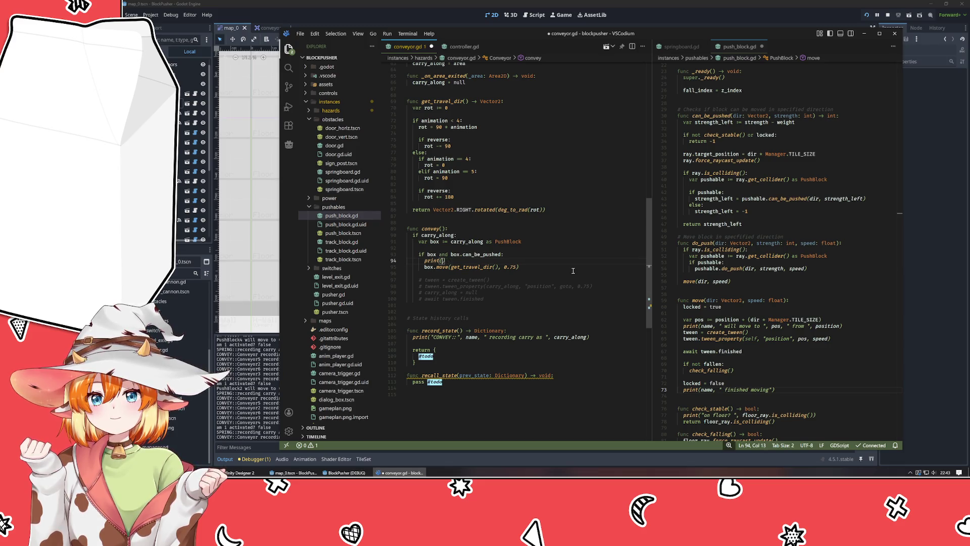
type(" will convey")
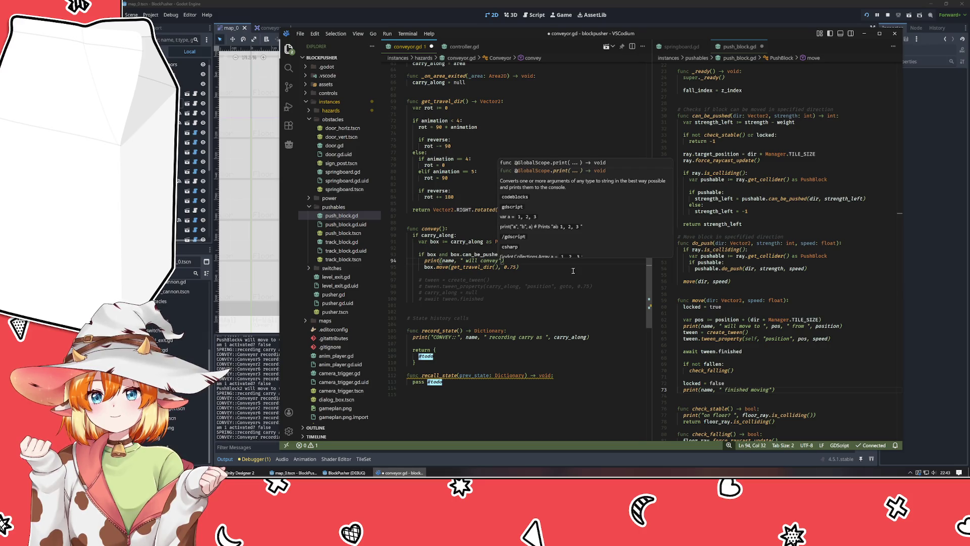
key("End")
key("Return")
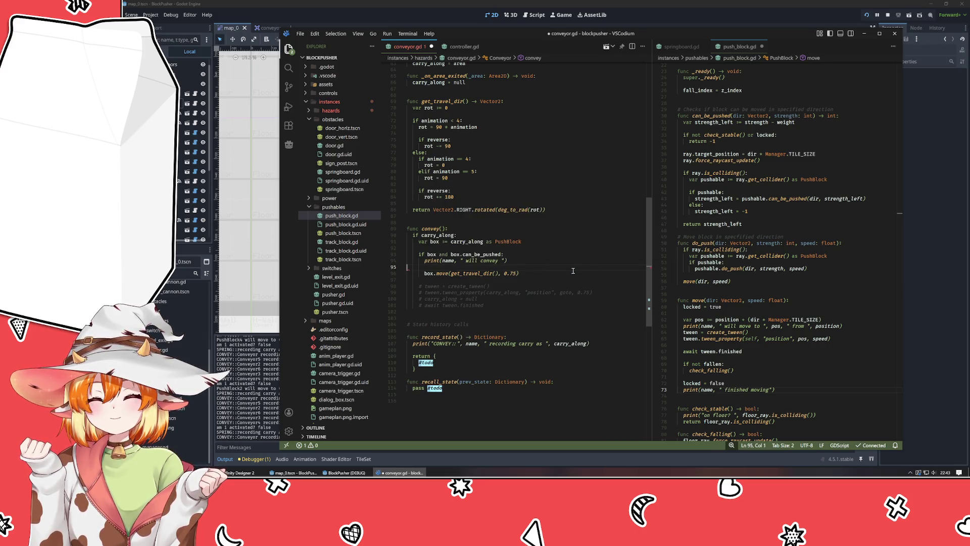
key("ctrl+z")
type(", box.name")
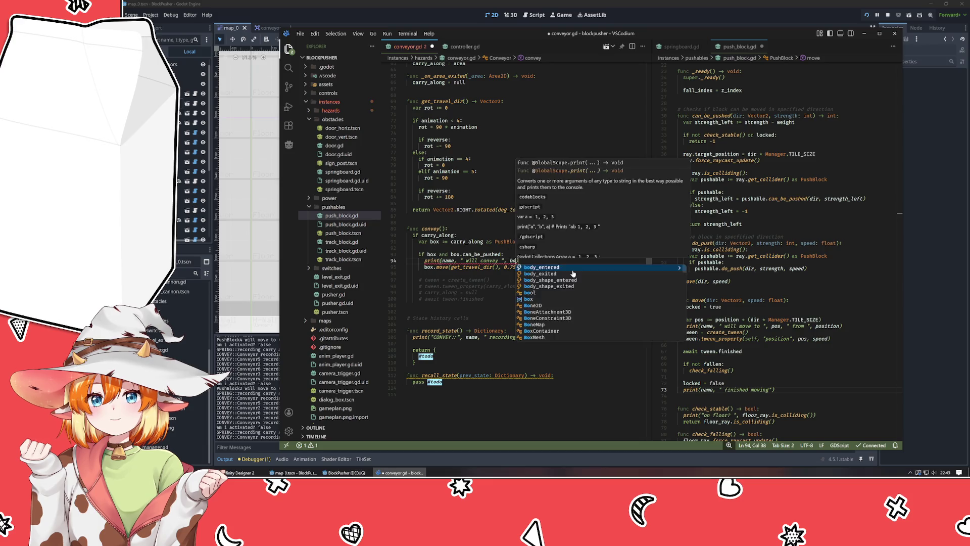
Step: Save conveyor.gd and relaunch the game from Godot with F5
key("Escape")
key("Down")
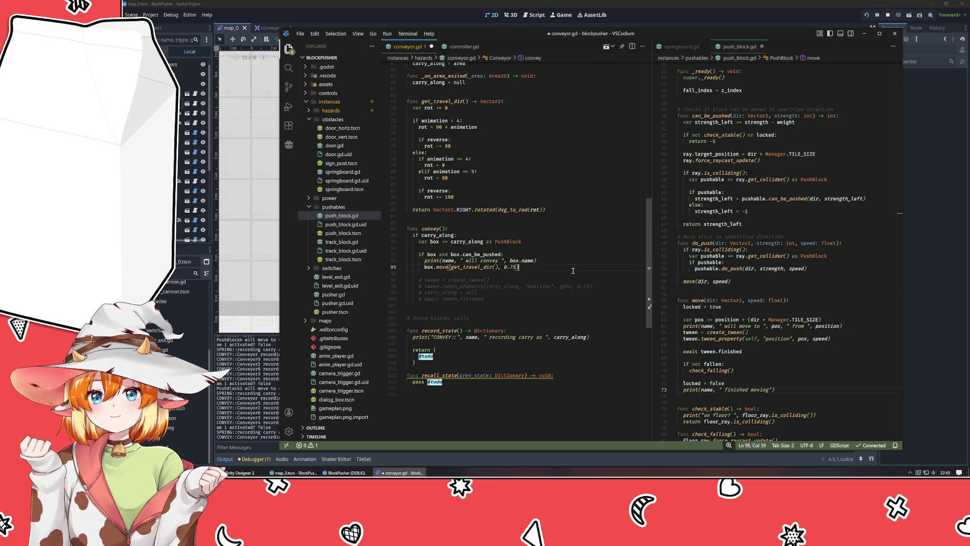
key("ctrl+s")
left_click(712, 119)
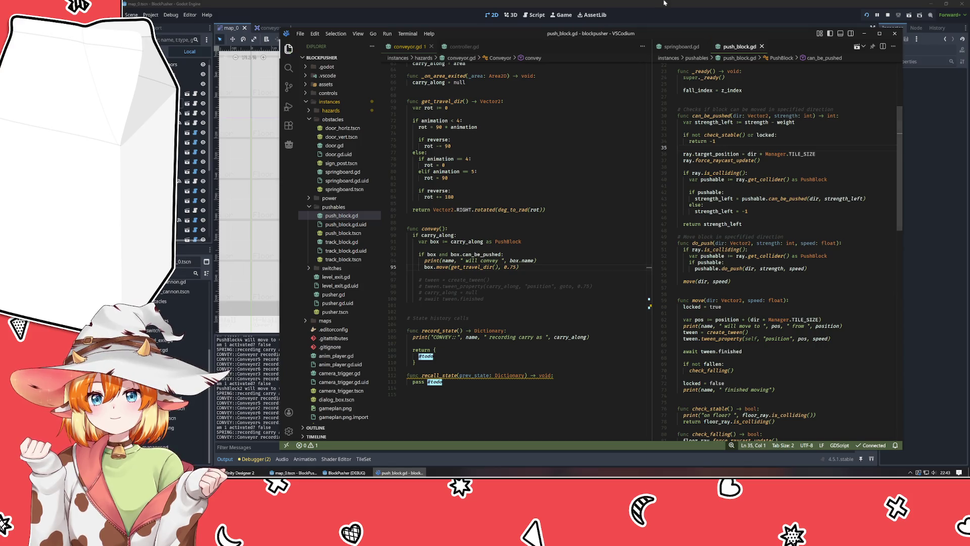
left_click(666, 15)
key("F5")
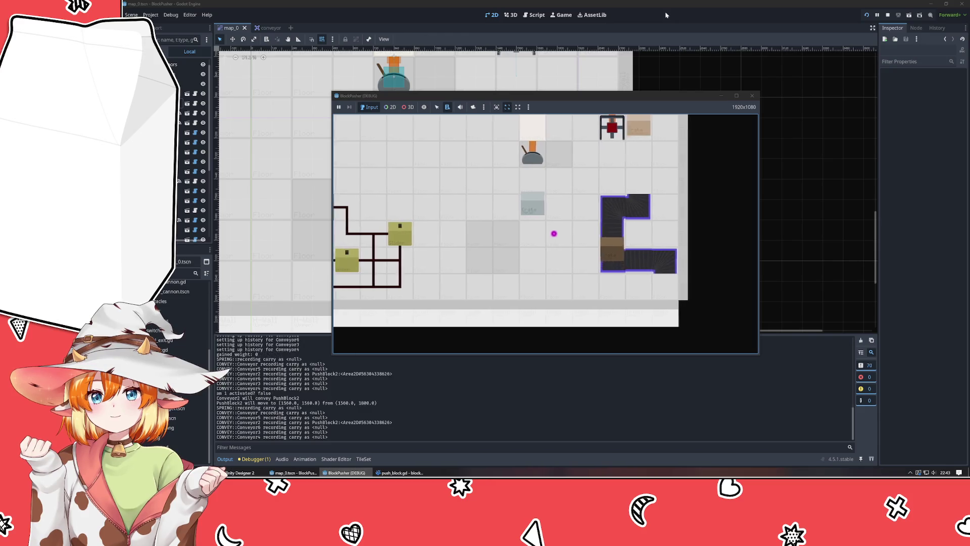
Step: Move the player left, down and right so the conveyor carries PushBlock2, then return to the editors
key("Left")
key("Down")
key("Right")
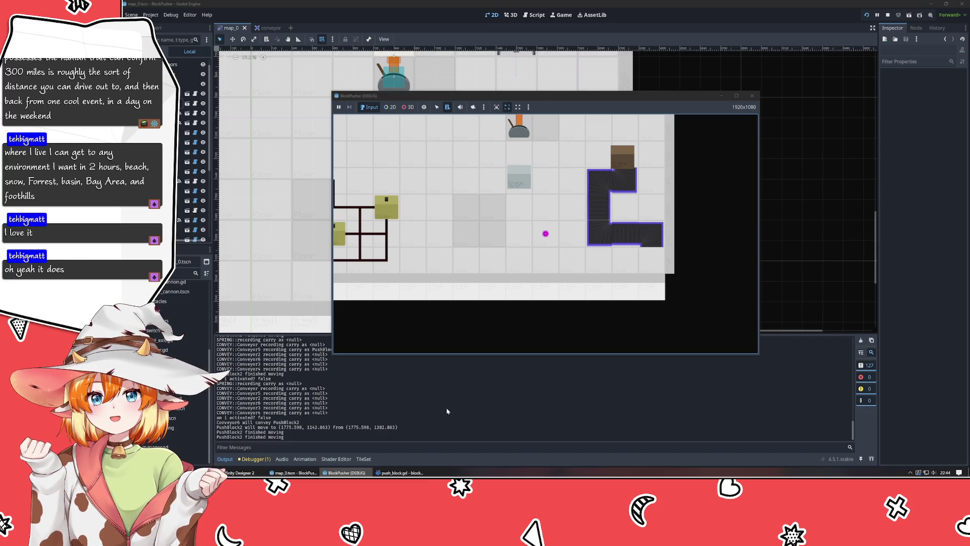
left_click(448, 412)
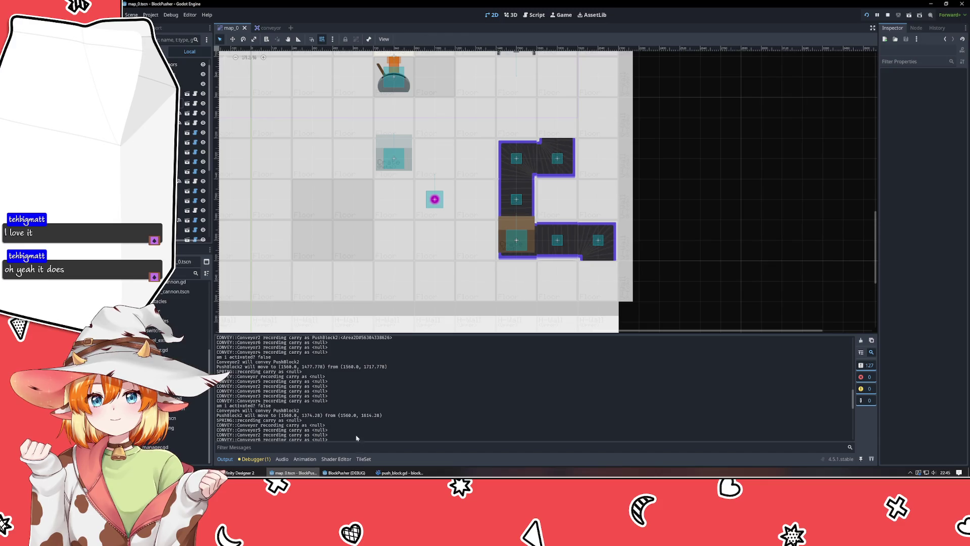
left_click(399, 473)
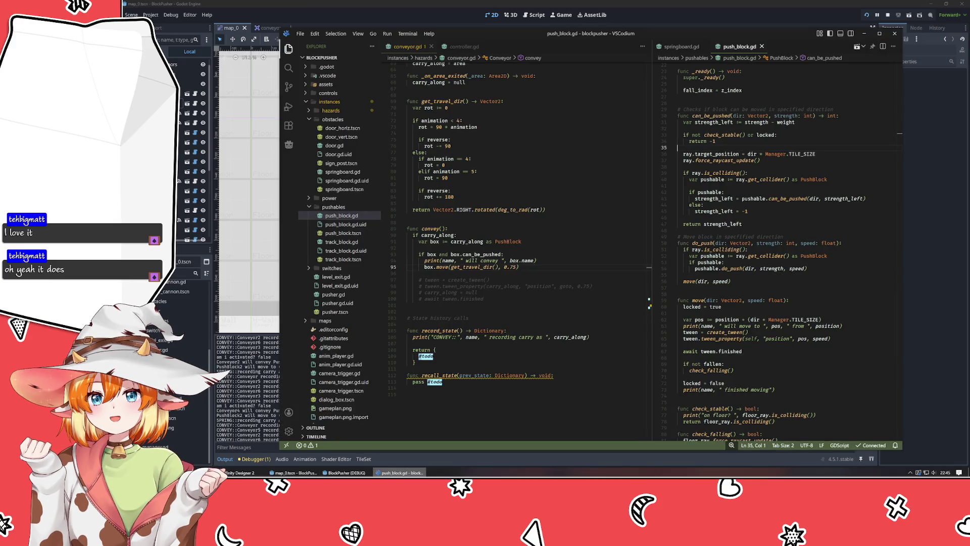
Step: Filter the Output log for 'fin', then clear the filter so all debug messages show
scroll(773, 253, "down", 2)
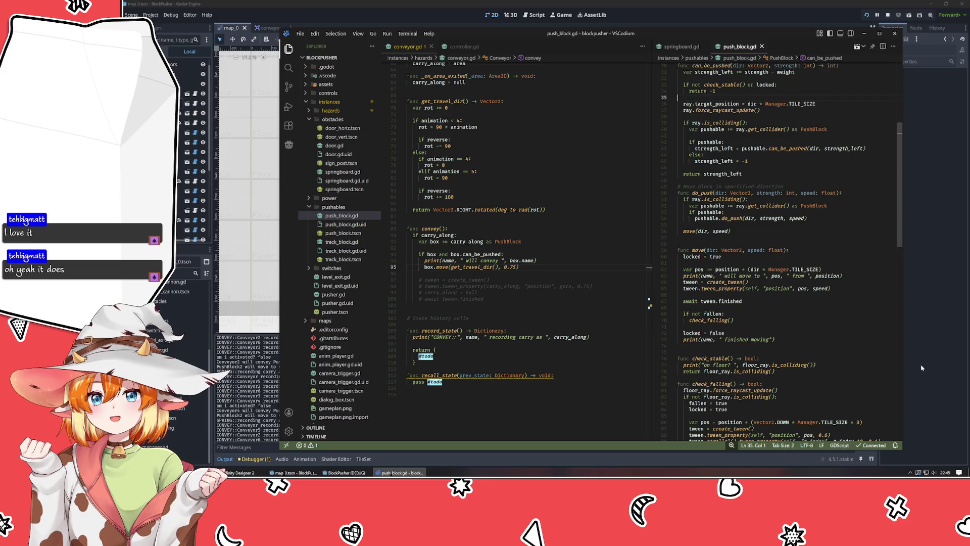
left_click(928, 349)
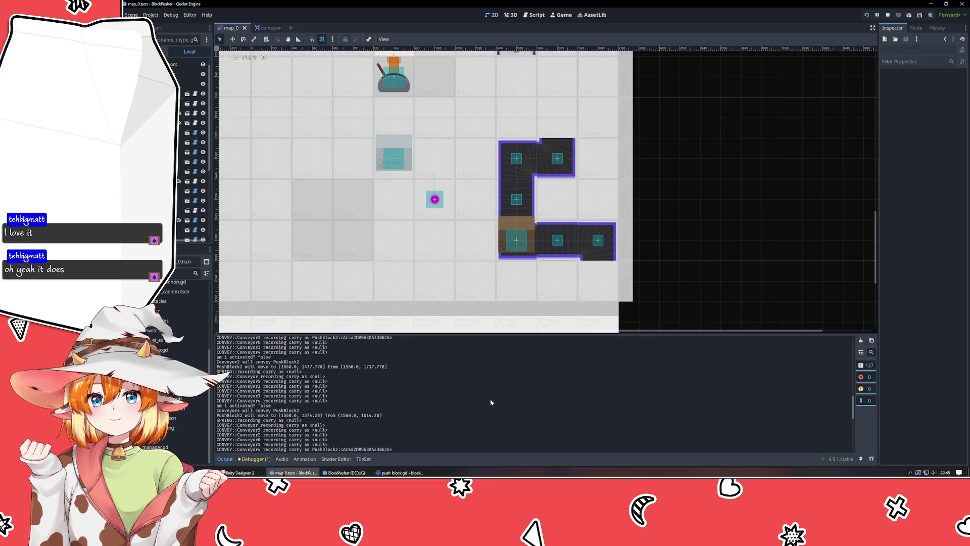
key("ctrl+f")
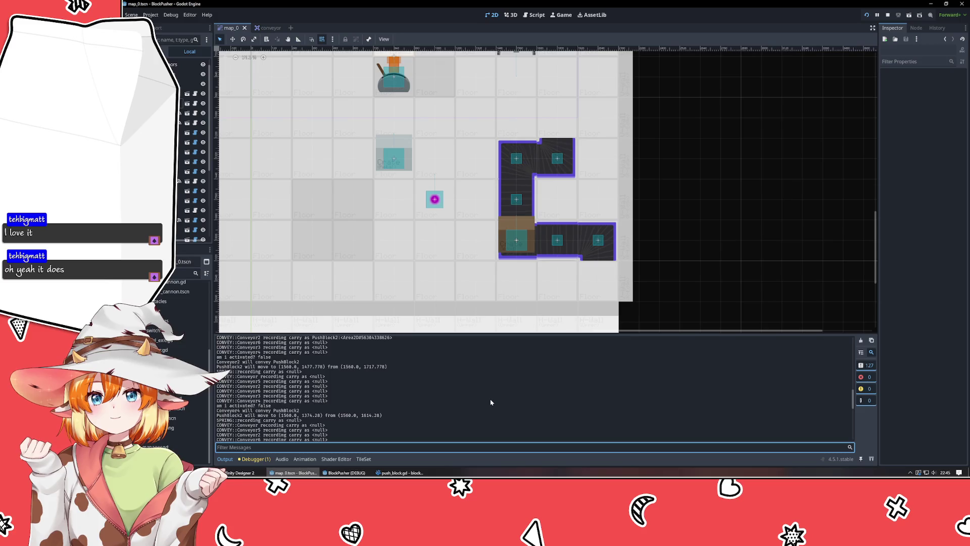
type("finish")
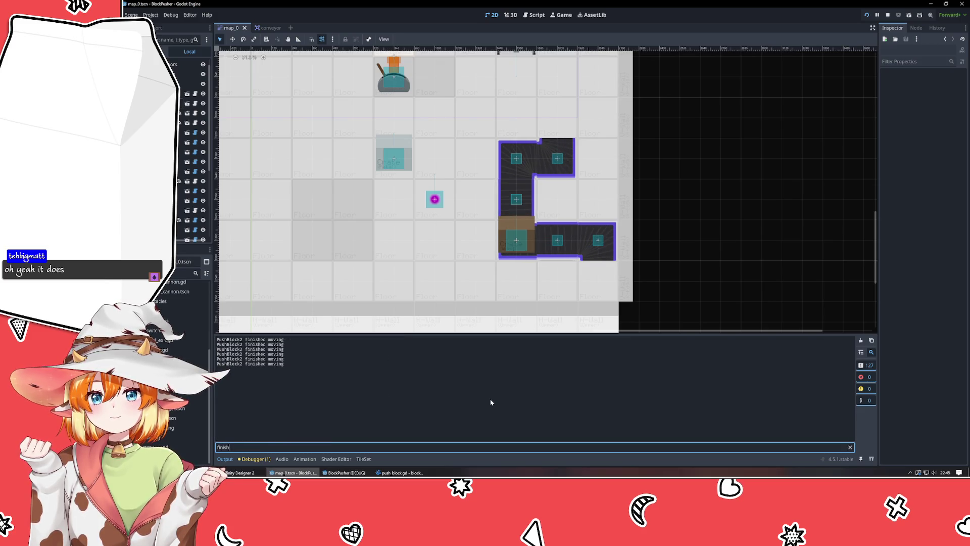
key("ctrl+BackSpace")
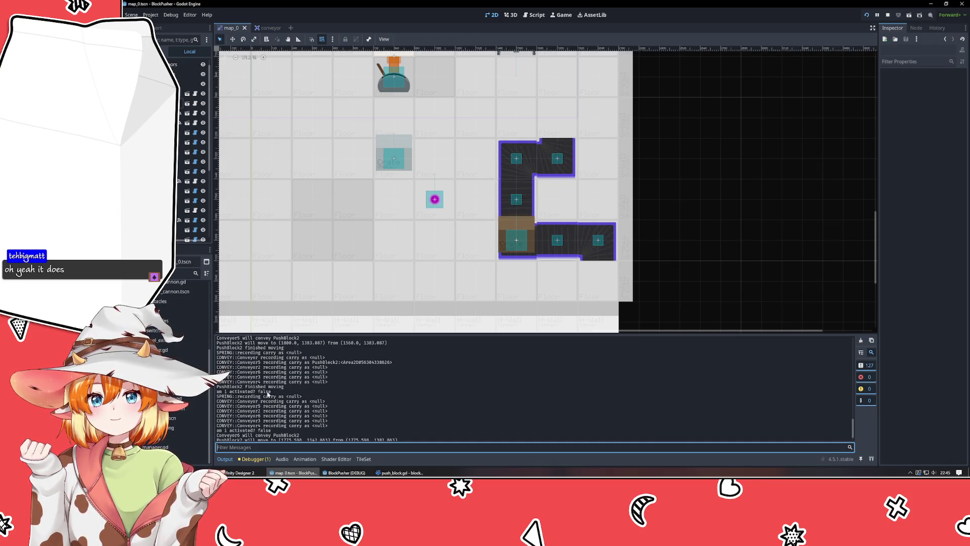
scroll(268, 394, "up", 2)
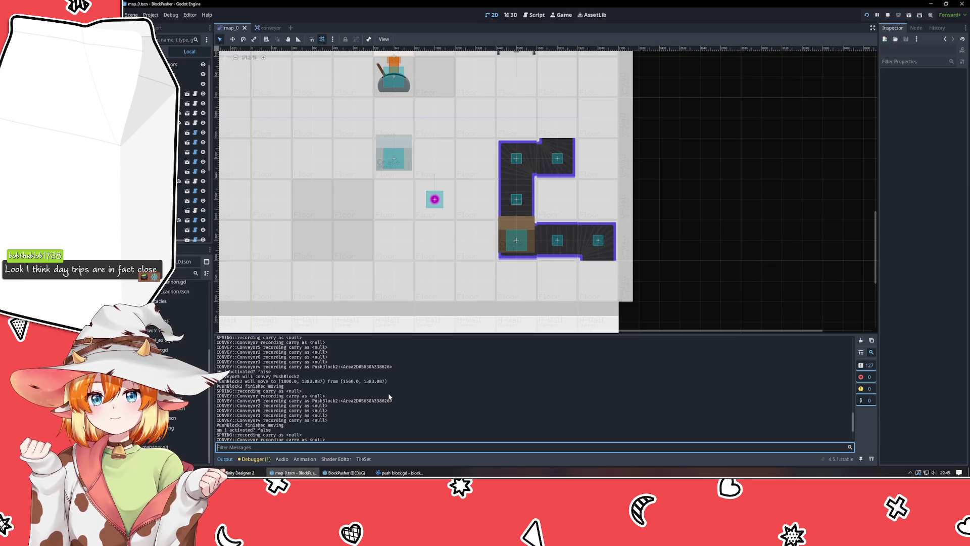
left_click(400, 473)
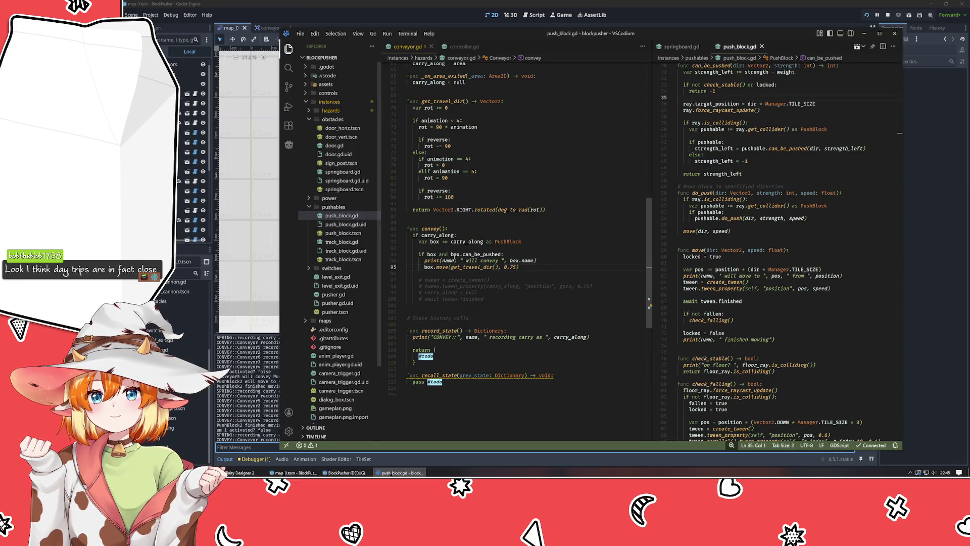
Step: Try adding call parentheses after can_be_pushed on line 93, removing the misplaced ones
left_click(476, 254)
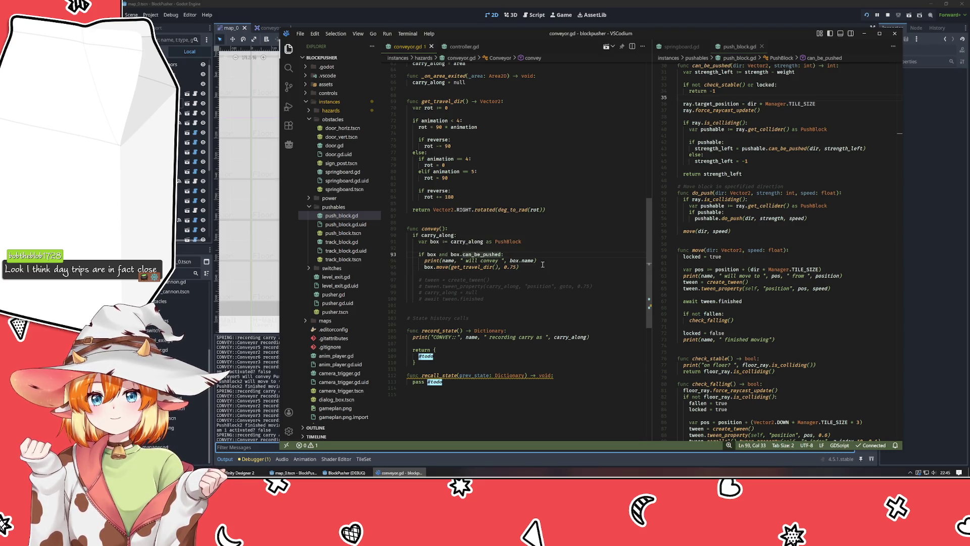
key("End")
type("(")
left_click(537, 281)
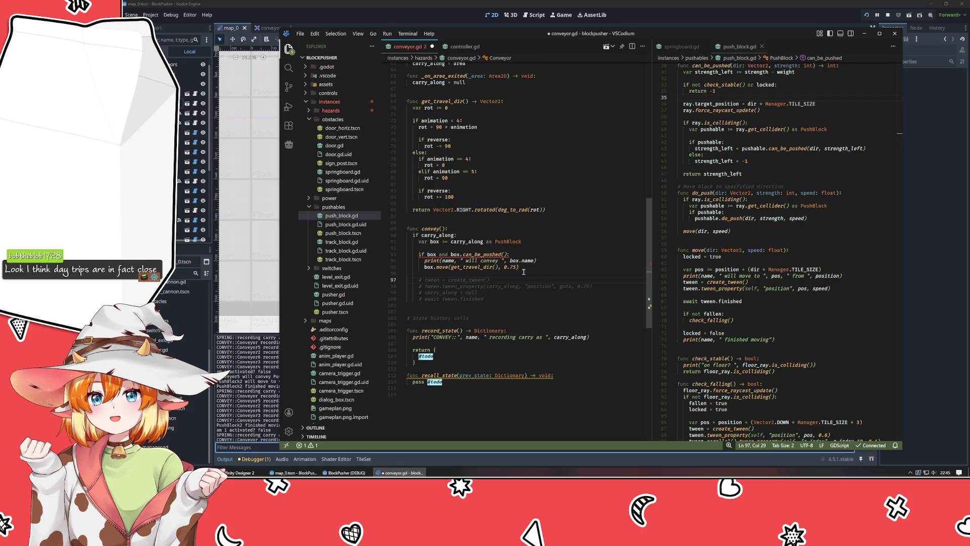
left_click(504, 254)
key("BackSpace")
mouse_move(522, 242)
left_mouse_down()
mouse_move(470, 254)
mouse_move(493, 254)
left_mouse_up()
double_click(493, 254)
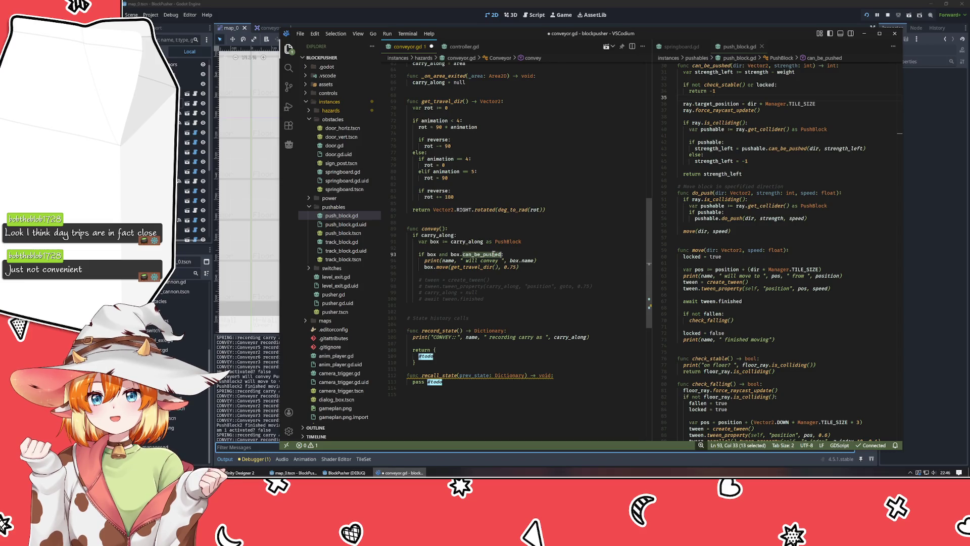
Step: Pass get_travel_dir() as the argument in the can_be_pushed call using autocomplete
key("End")
type("()")
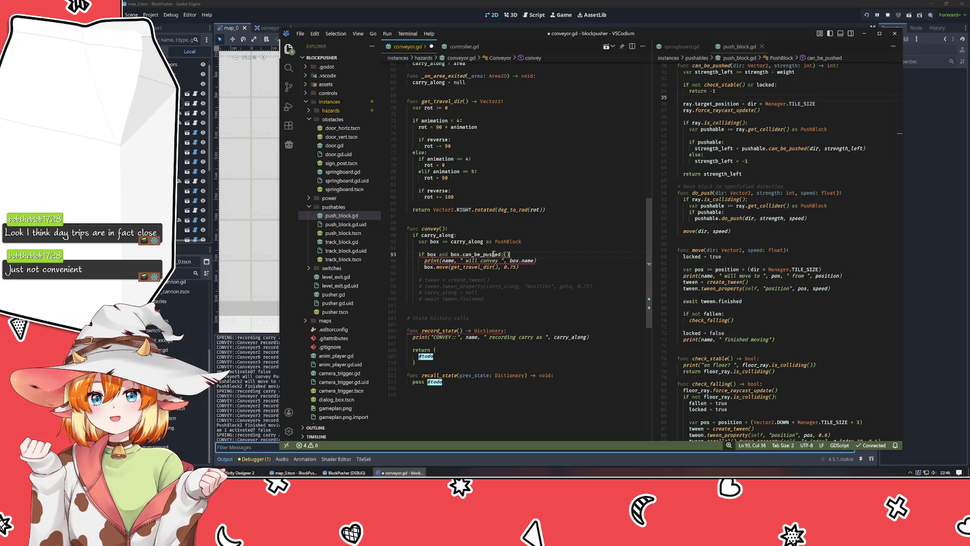
key("Left")
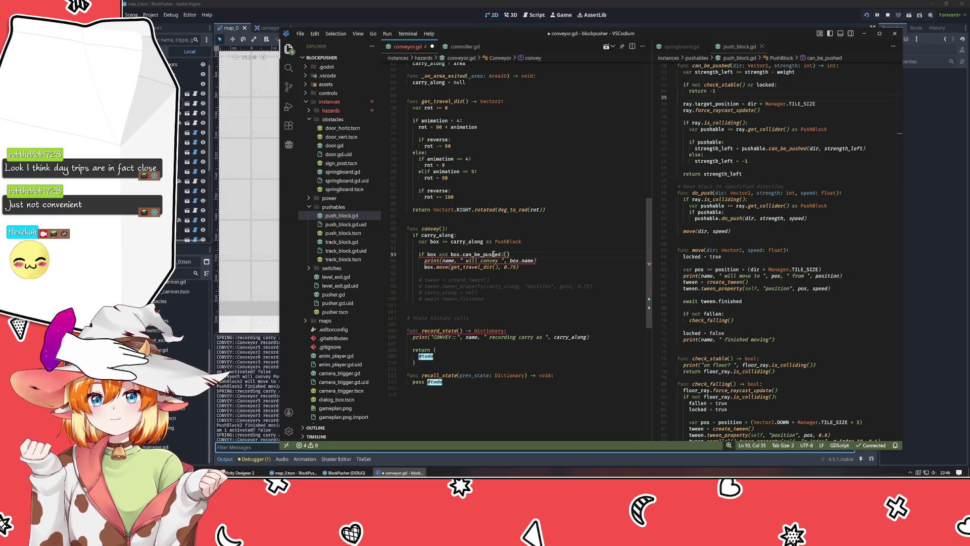
key("BackSpace")
key("Left")
type("(")
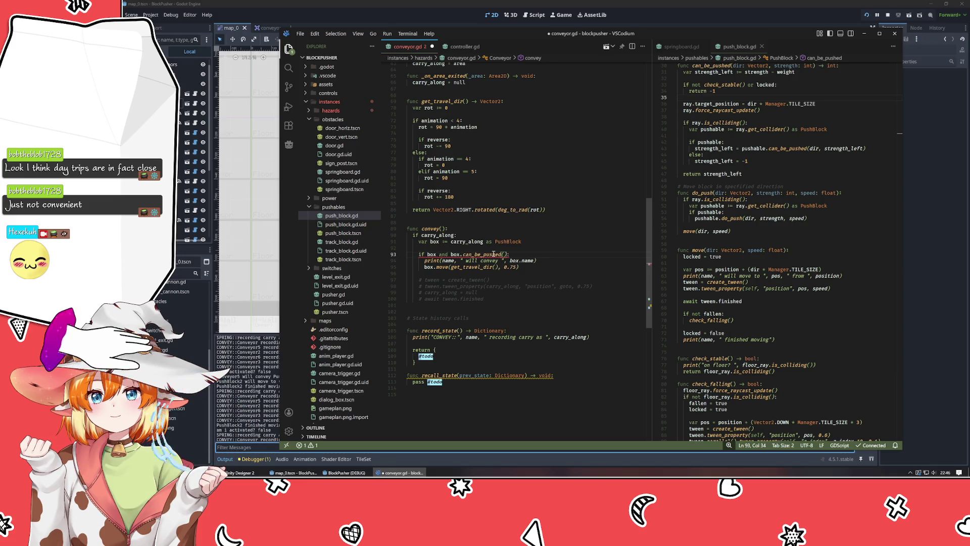
type("get_tra")
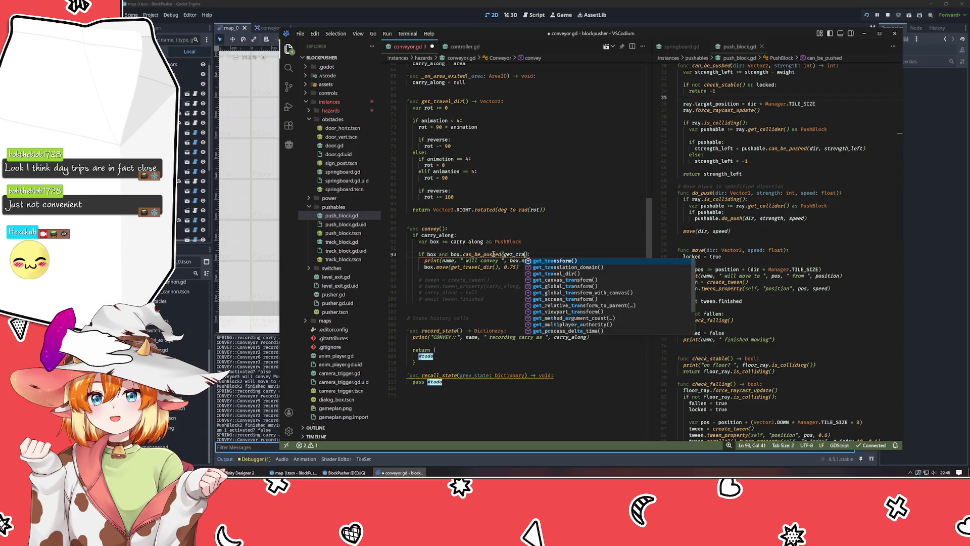
type("vel")
key("Return")
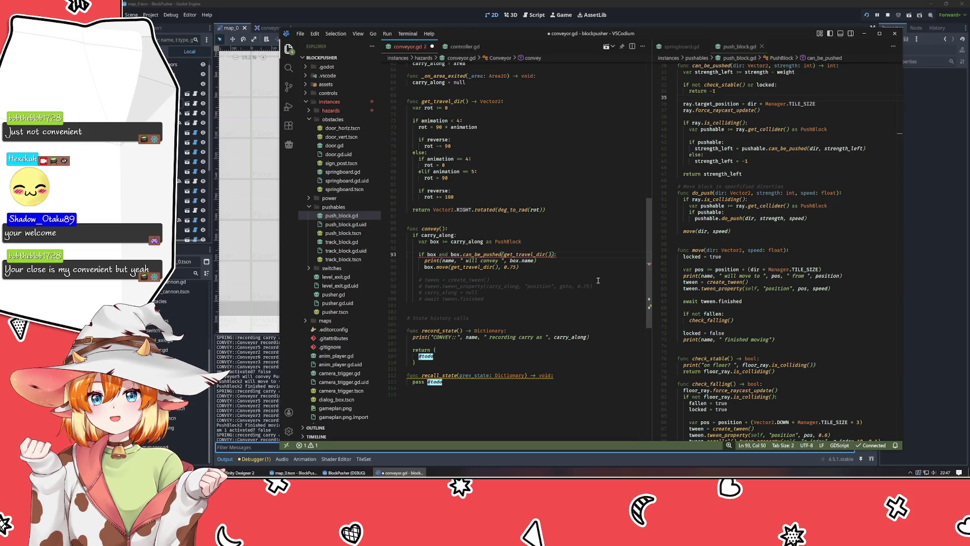
key("Left")
key("Left")
Step: Add 1 as the second can_be_pushed argument and check its signature in push_block.gd
key("Right")
type(", ")
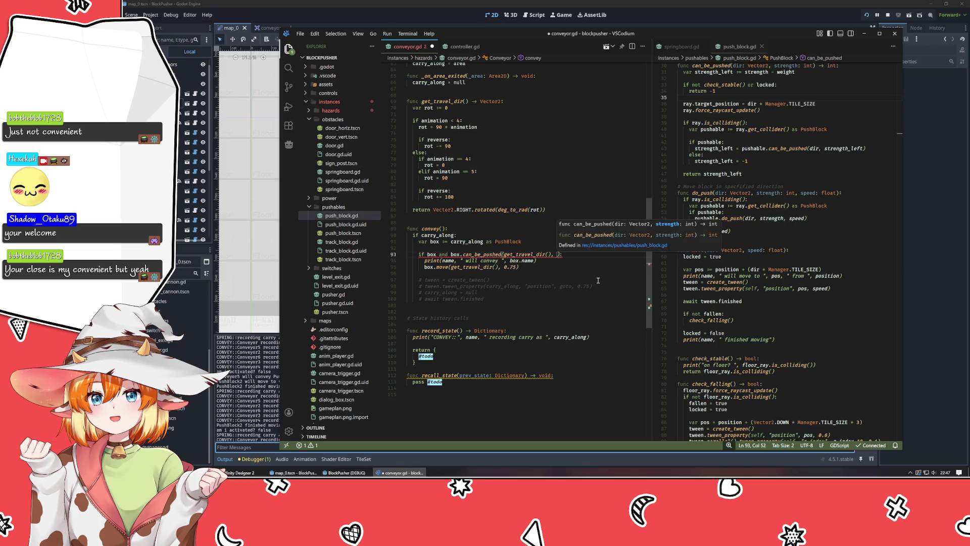
type("1")
key("End")
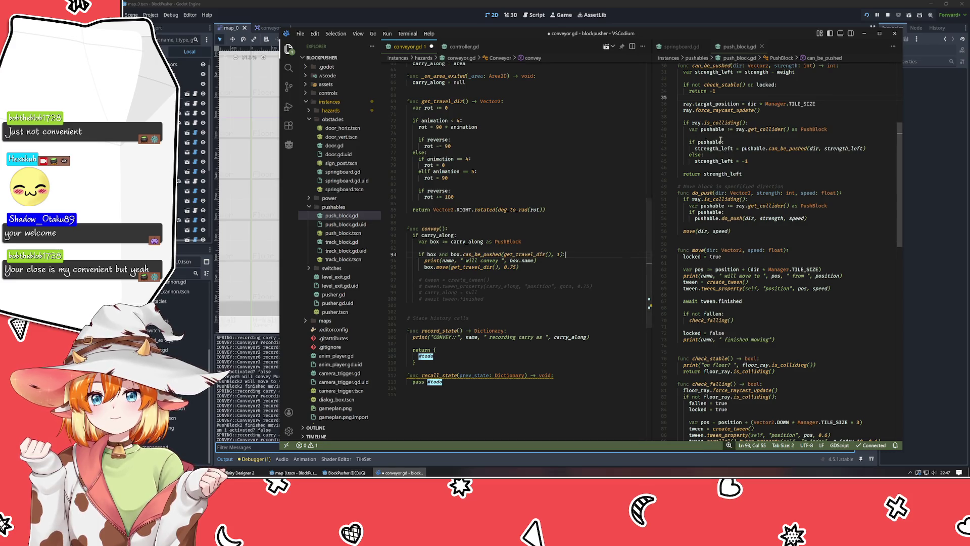
scroll(723, 83, "up", 1)
left_click(723, 83)
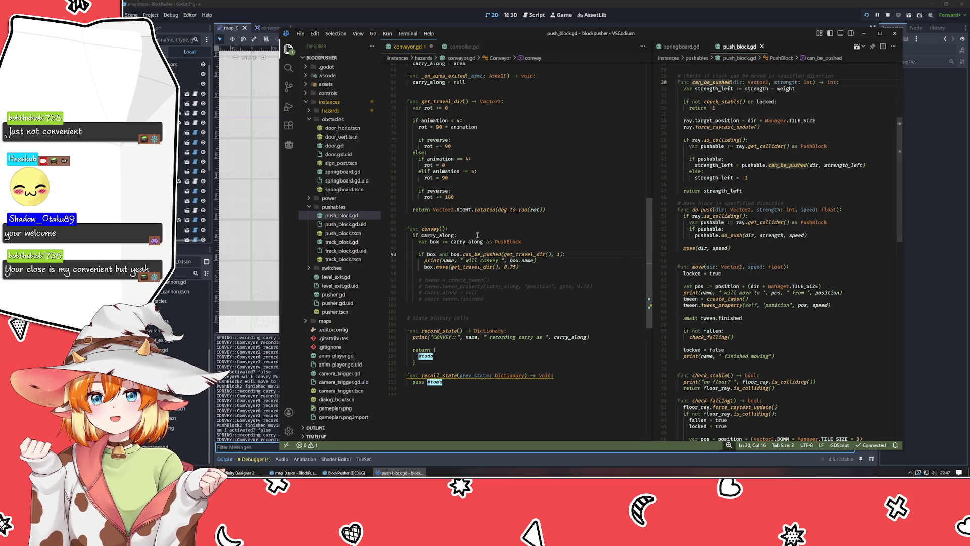
Step: Append '> 0:' to the conveyor condition and save conveyor.gd
left_click(559, 252)
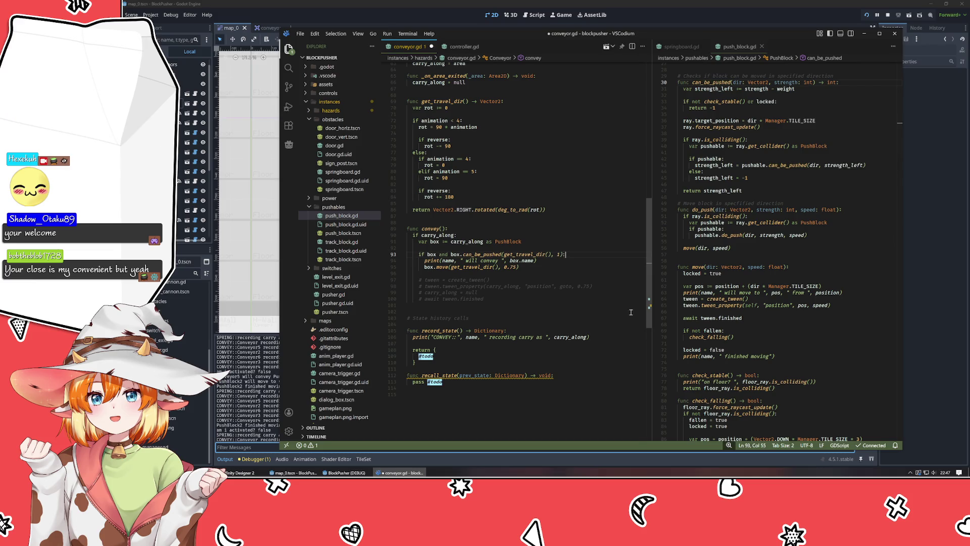
type("> 0")
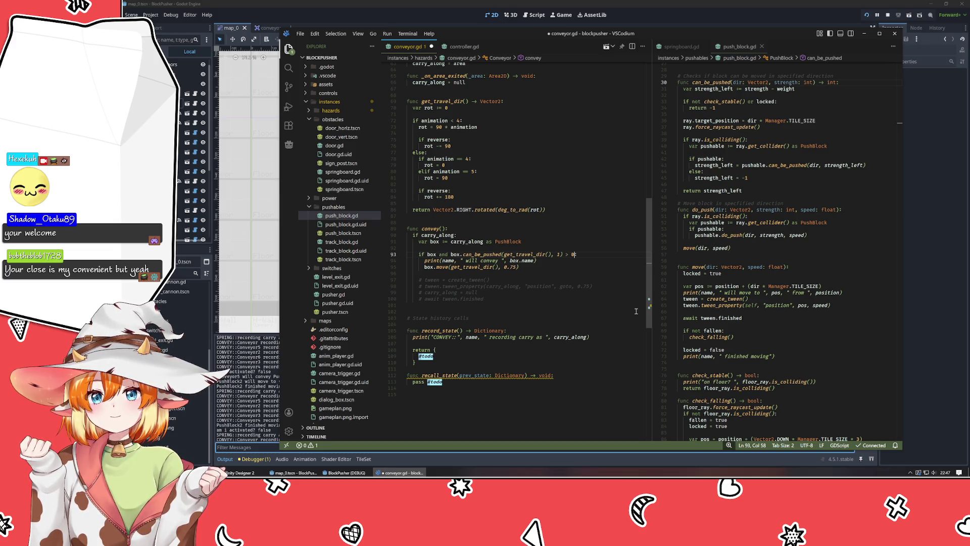
type(":")
key("Down")
key("Down")
key("Down")
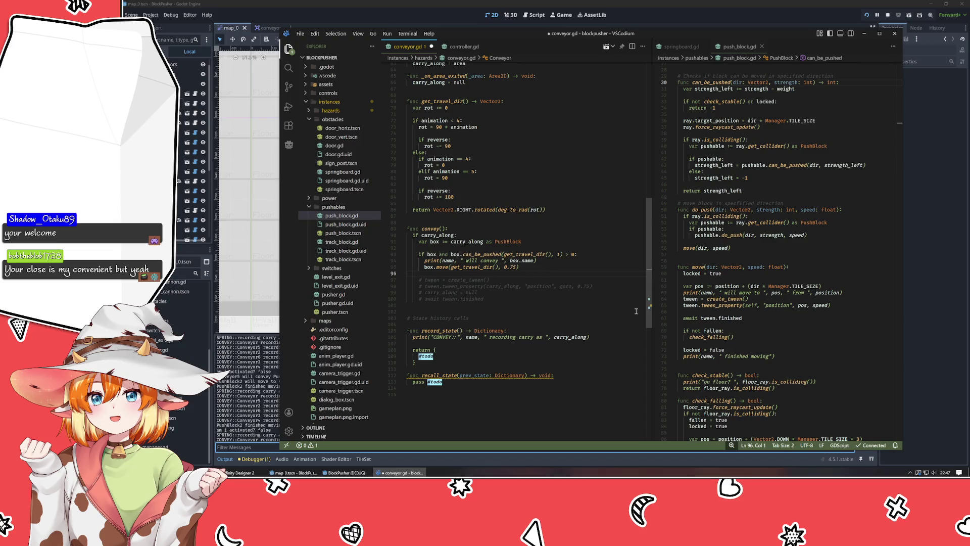
key("ctrl+s")
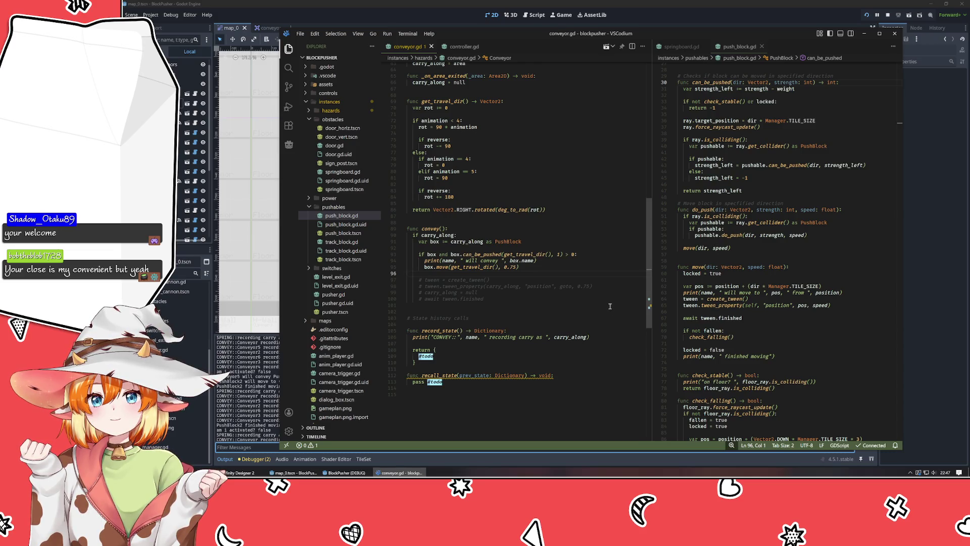
Step: Run BlockPusher, move the player one tile down and back up, then return to VSCodium
left_click(865, 15)
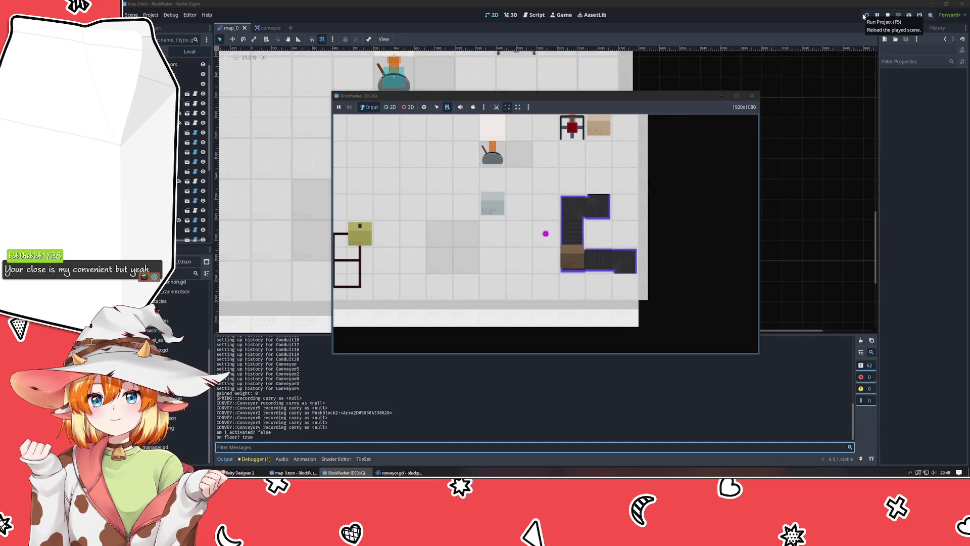
key("Down")
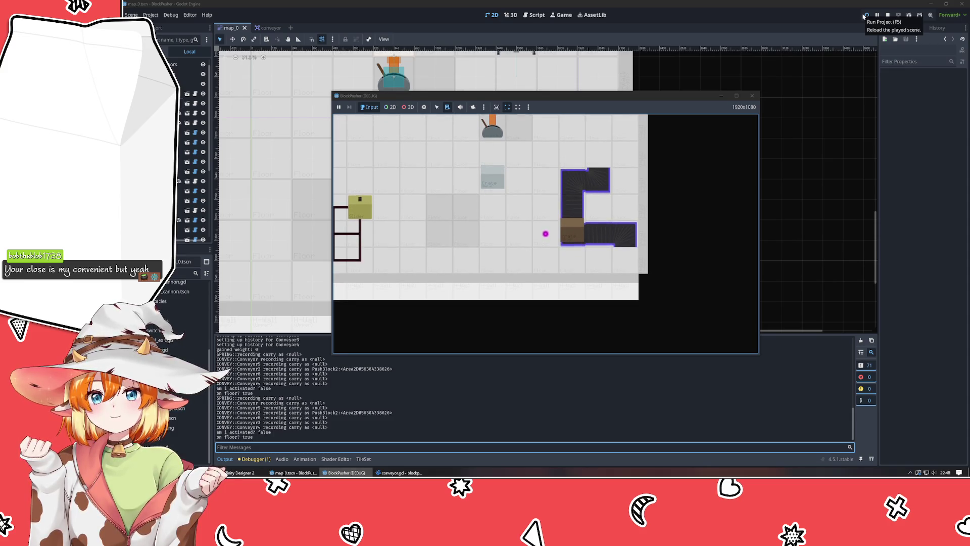
key("Up")
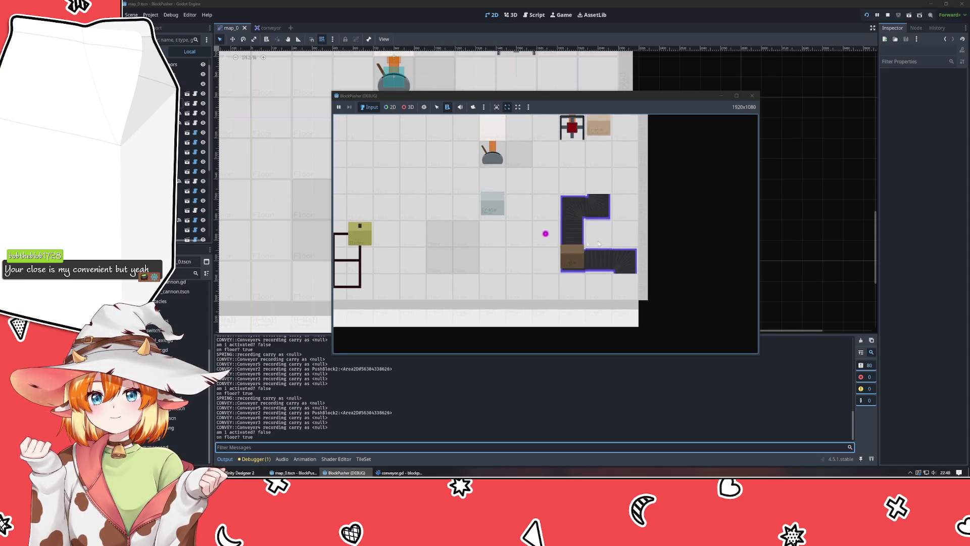
key("alt+Tab")
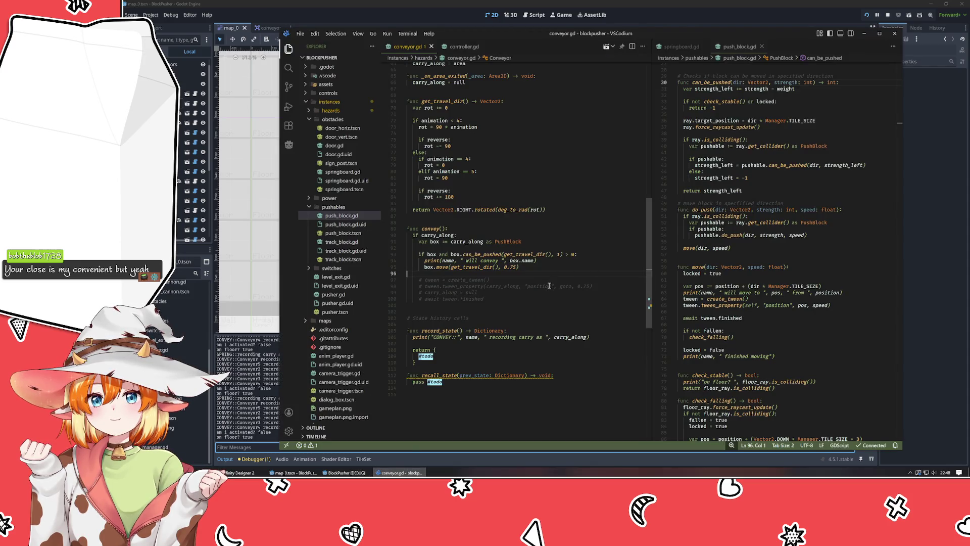
Step: Split line 93 so 'if box:' wraps a nested can_be_pushed check and the push lines
mouse_move(458, 279)
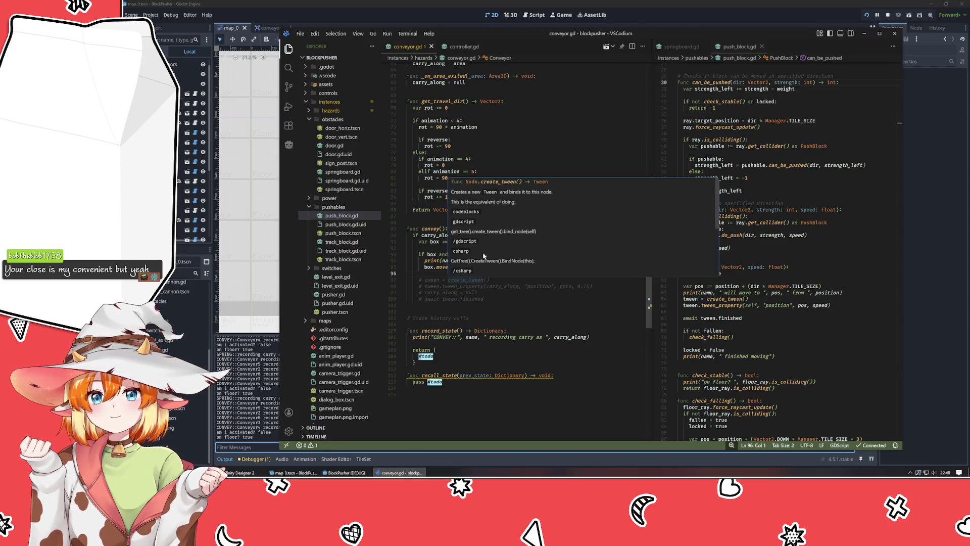
left_click(432, 249)
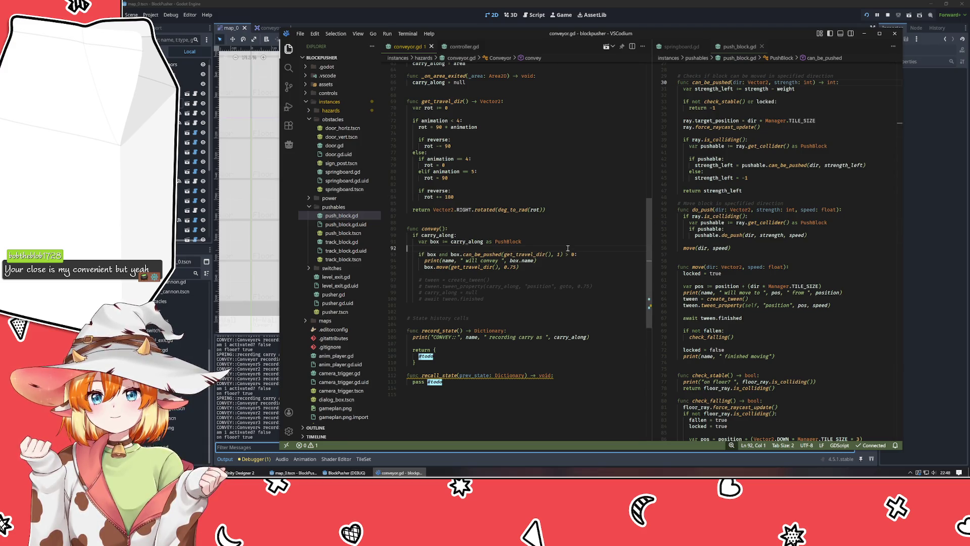
mouse_move(562, 254)
left_mouse_down()
mouse_move(435, 258)
mouse_move(454, 255)
left_mouse_up()
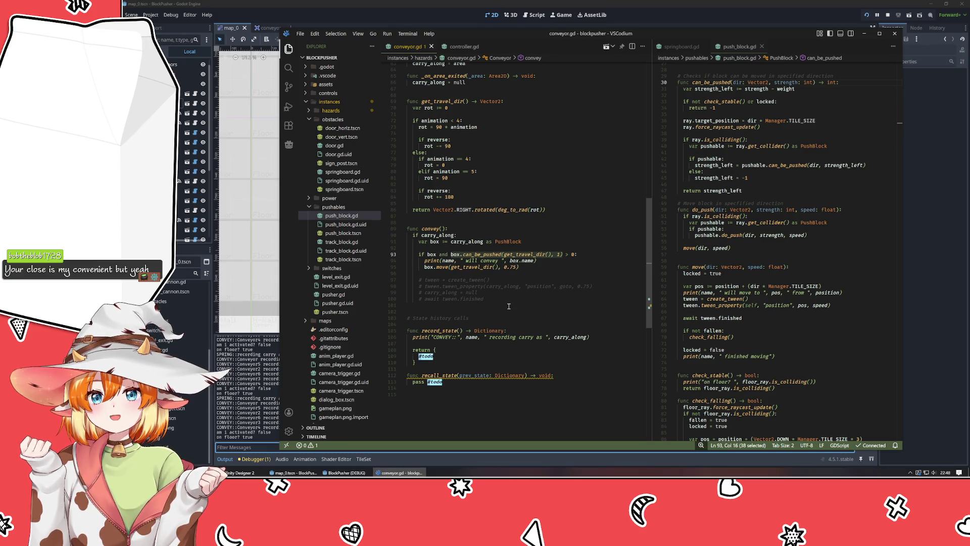
key("Left")
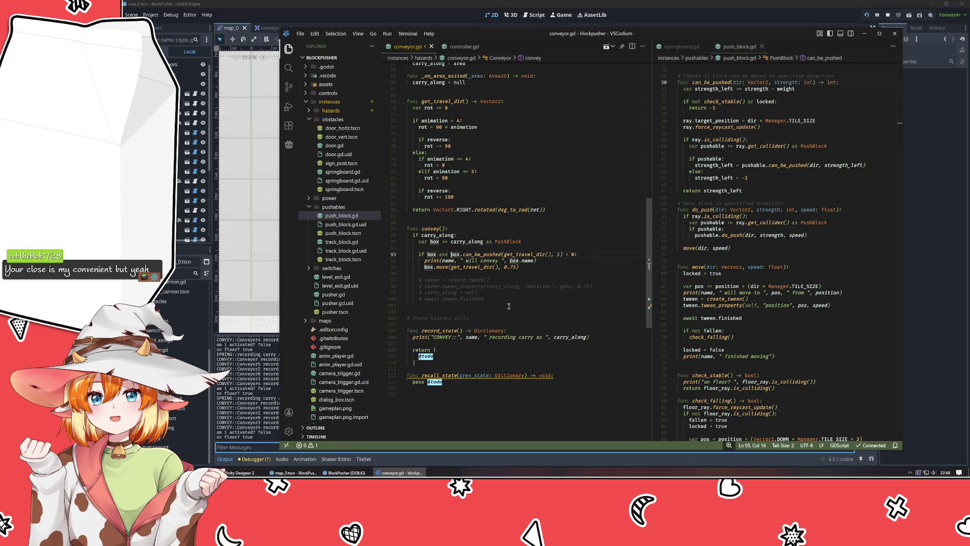
key("ctrl+BackSpace")
key("Return")
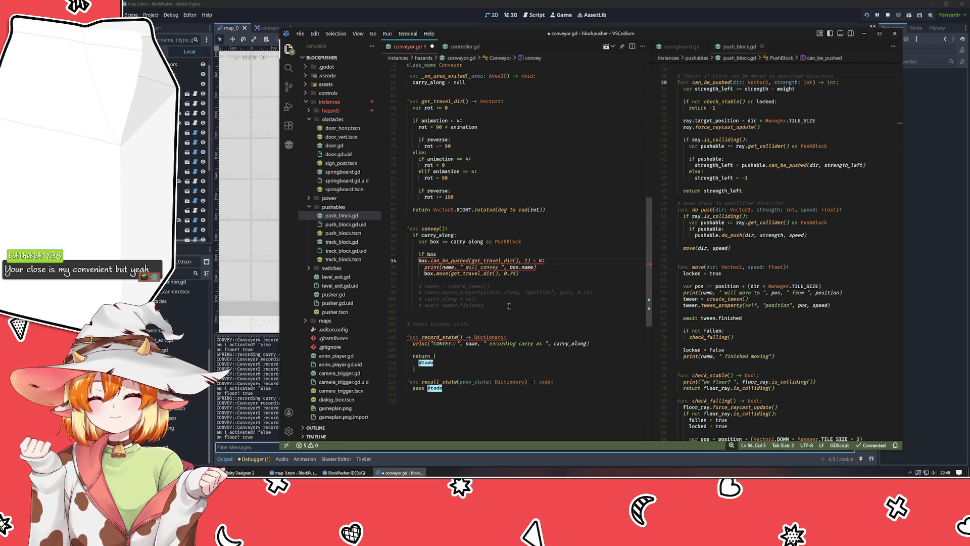
type("if")
key("Tab")
key("Up")
key("End")
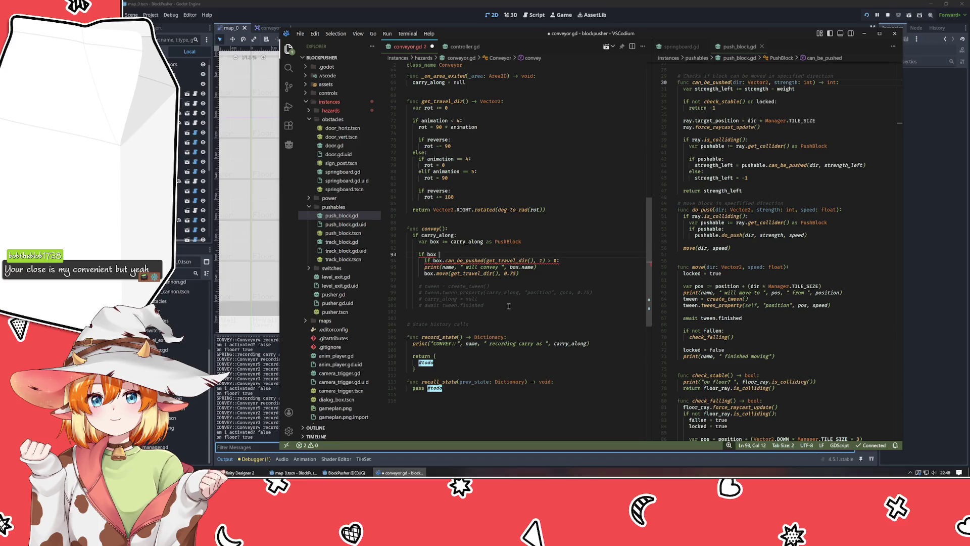
type(":")
key("Down")
key("Down")
key("shift+Down")
key("Tab")
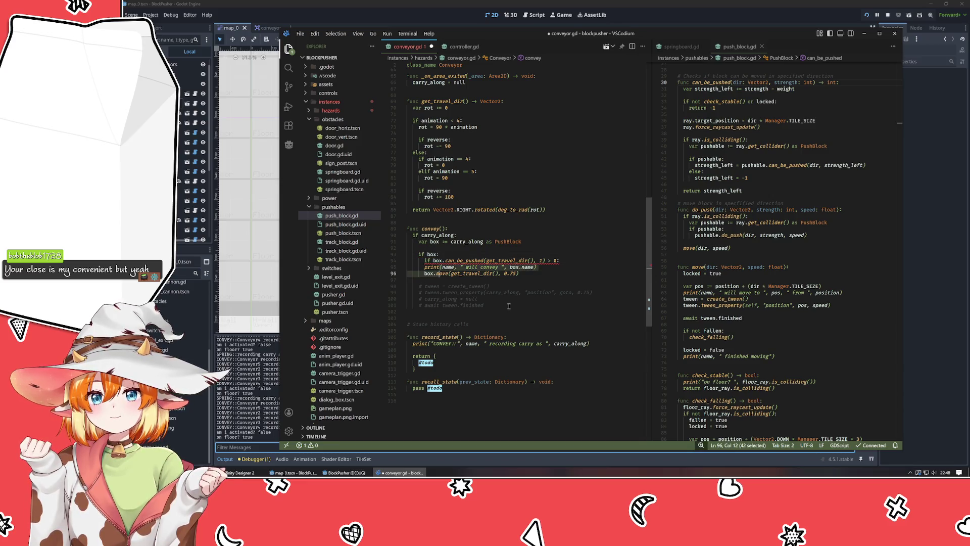
Step: Add print(box.can_be_pushed(get_travel_dir(), 1)) under 'if box:' and save conveyor.gd
key("Up")
type("box.can_be_pushed(get_travel_dir(), 1)")
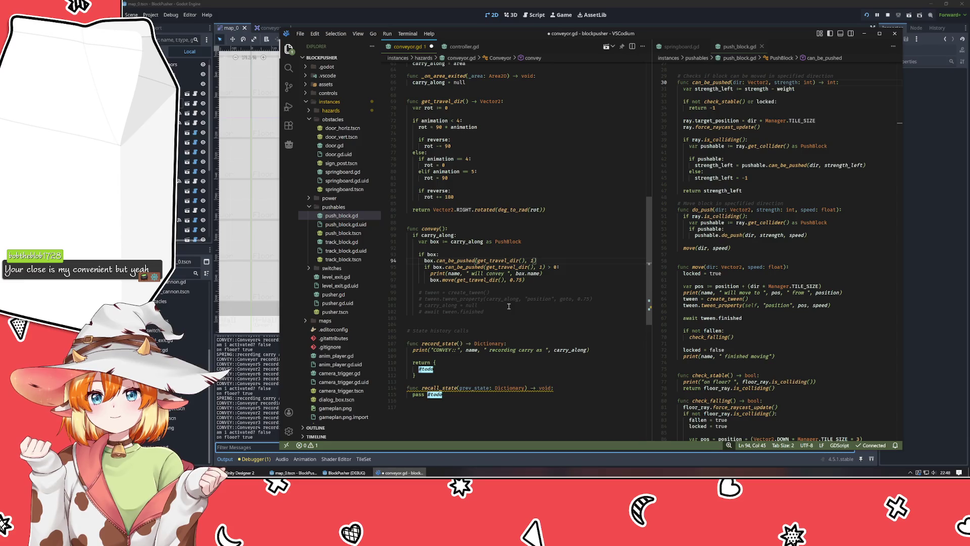
key("Return")
key("Up")
type("print")
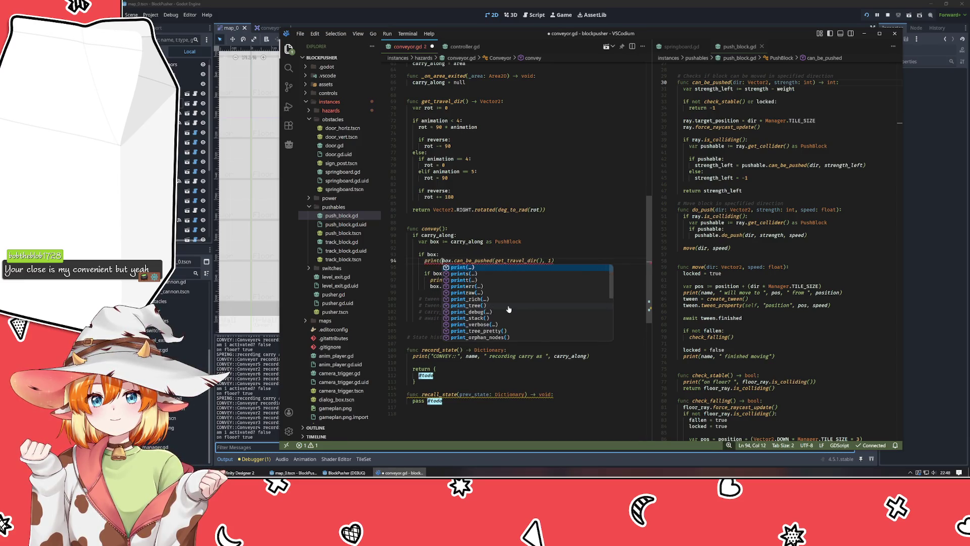
type("(")
key("End")
type(")")
key("ctrl+s")
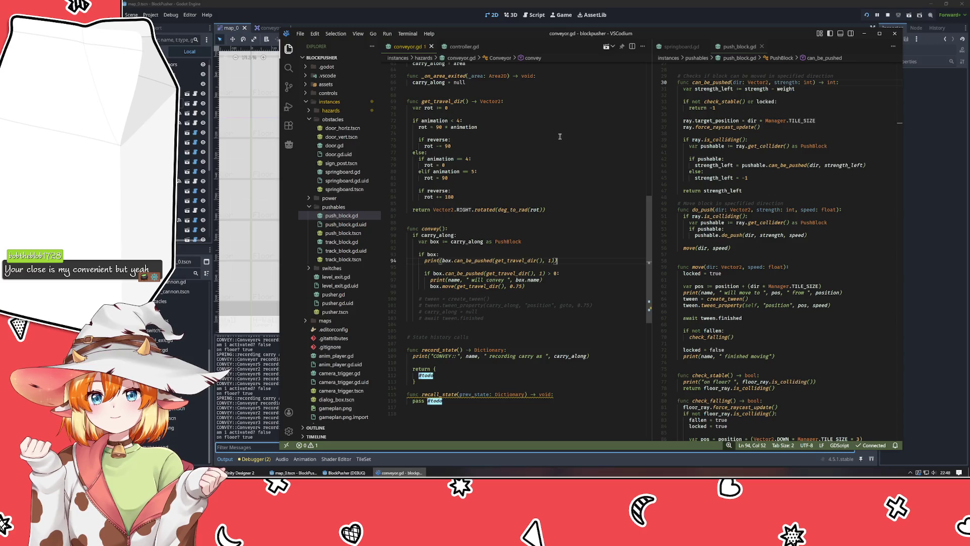
Step: Run the game from Godot with F5 to see the printed value, which logs 0
left_click(706, 8)
key("F5")
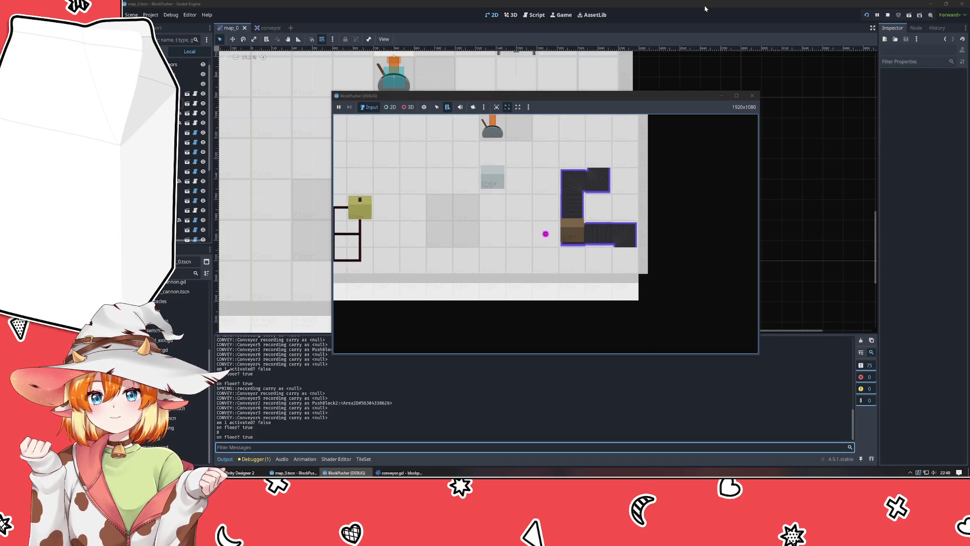
left_click(346, 473)
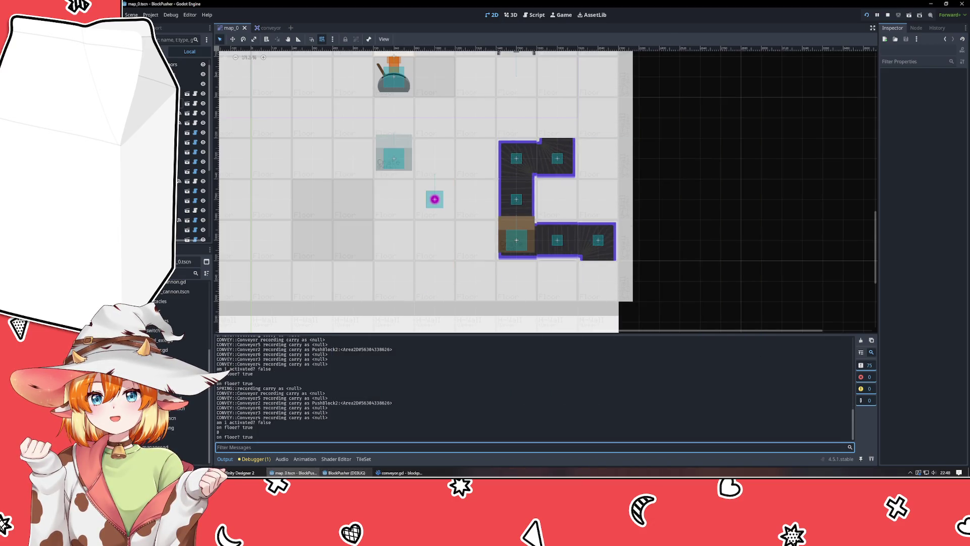
left_click(346, 473)
key("alt+Tab")
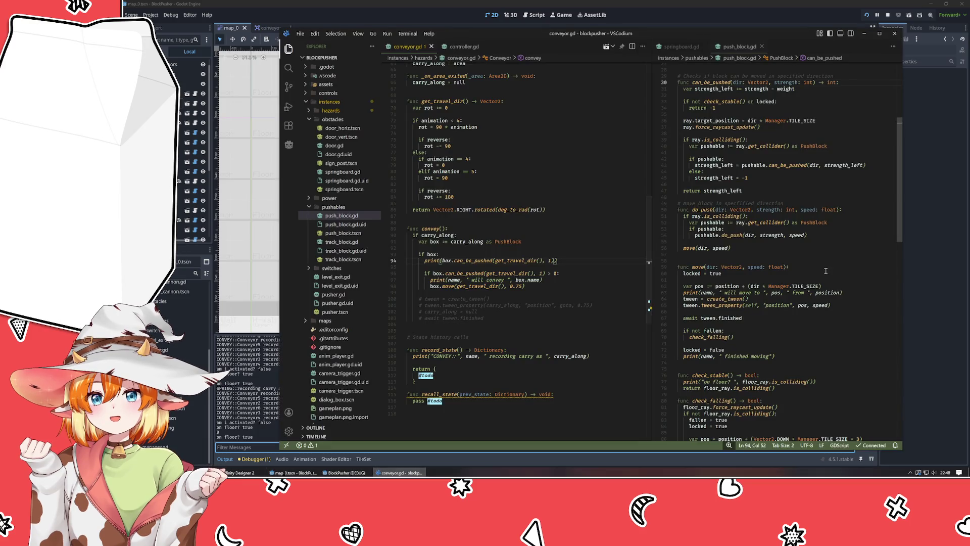
Step: Review how strength_left is computed, then change the can_be_pushed strength from 1 to 100
left_click(723, 167)
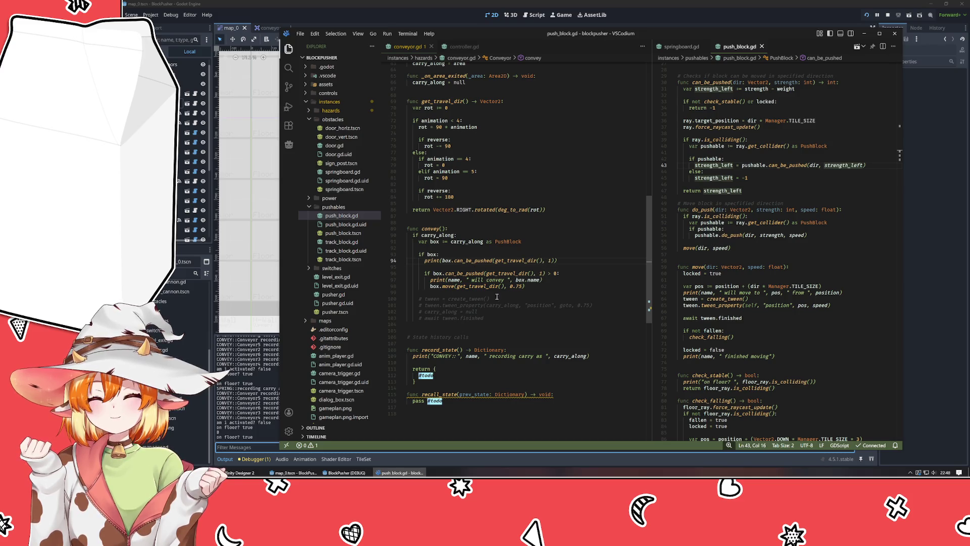
left_click(543, 274)
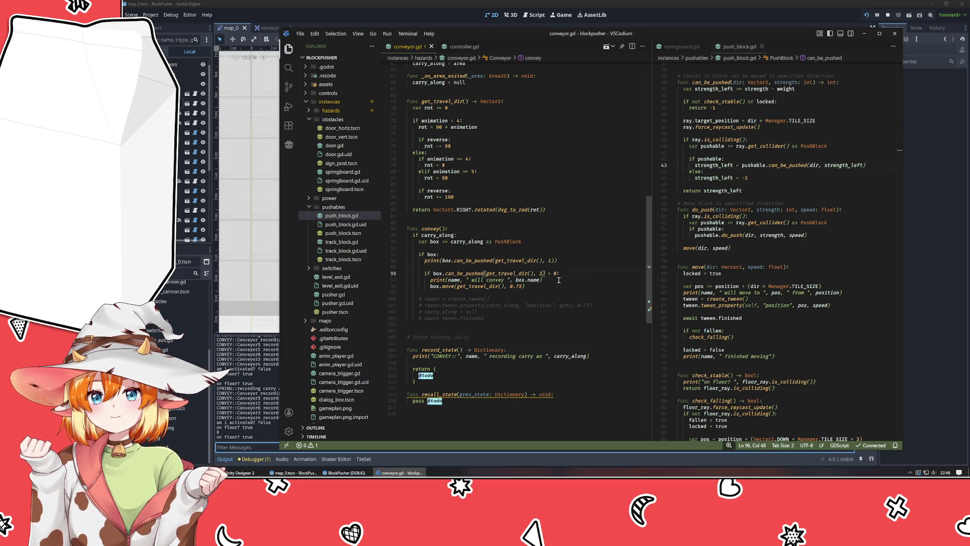
type("00")
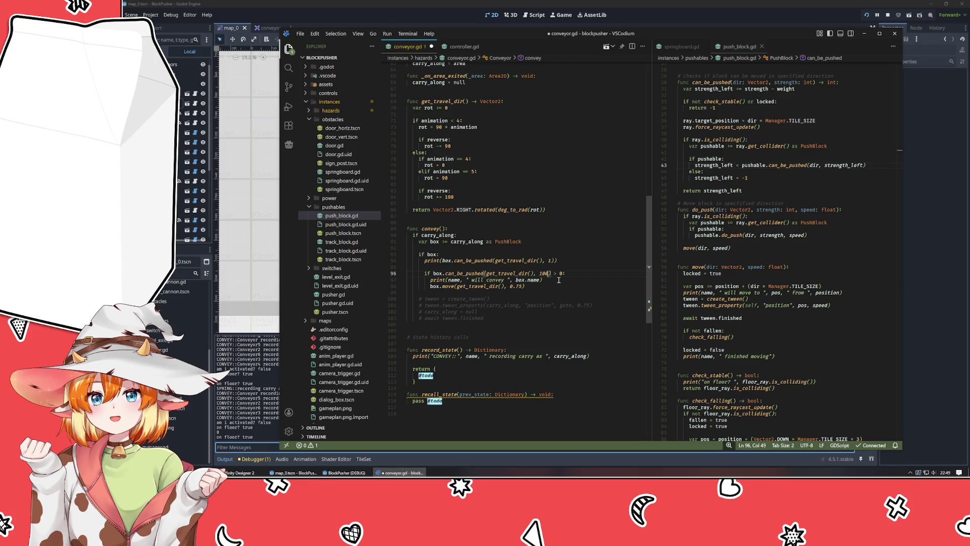
Step: Delete the debug print line, save conveyor.gd, and relaunch the game
key("Up")
key("Up")
key("shift+Home")
key("shift+Home")
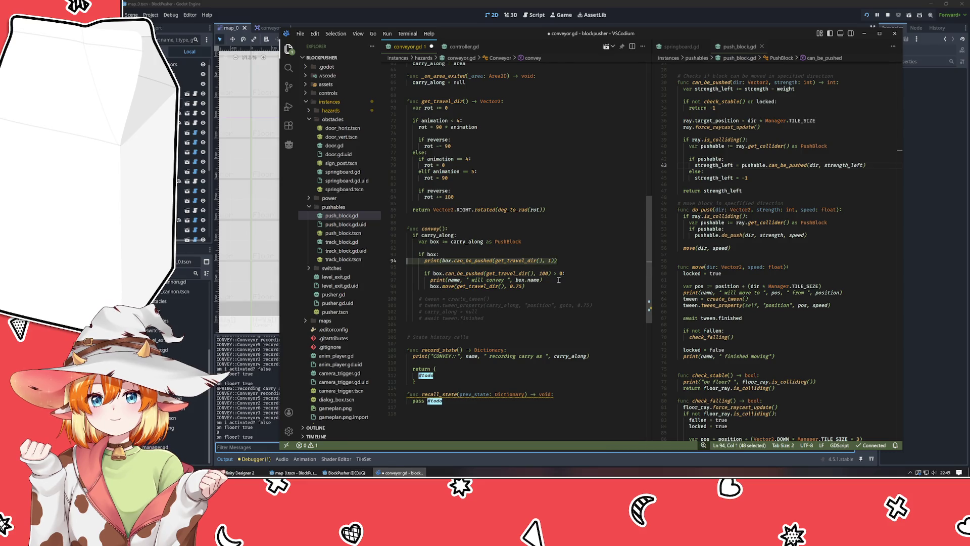
key("Delete")
key("Delete")
key("BackSpace")
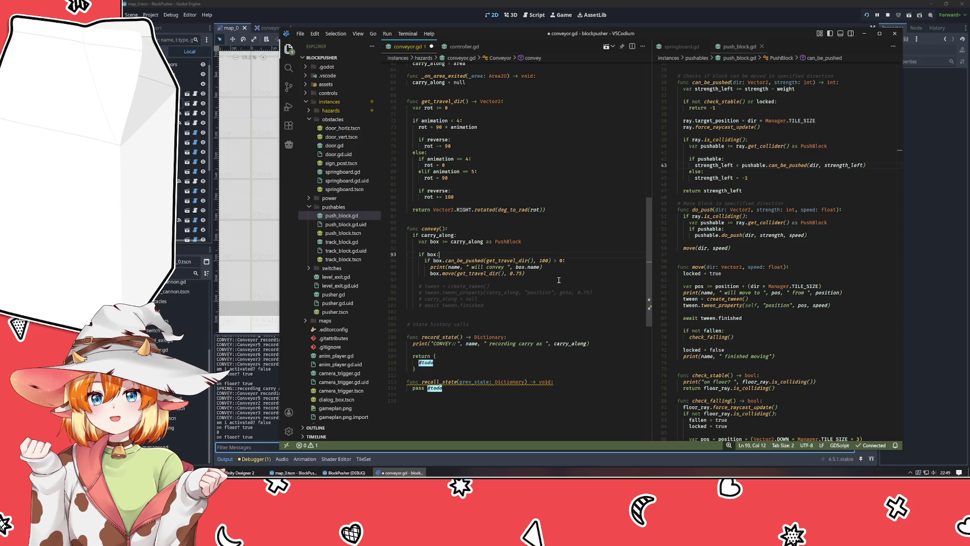
key("ctrl+s")
left_click(866, 15)
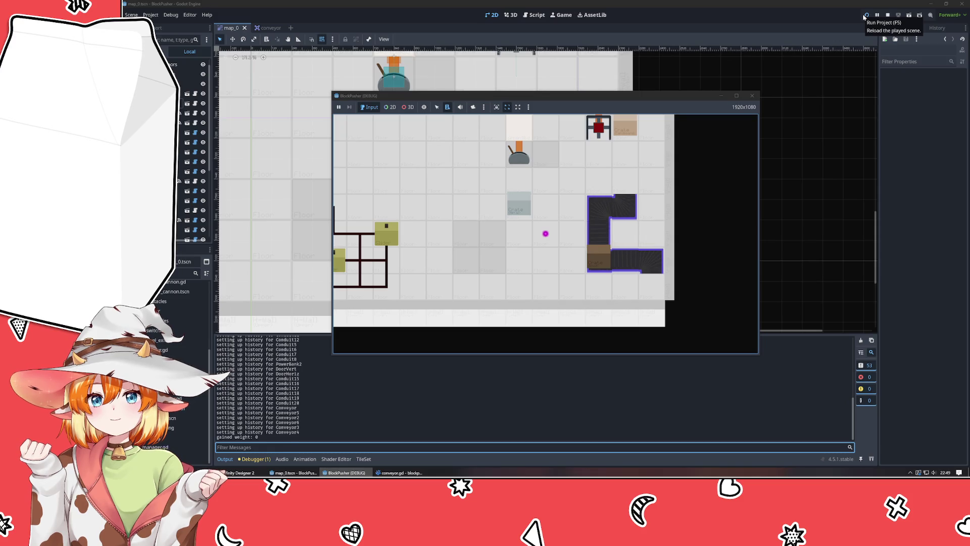
Step: Stop the running game and drag the crate two tiles down in map_0
key("Right")
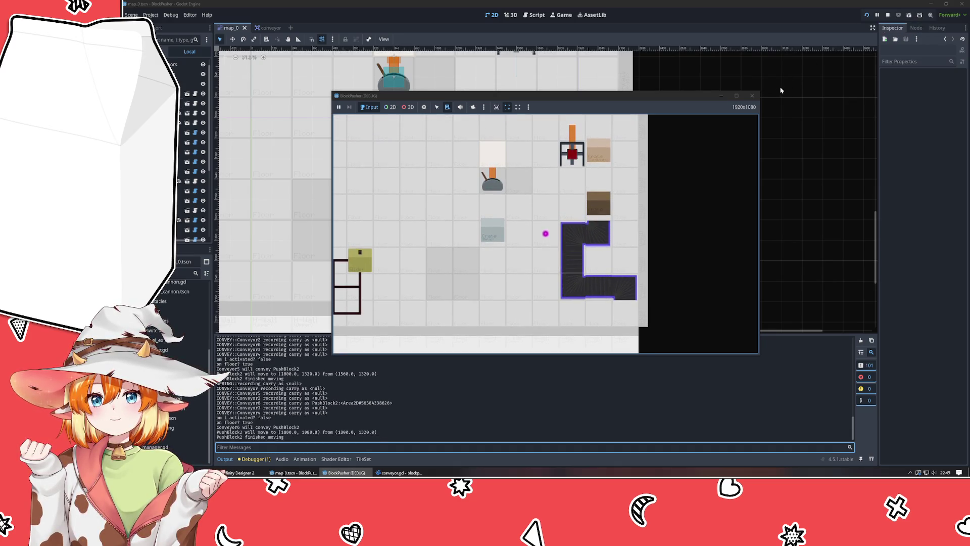
left_click(752, 96)
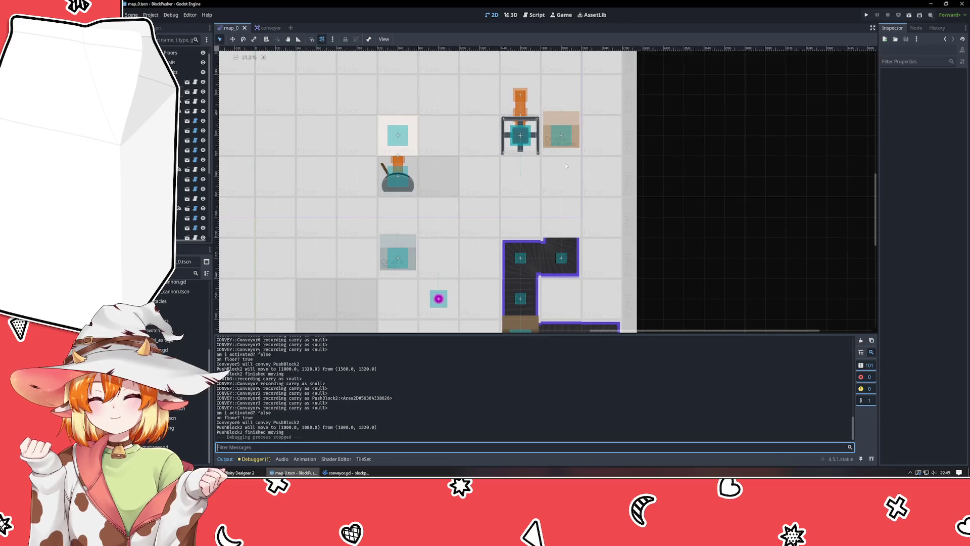
left_click_drag(561, 134, 561, 216)
Step: Rerun the game and walk the player right and up to watch the conveyor carry the crate
left_click(867, 15)
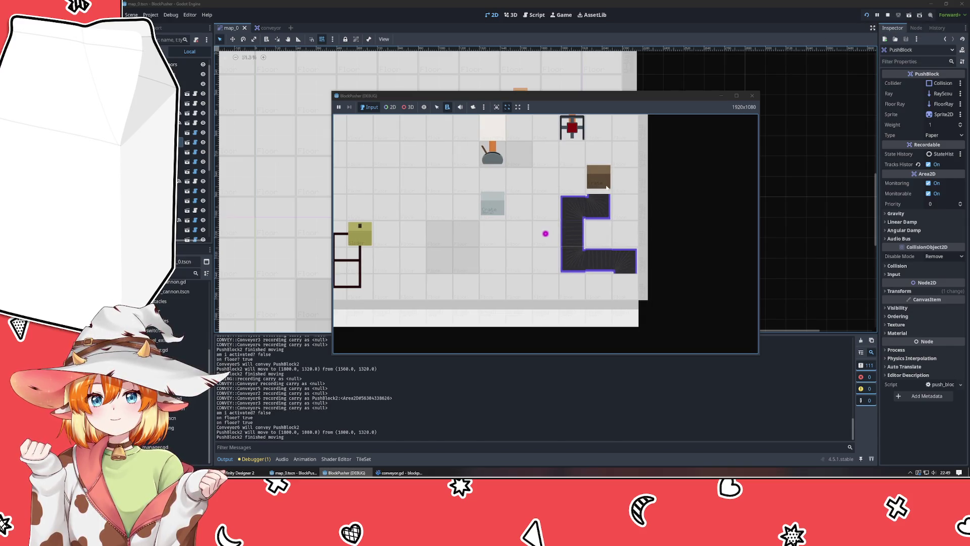
key("F5")
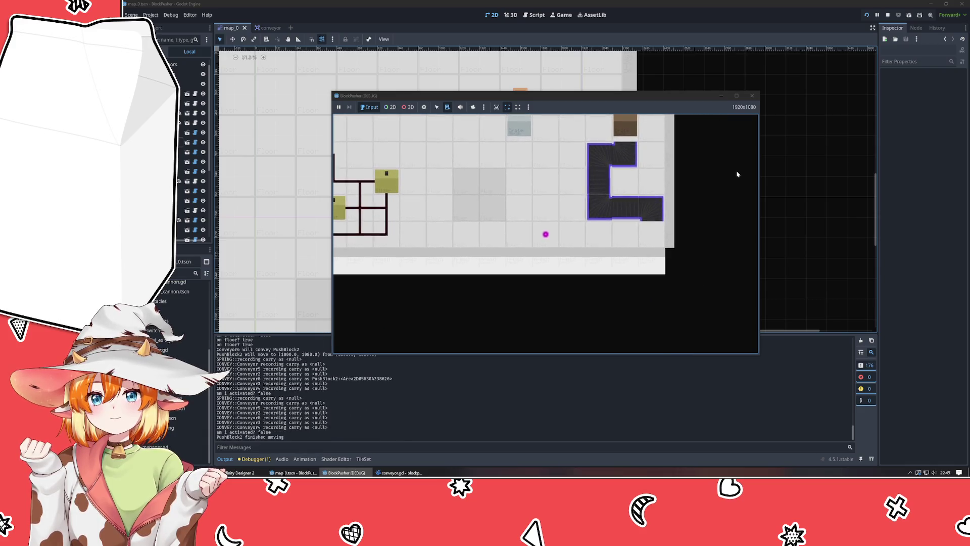
left_click(752, 95)
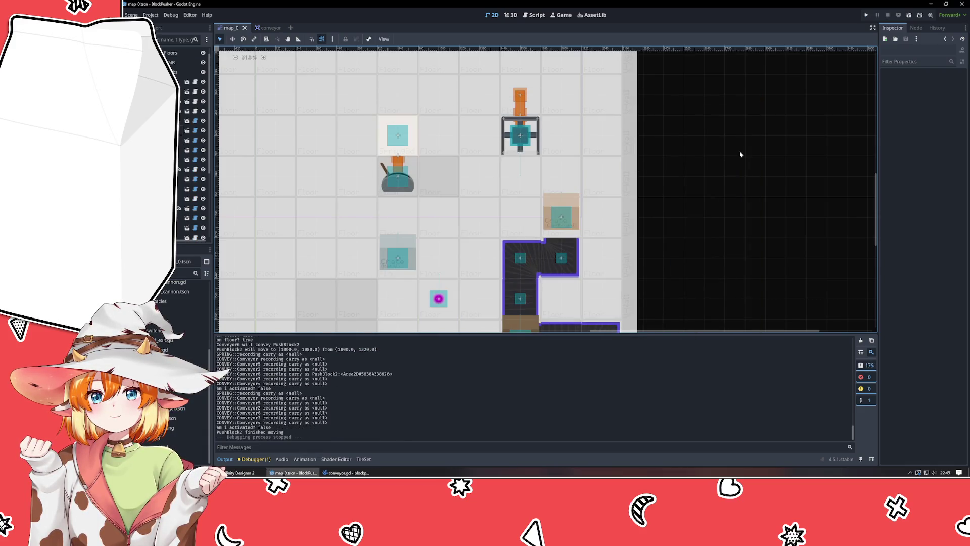
key("F5")
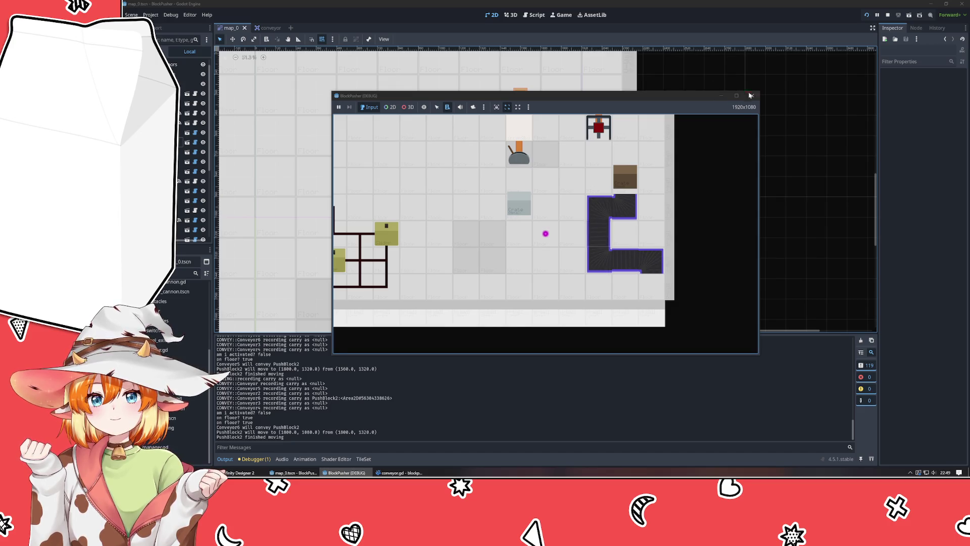
left_click(740, 154)
left_click(867, 14)
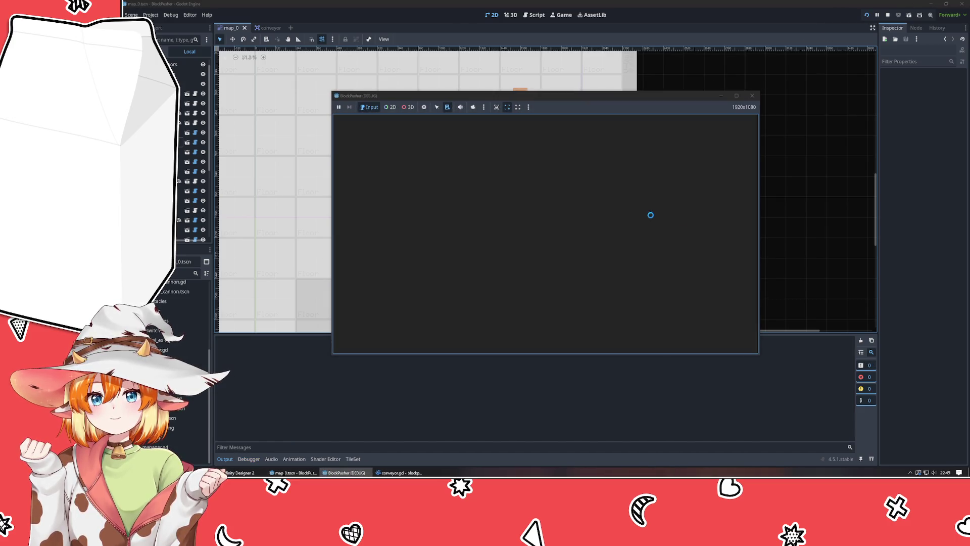
key("Right")
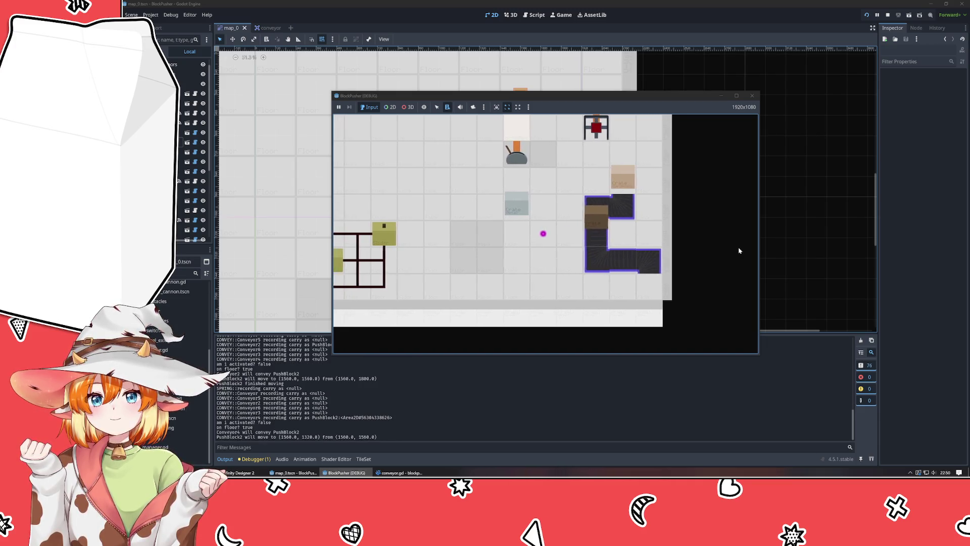
key("Up")
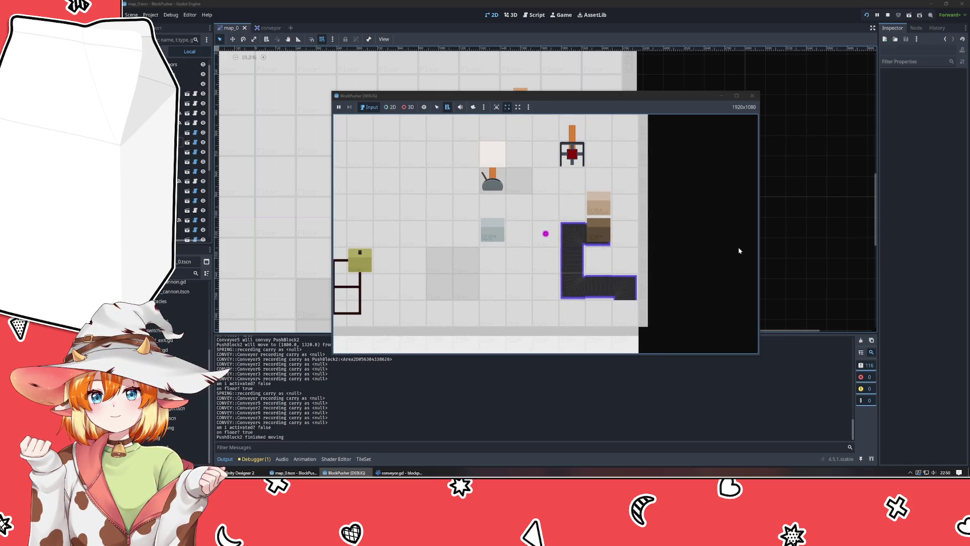
key("Up")
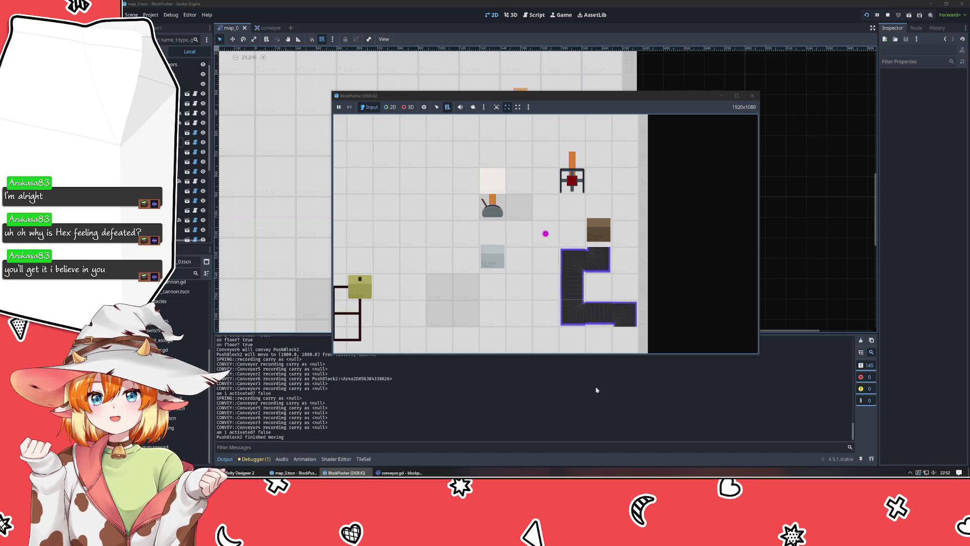
left_click(399, 473)
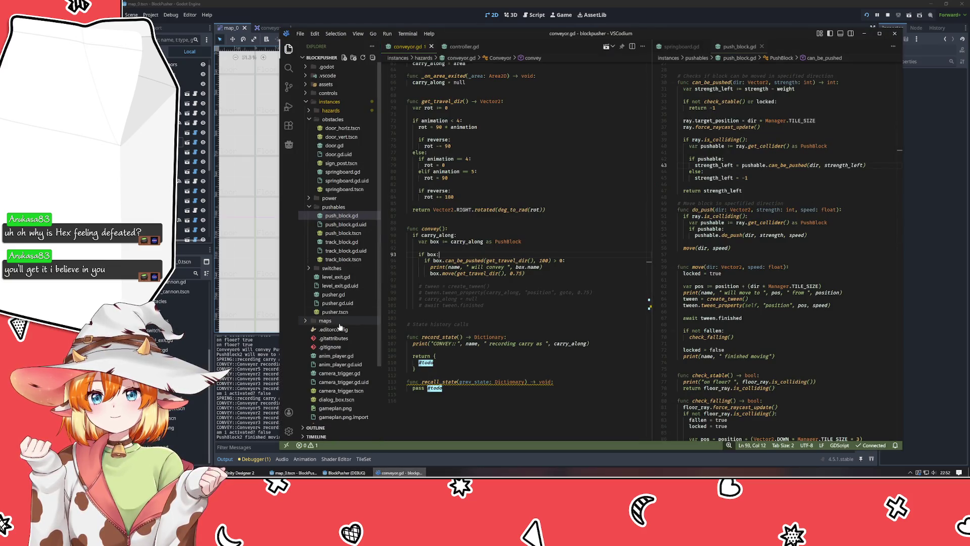
Step: Find and copy the Manager.MOVE_TIME constant used for move_speed in the pusher script
left_click(334, 294)
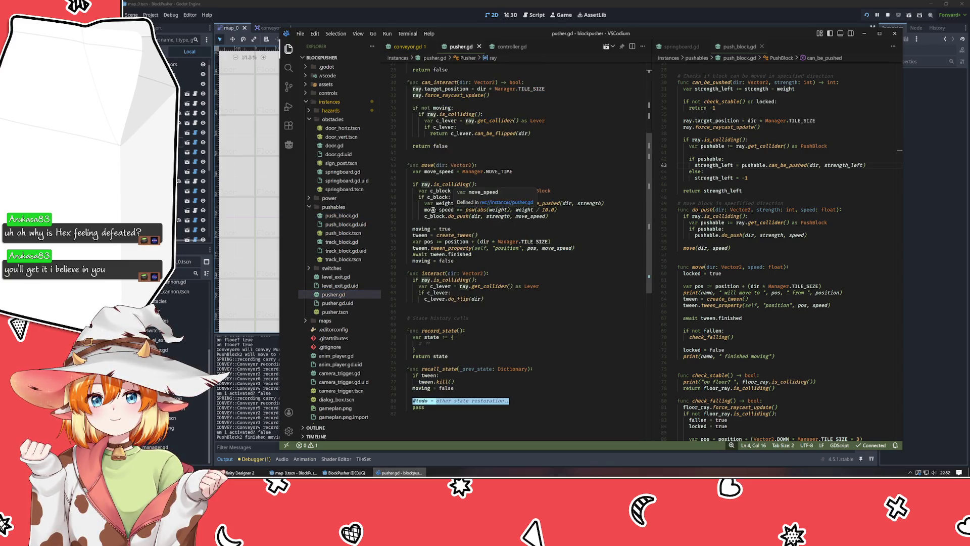
left_click(434, 209)
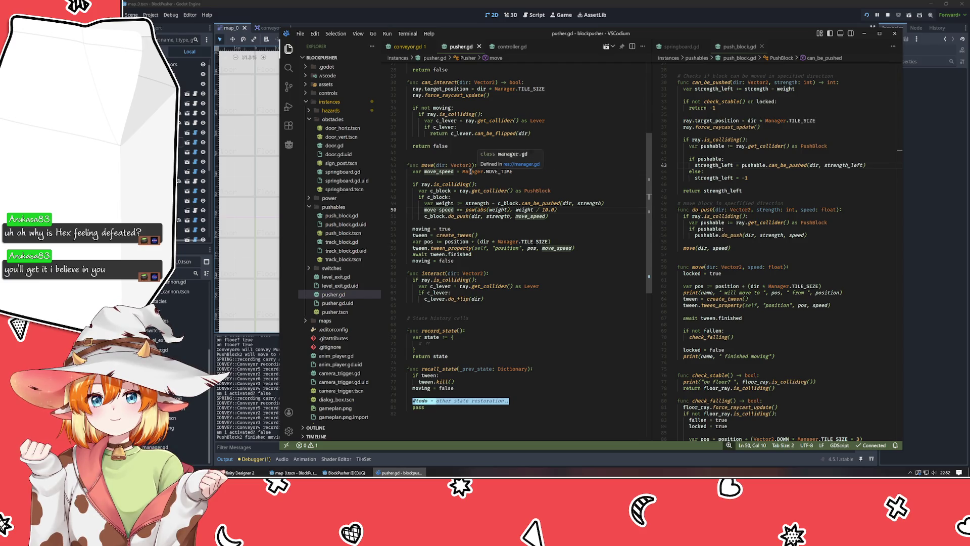
double_click(491, 172)
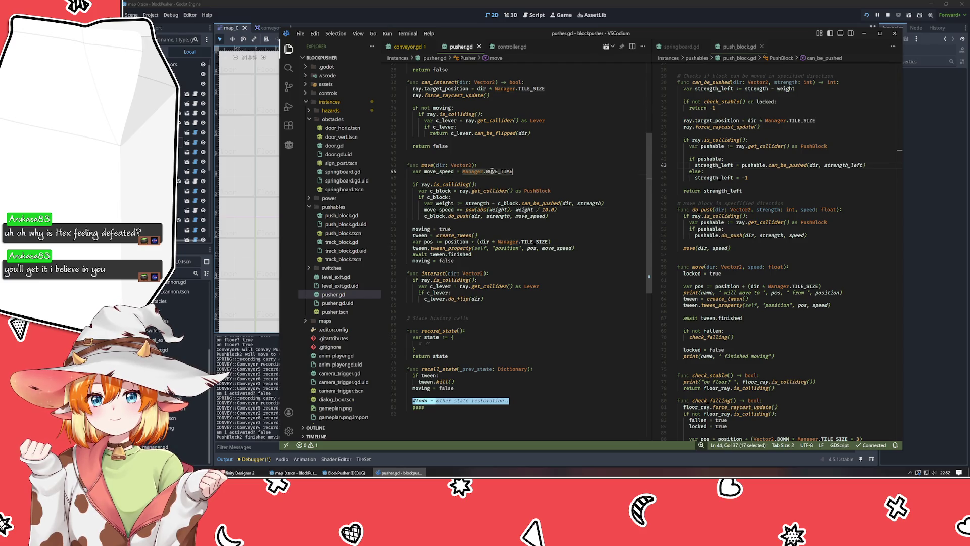
left_click(403, 46)
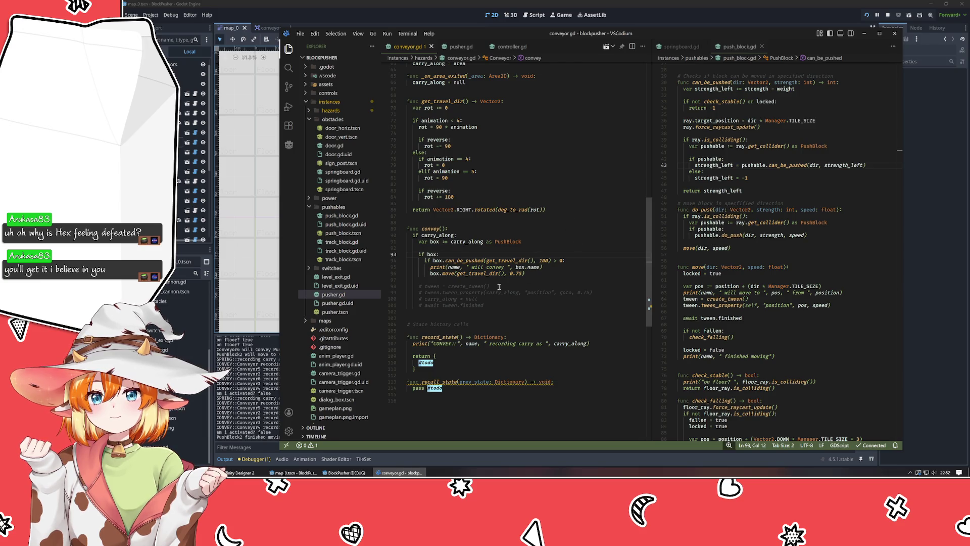
Step: Replace the 0.75 duration in box.move(get_travel_dir(), 0.75) with Manager.MOVE_TIME
left_click_drag(522, 273, 508, 273)
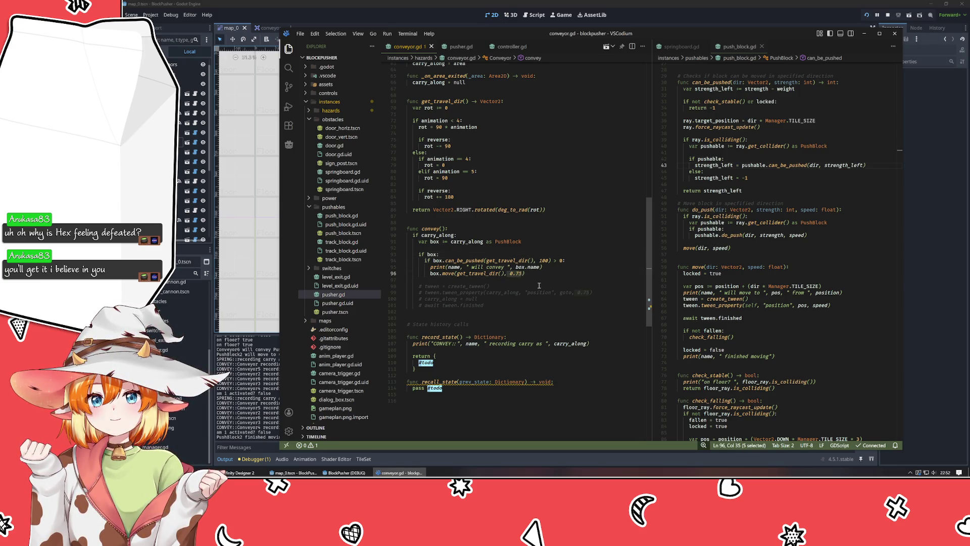
key("Insert")
type("Manager.MOVE_TIME")
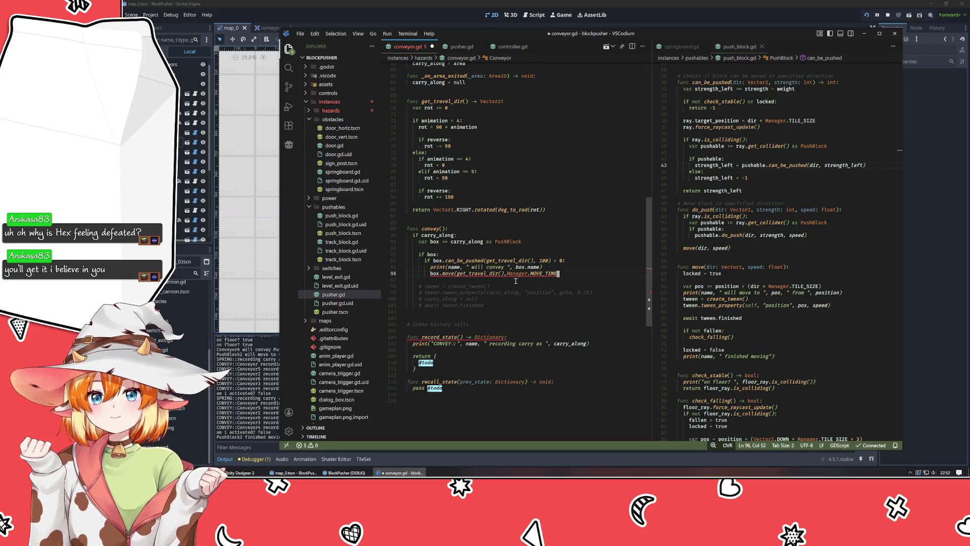
key("ctrl+z")
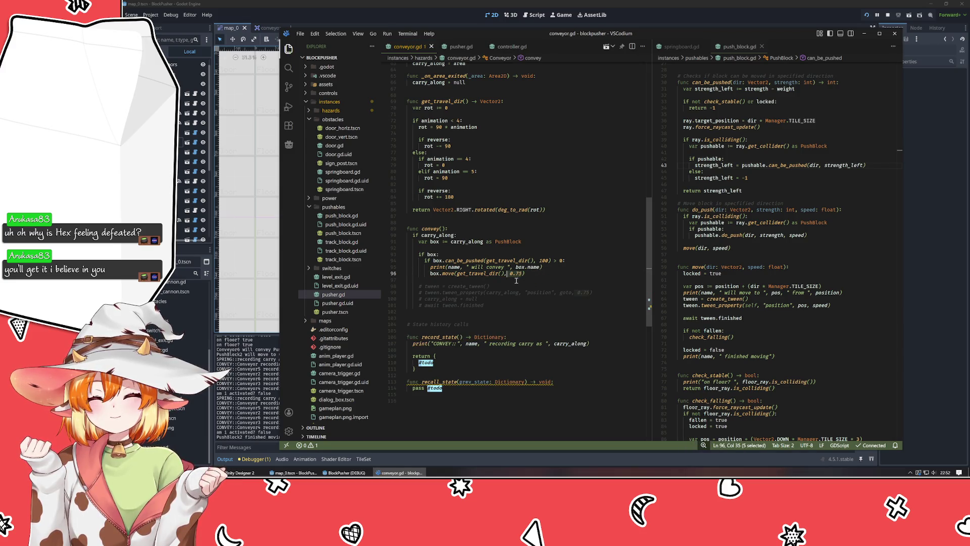
key("Insert")
type("Manager.MOVE_TIME")
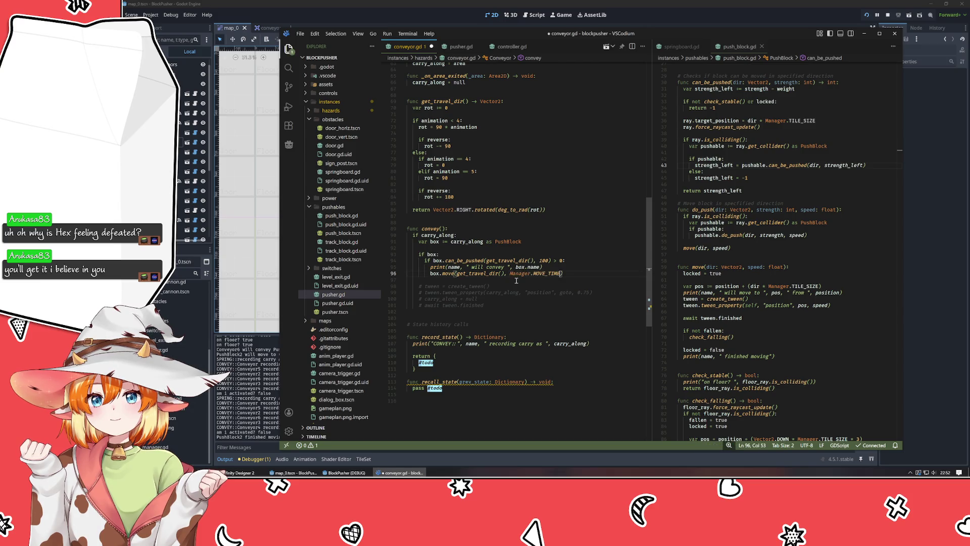
Step: Play the game, pushing the crate onto the conveyor with arrow keys and rewinding moves with Z
left_click(713, 3)
key("F5")
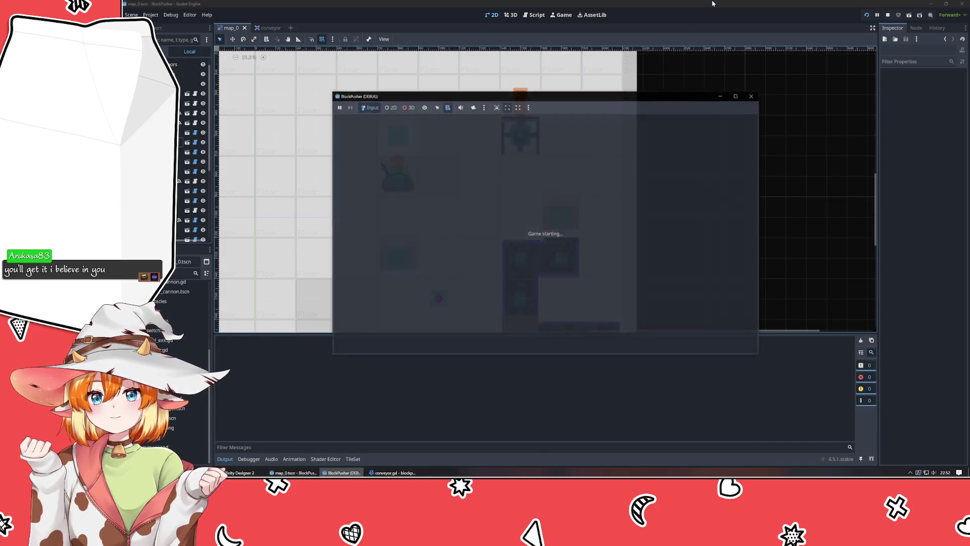
key("Right")
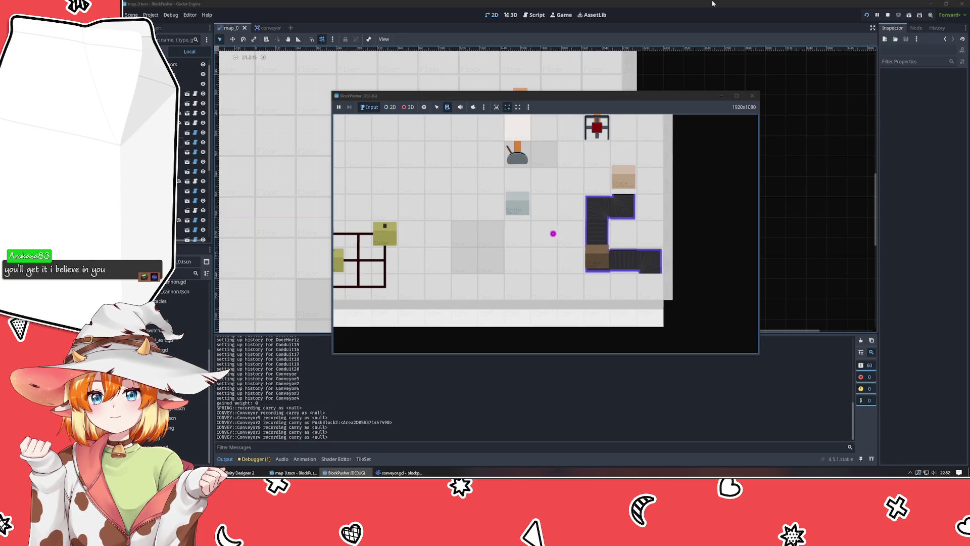
key("Up")
key("Up")
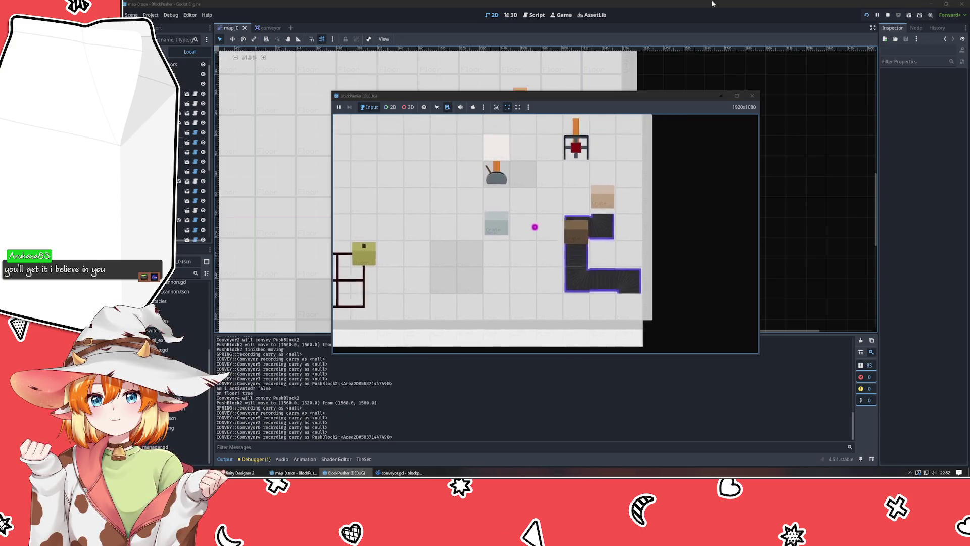
key("Left")
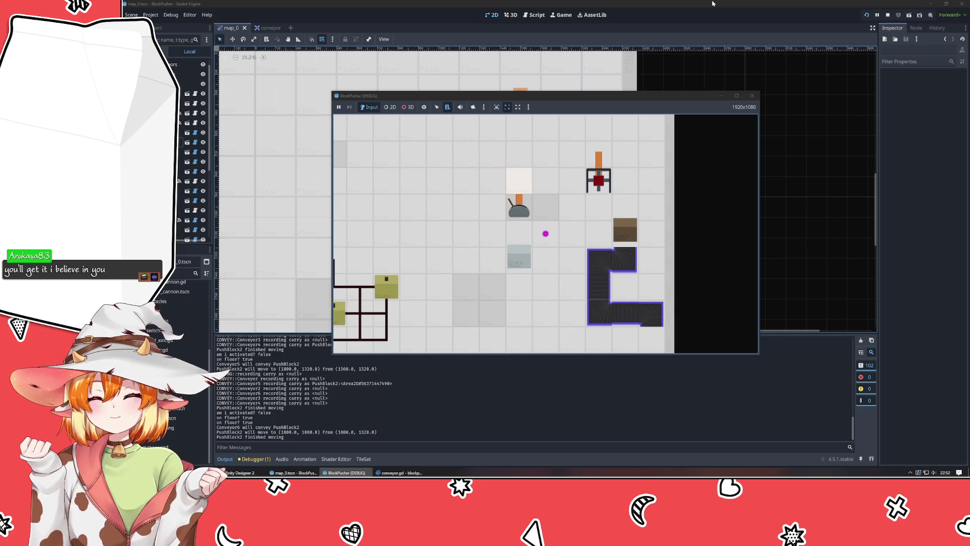
key("z")
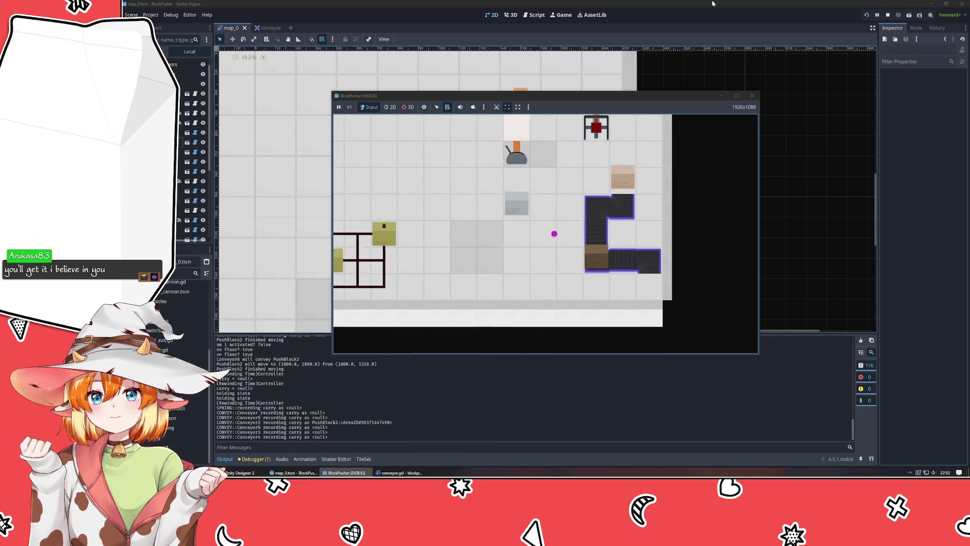
key("z")
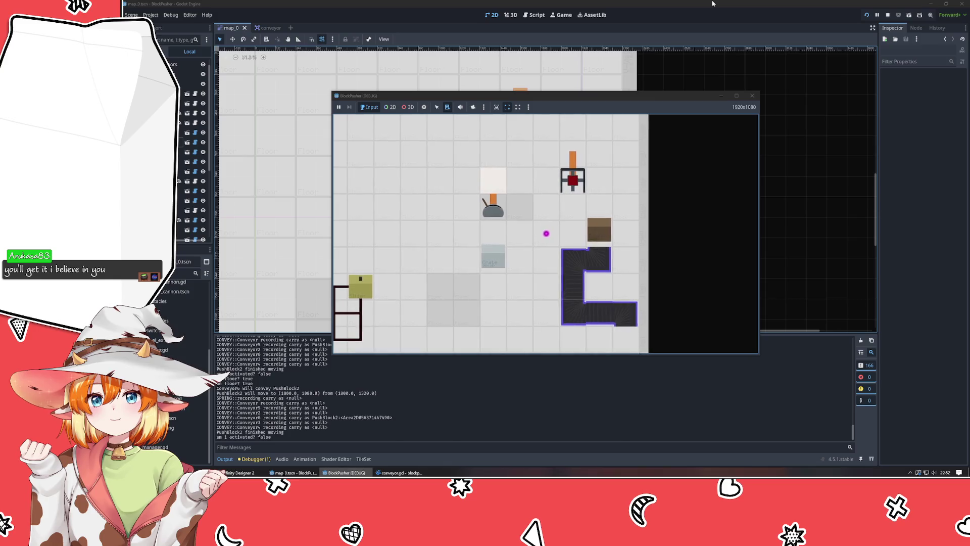
key("z")
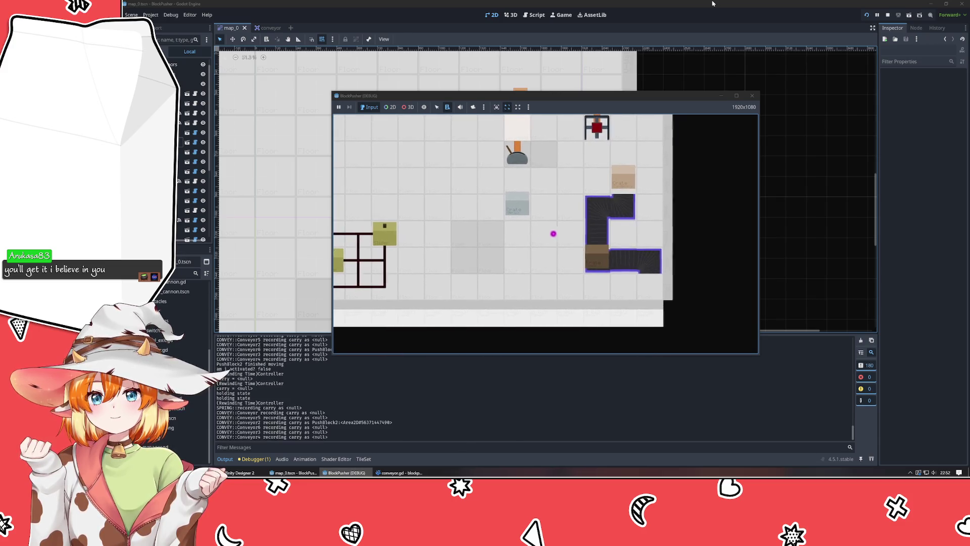
key("Right")
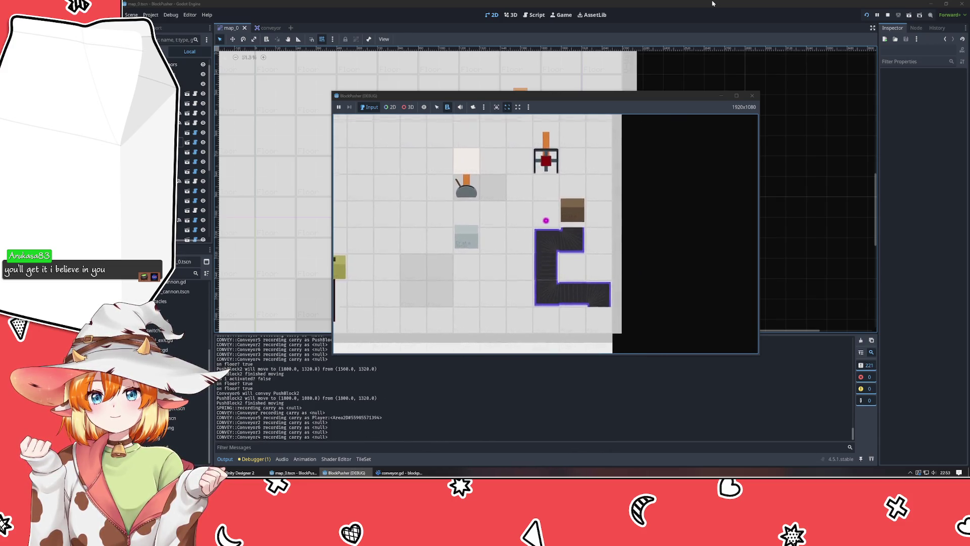
key("z")
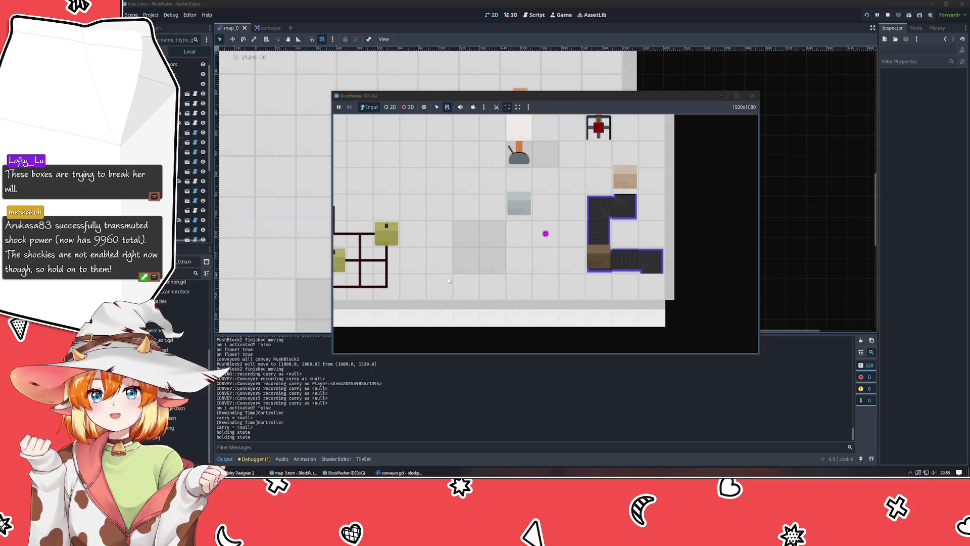
left_click(399, 473)
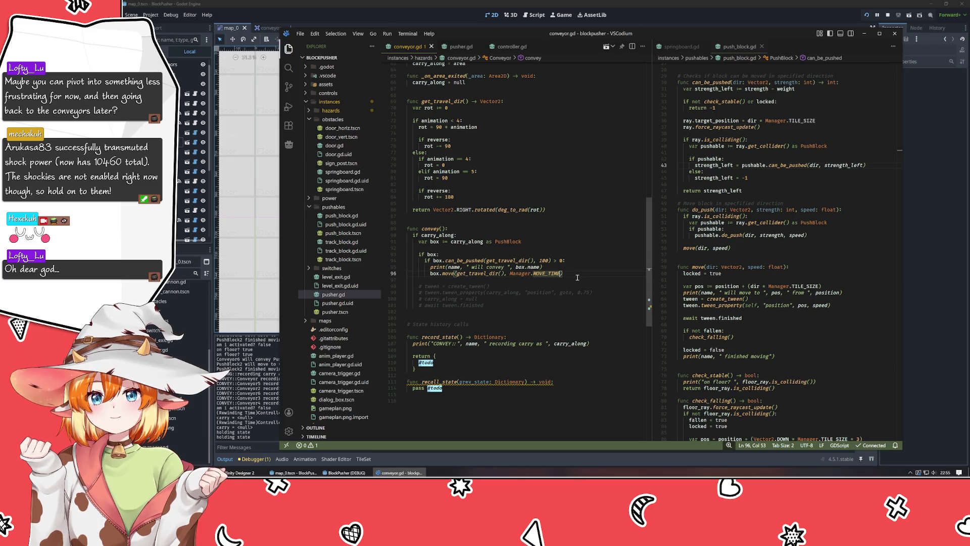
Step: Switch from VSCodium to the level mockup document in Affinity Designer 2
key("alt+Tab")
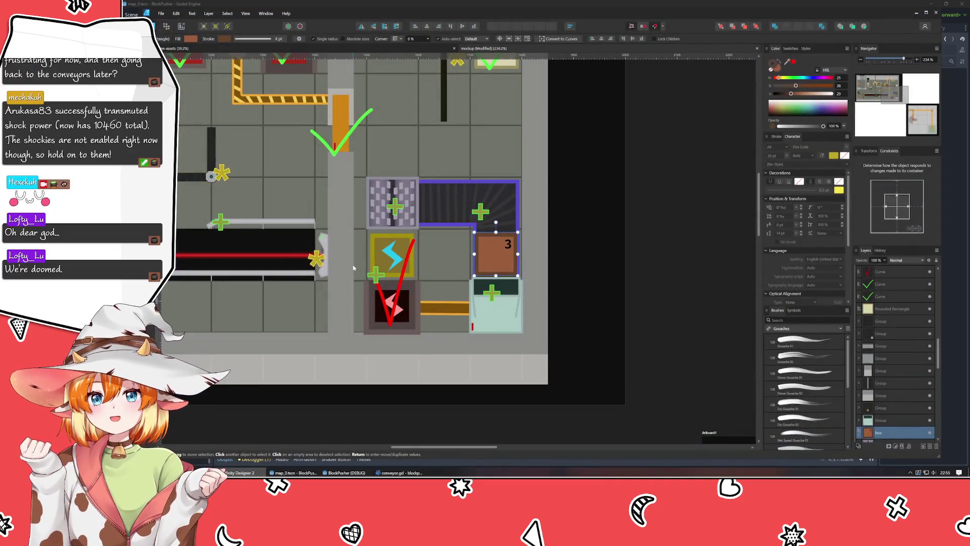
scroll(353, 268, "down", 5)
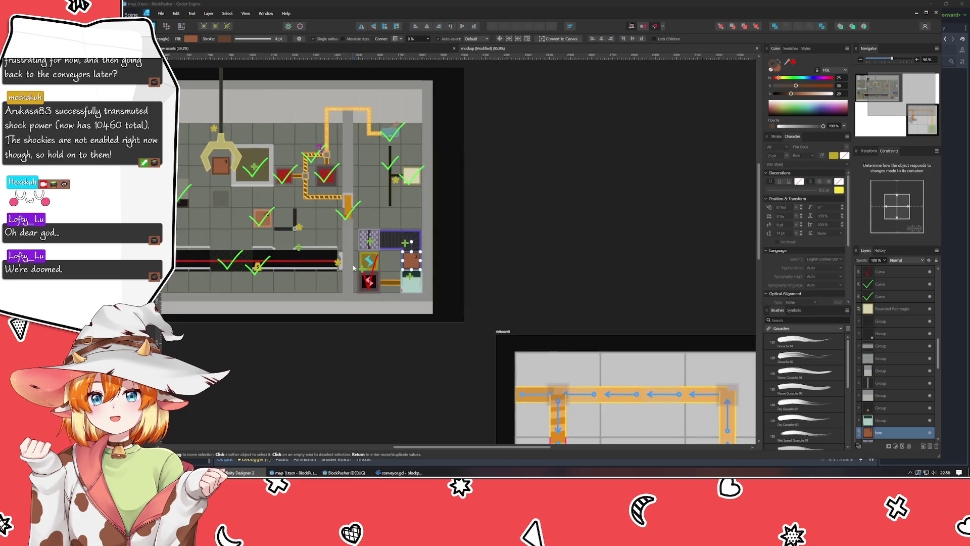
scroll(516, 309, "up", 3)
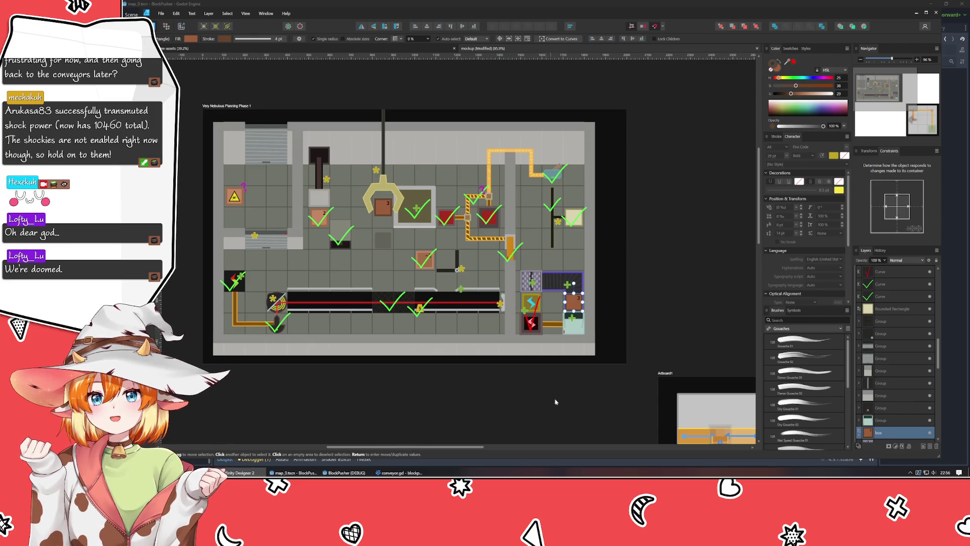
Step: Deselect the box on Artboard1 and minimize Affinity Designer to reveal conveyor.gd in VSCodium
mouse_move(554, 402)
left_mouse_down()
mouse_move(348, 277)
mouse_move(279, 189)
left_mouse_up()
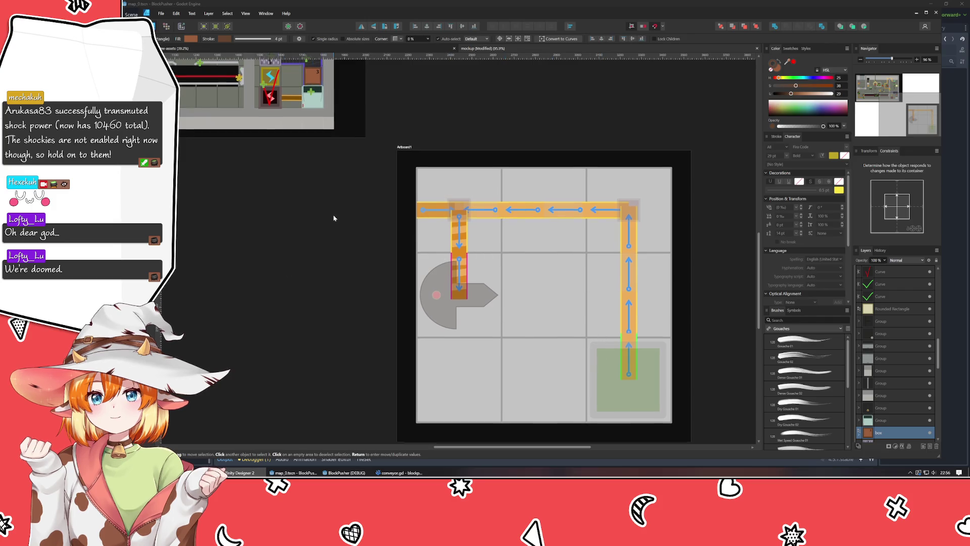
scroll(335, 217, "up", 3)
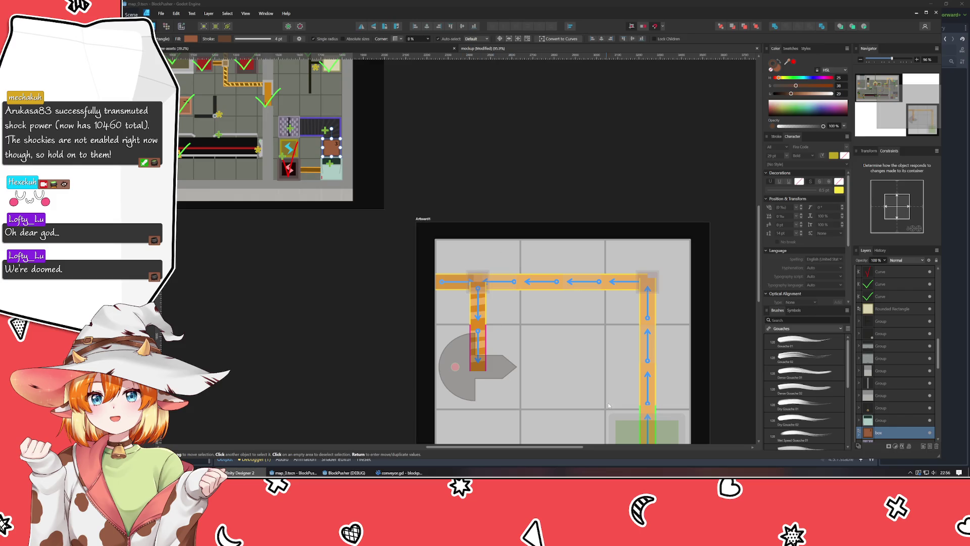
scroll(345, 257, "up", 4)
scroll(345, 258, "left", 5)
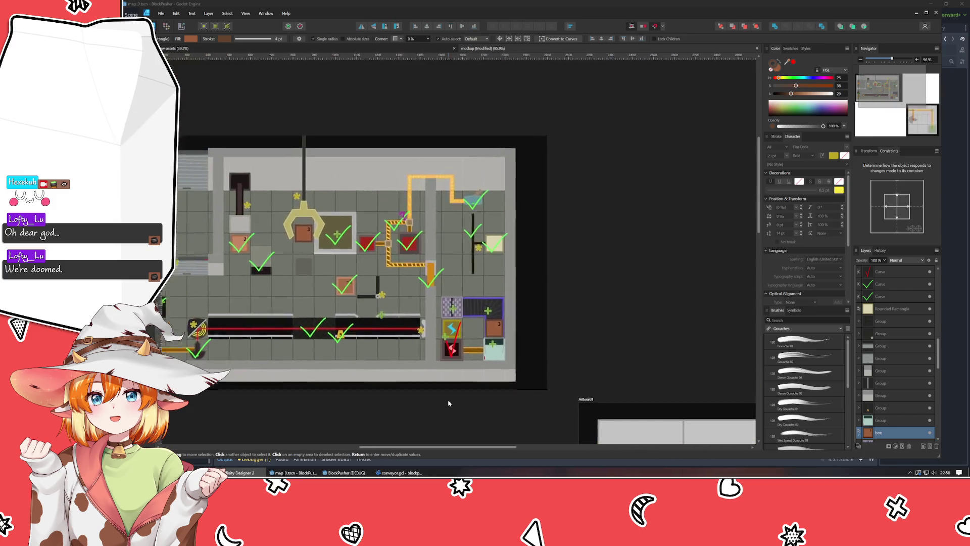
left_click(655, 330)
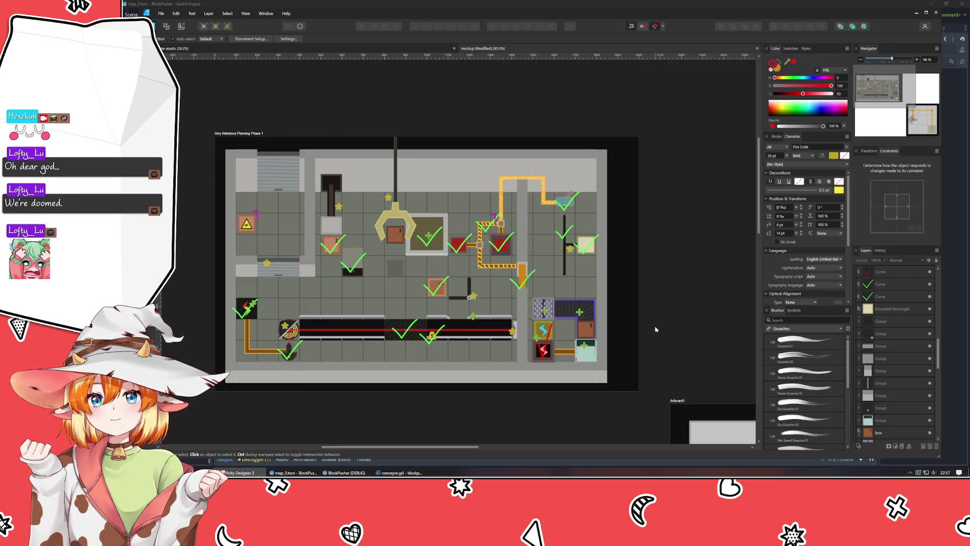
scroll(652, 329, "down", 2)
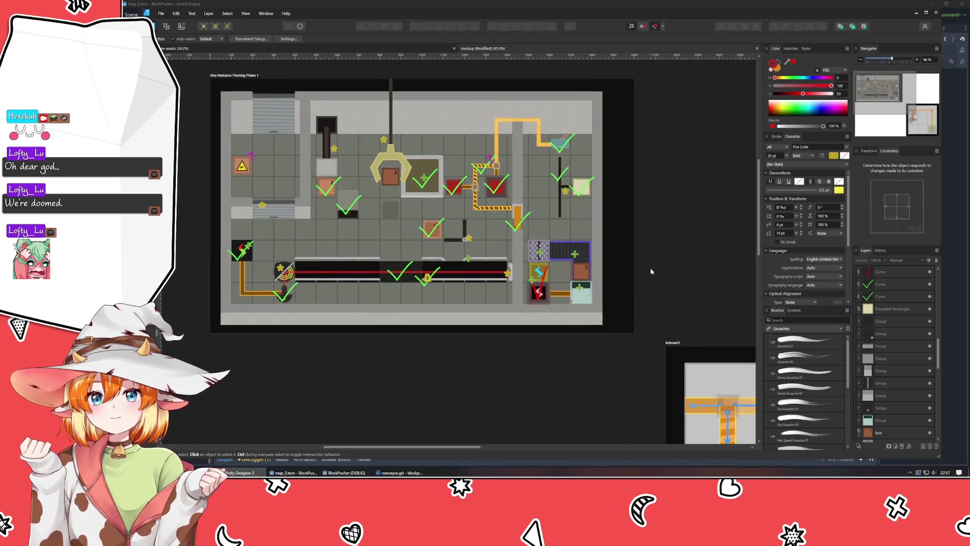
left_click(916, 13)
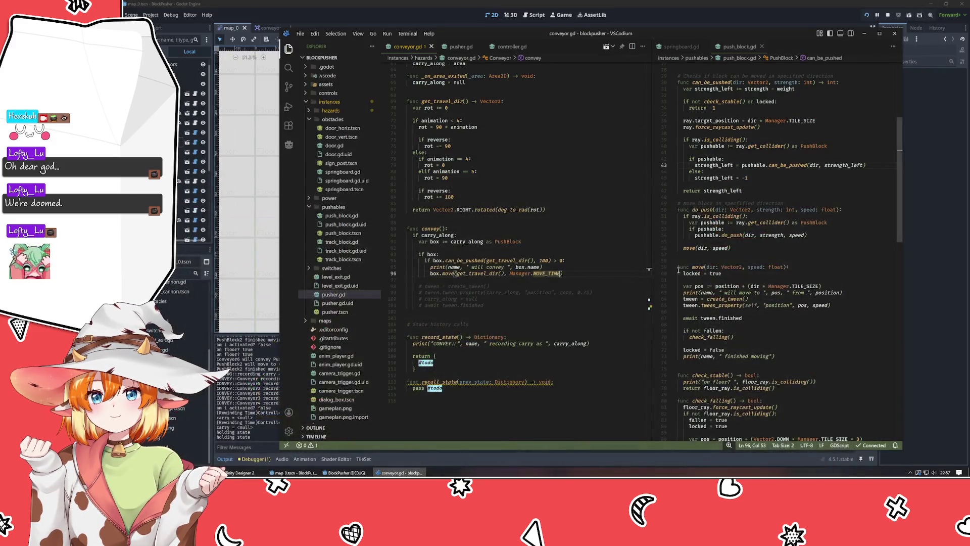
Step: Place the cursor on empty line 92 of conveyor.gd, then return to Godot's 3D workspace
left_click(568, 255)
left_click(557, 248)
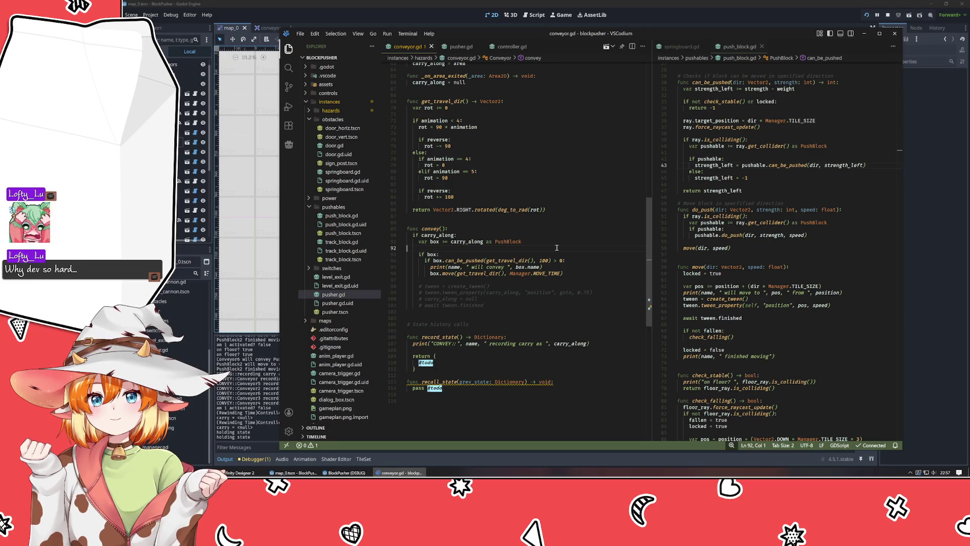
left_click(402, 10)
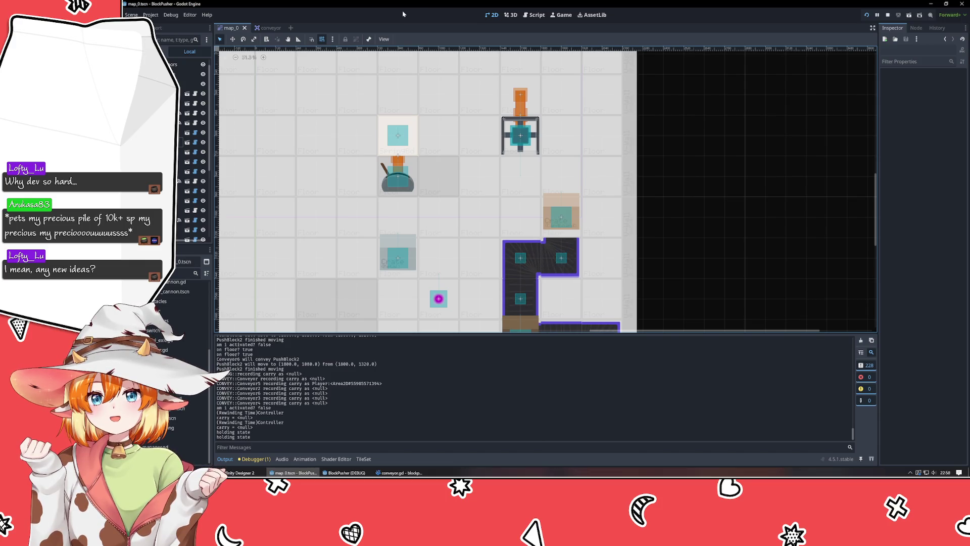
left_click(515, 14)
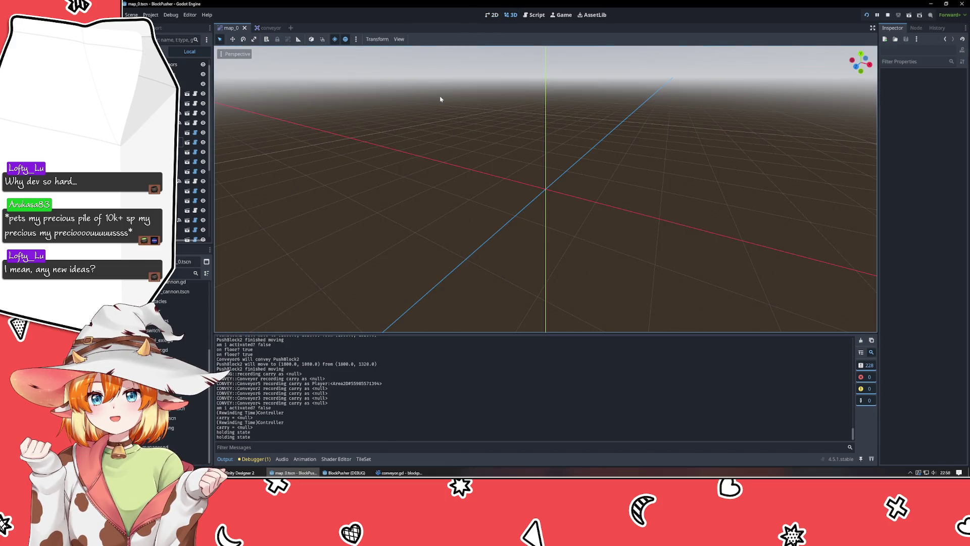
Step: Zoom and orbit the empty 3D viewport to a level horizon view, then open the conveyor scene
scroll(441, 99, "down", 5)
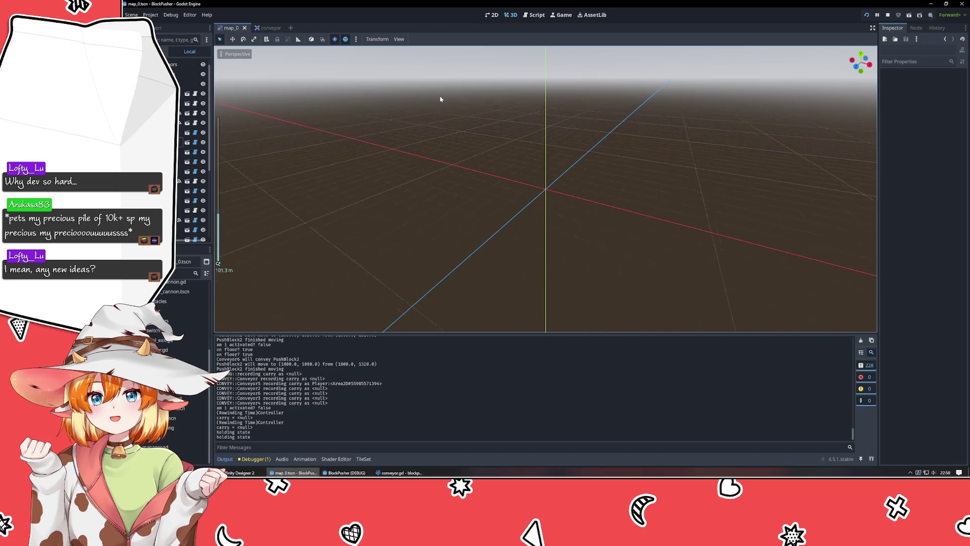
scroll(449, 101, "down", 2)
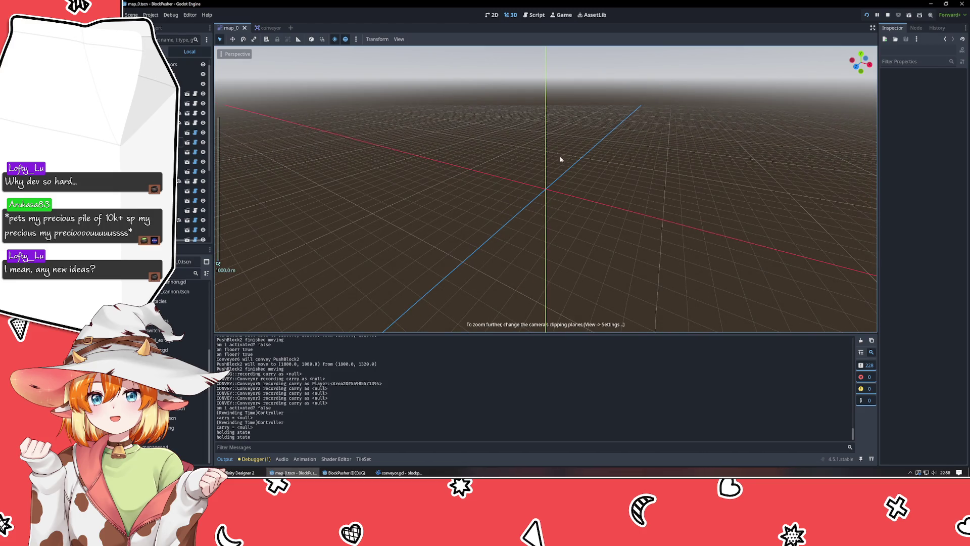
scroll(551, 160, "up", 10)
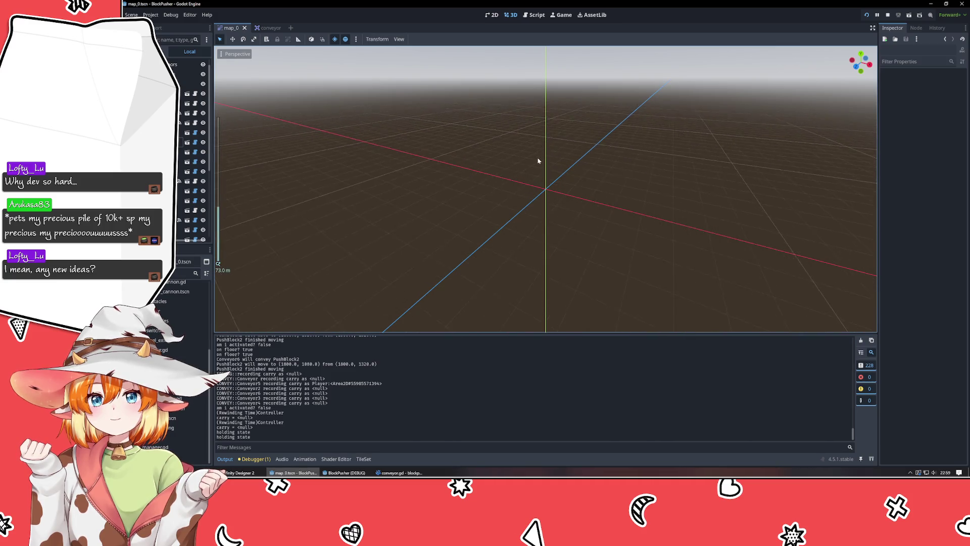
scroll(534, 163, "up", 15)
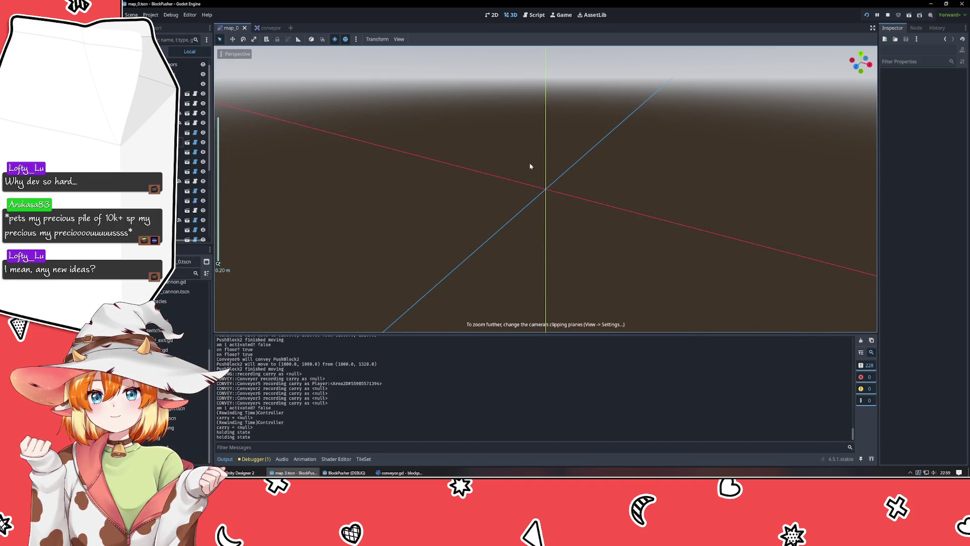
scroll(515, 159, "down", 8)
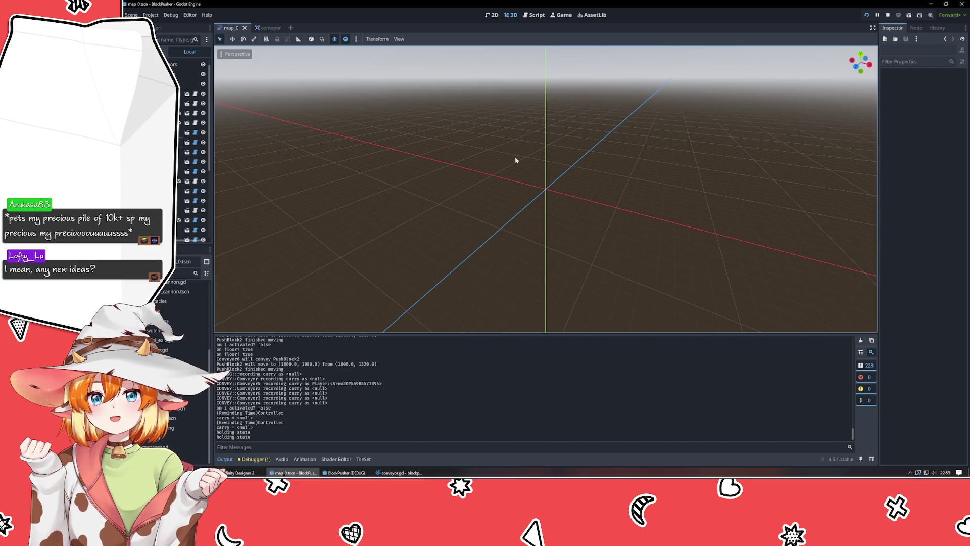
mouse_move(515, 160)
left_mouse_down()
mouse_move(498, 197)
mouse_move(411, 138)
mouse_move(531, 136)
mouse_move(540, 153)
mouse_move(520, 176)
mouse_move(498, 161)
mouse_move(505, 167)
mouse_move(485, 177)
mouse_move(584, 309)
mouse_move(567, 278)
mouse_move(554, 284)
mouse_move(543, 264)
mouse_move(552, 293)
mouse_move(537, 273)
mouse_move(526, 299)
mouse_move(544, 273)
mouse_move(537, 201)
mouse_move(533, 278)
mouse_move(554, 277)
mouse_move(513, 261)
left_mouse_up()
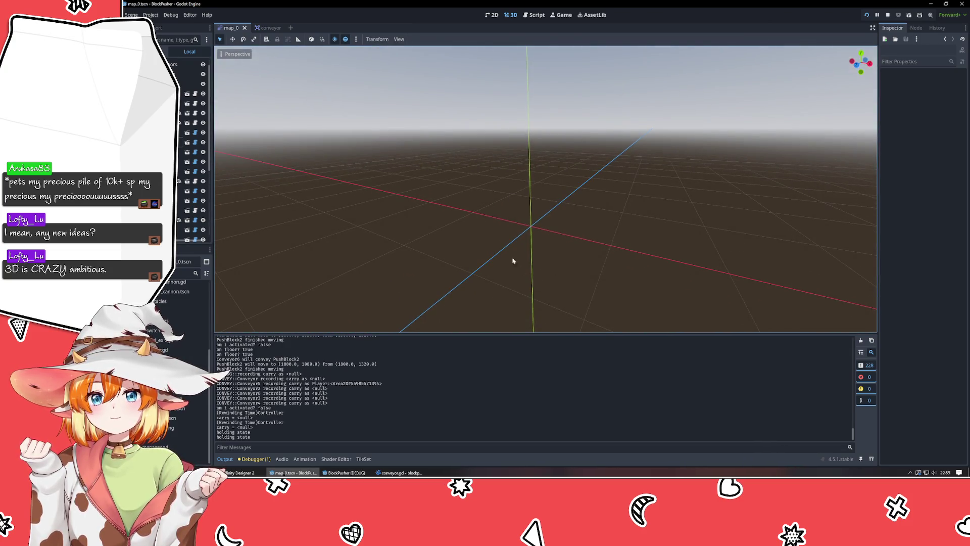
left_click(269, 28)
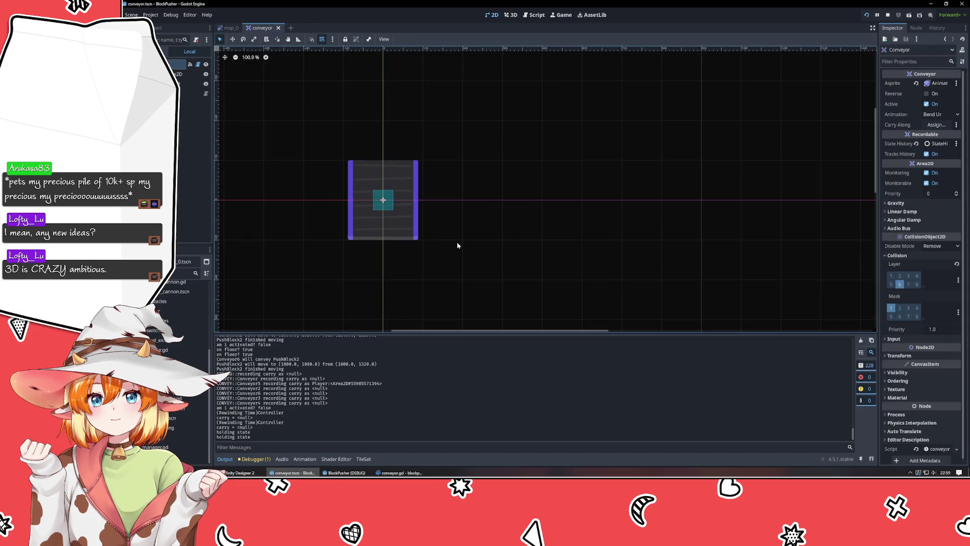
Step: Return to map_0, zoom and pan to show most of the level, then open a new browser tab
left_click(230, 28)
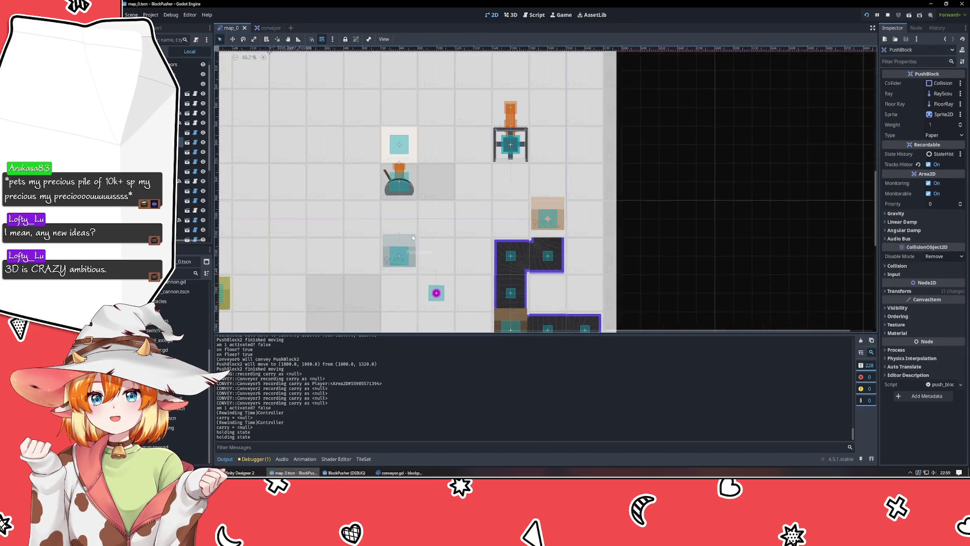
scroll(413, 237, "down", 4)
scroll(412, 238, "up", 2)
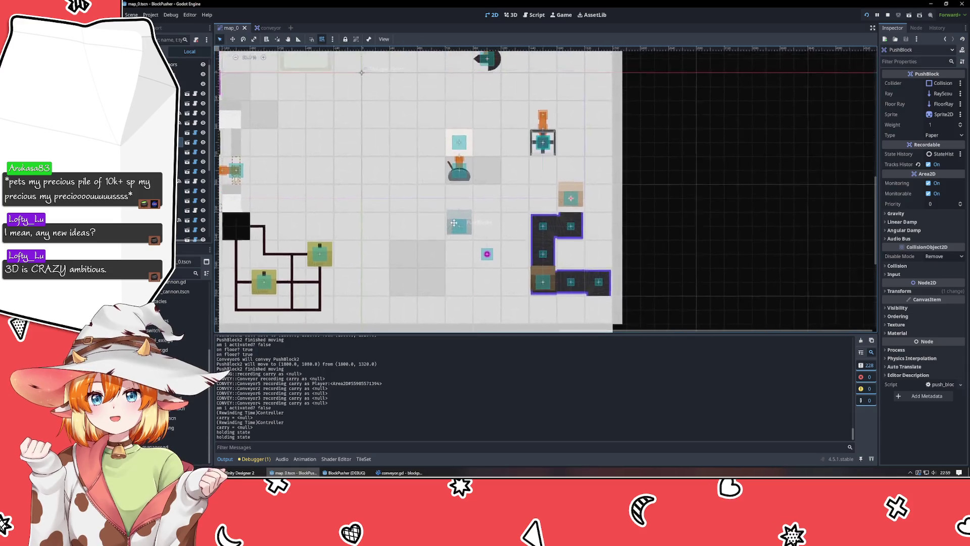
scroll(404, 251, "left", 3)
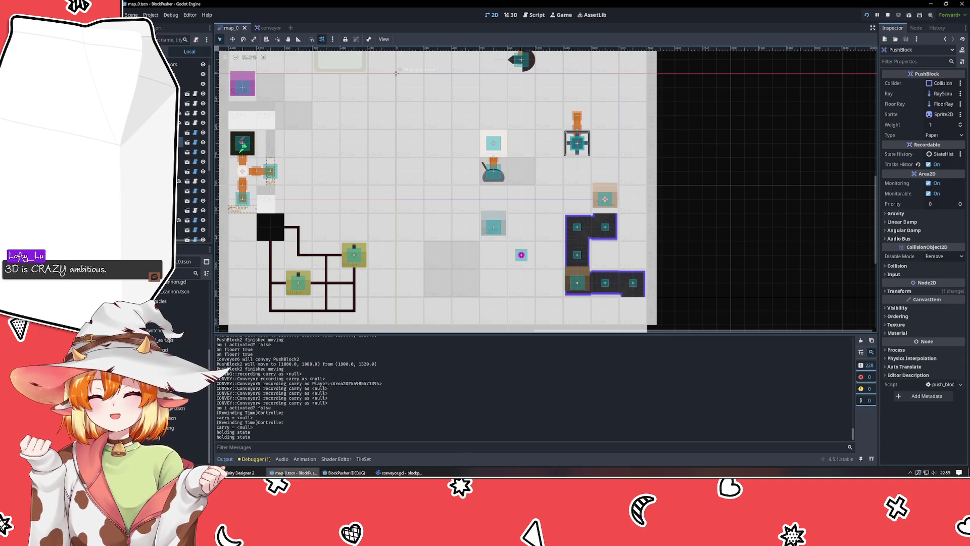
key("alt+Tab")
key("ctrl+t")
Step: Search for 'quaternion' and open the Wikipedia Quaternion article
type("quater")
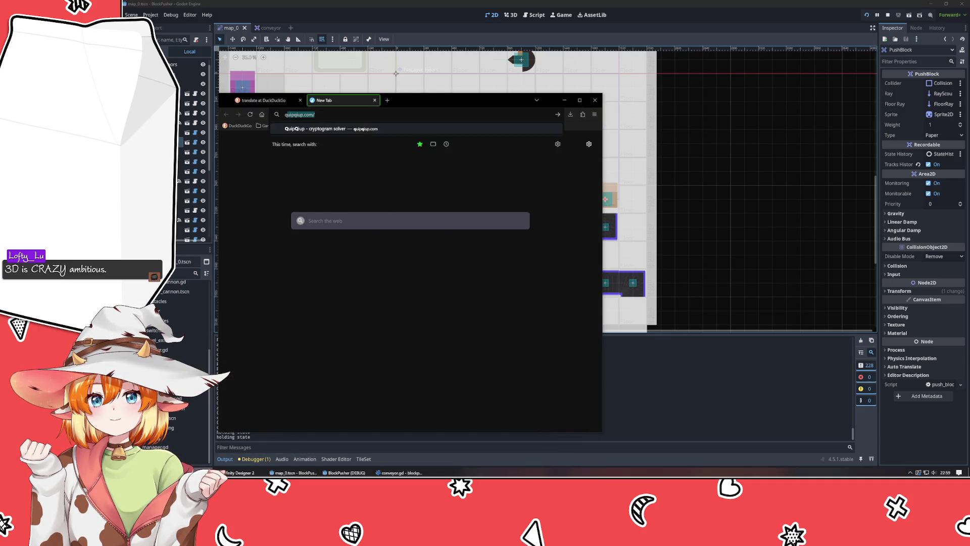
type("nion")
key("Return")
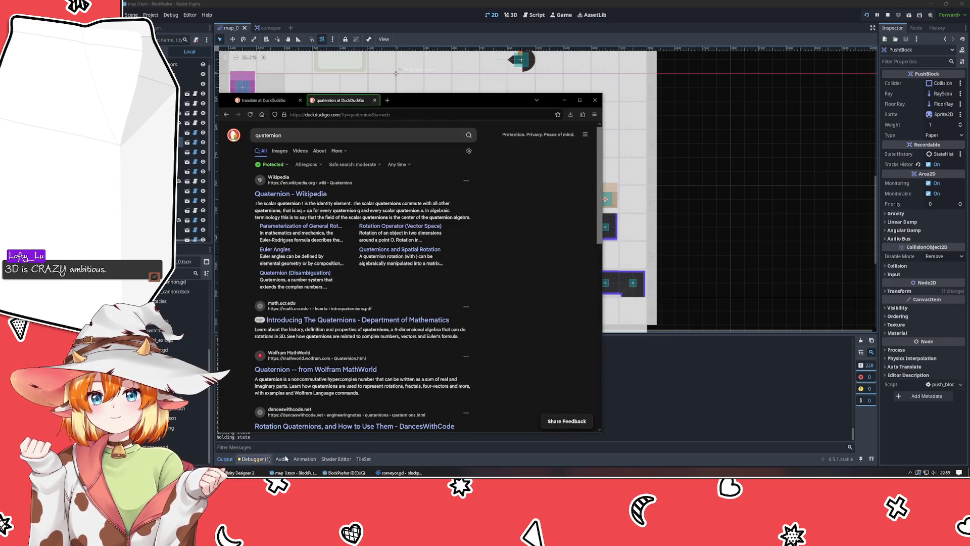
left_click(296, 195)
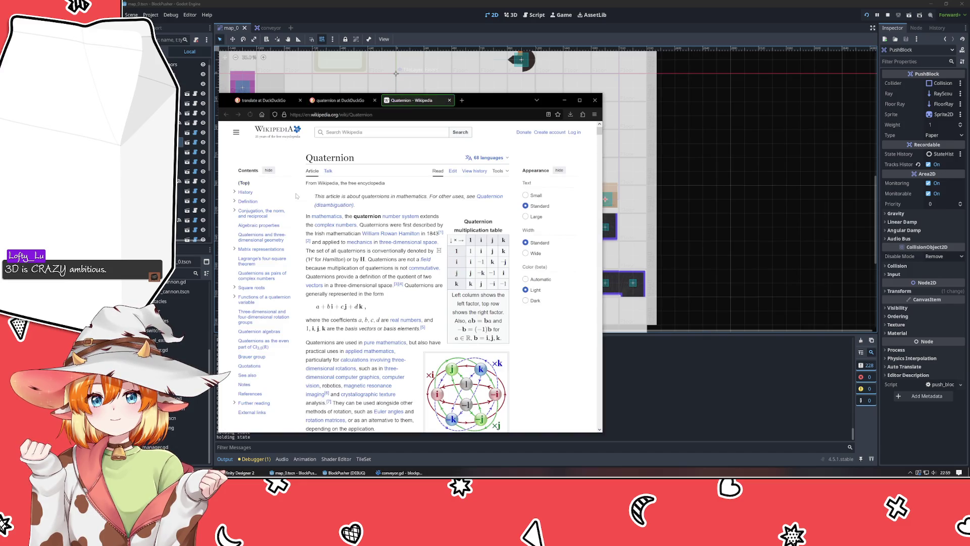
Step: Read down through the Quaternion article, then jump back to its top
scroll(365, 243, "down", 3)
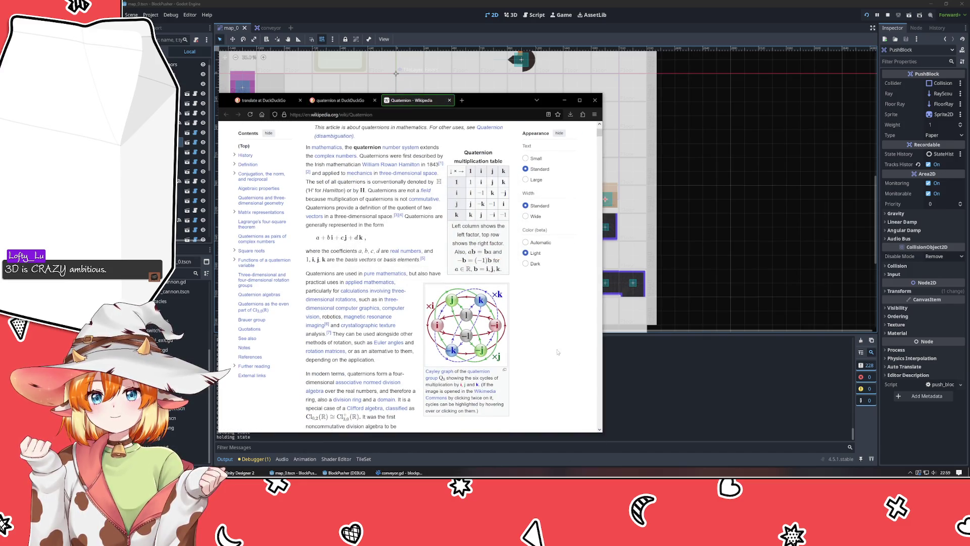
scroll(551, 341, "up", 1)
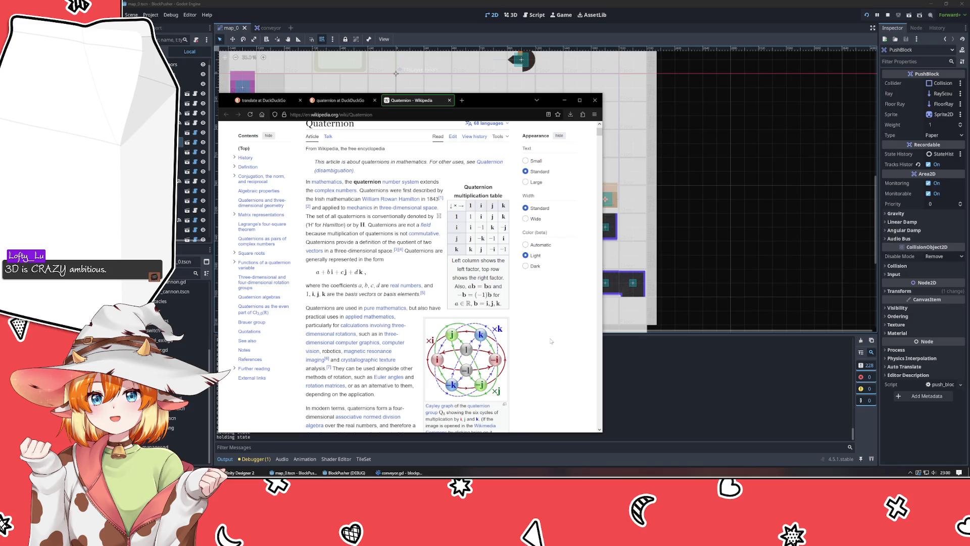
scroll(551, 341, "down", 3)
scroll(551, 341, "down", 4)
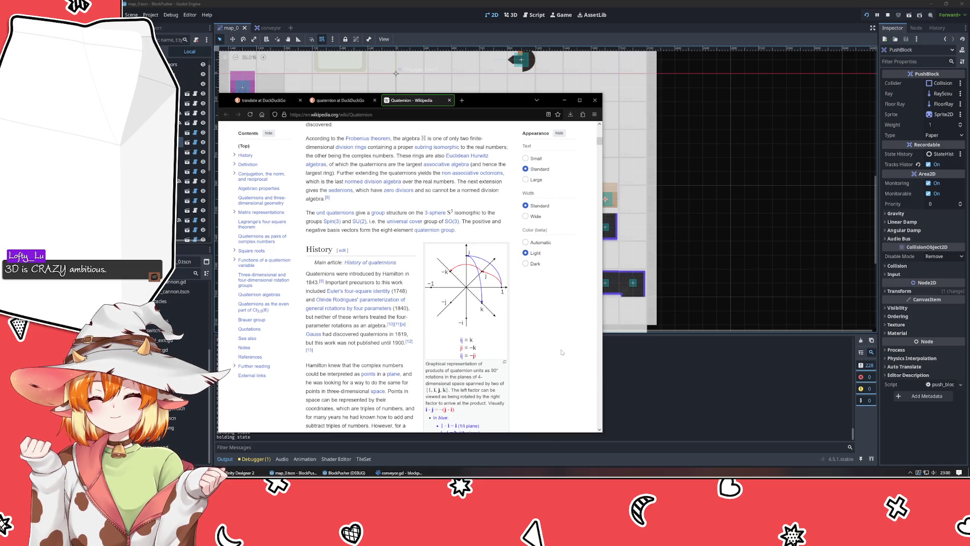
scroll(561, 353, "down", 10)
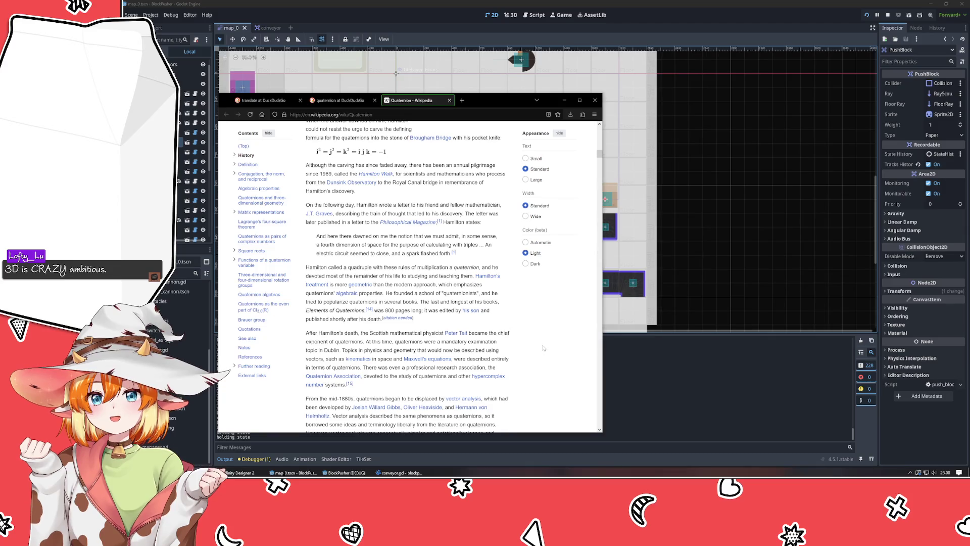
scroll(543, 349, "down", 10)
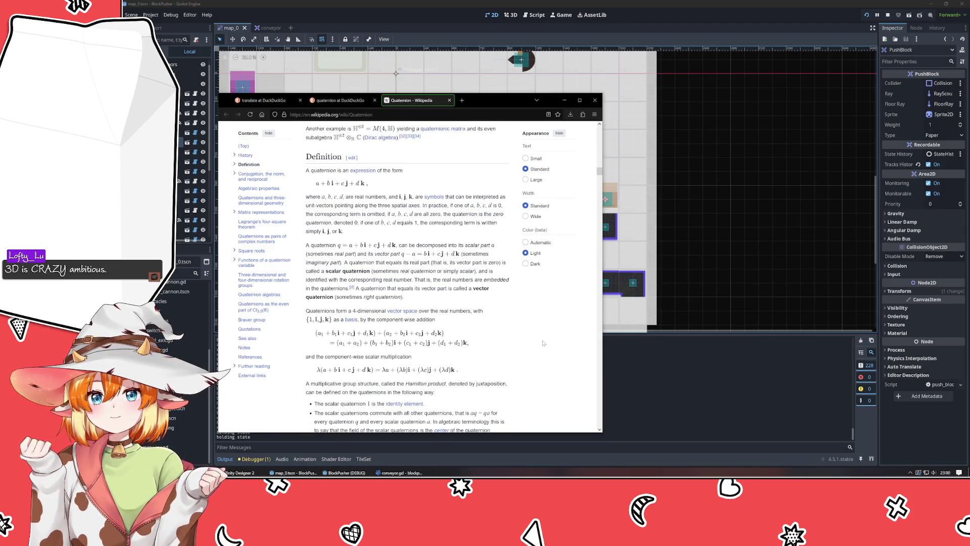
scroll(542, 343, "down", 10)
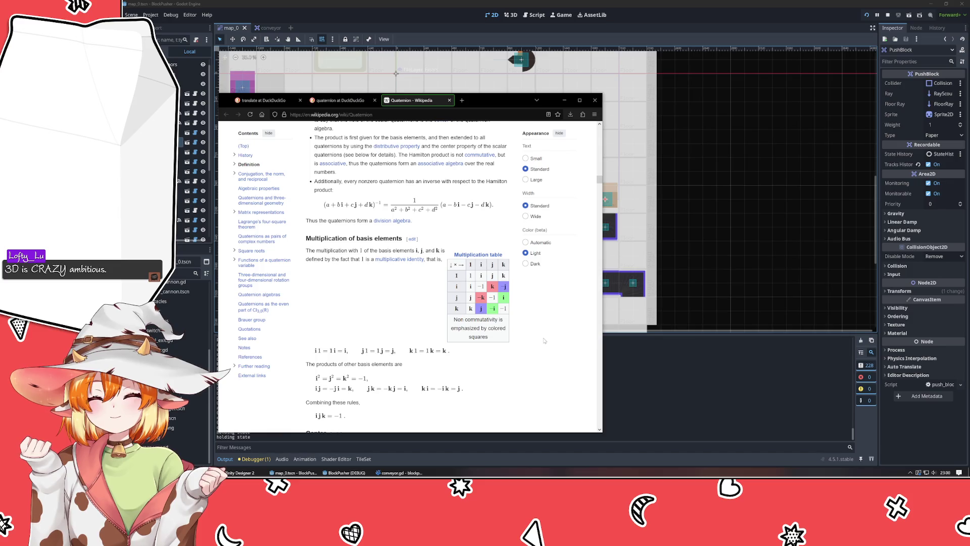
scroll(544, 341, "down", 10)
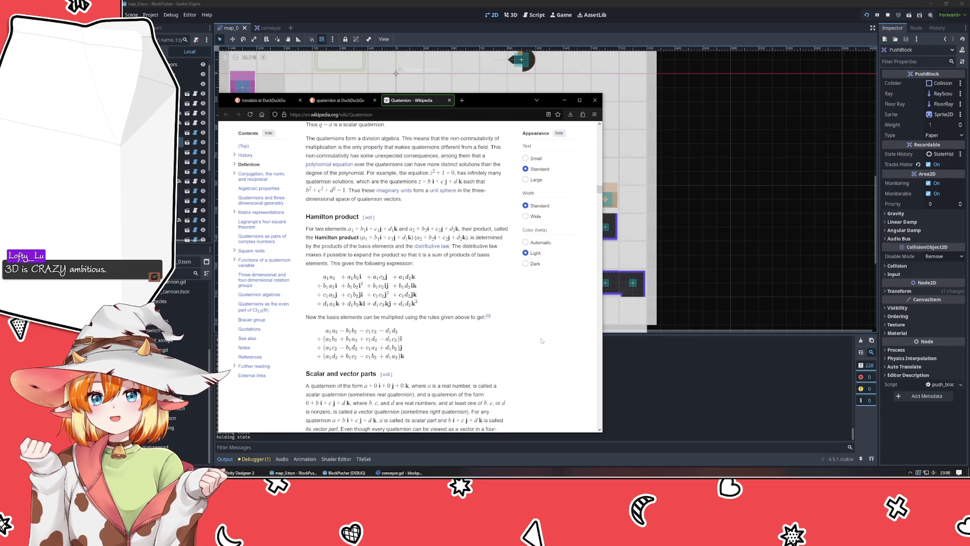
scroll(543, 341, "down", 1)
scroll(544, 341, "down", 15)
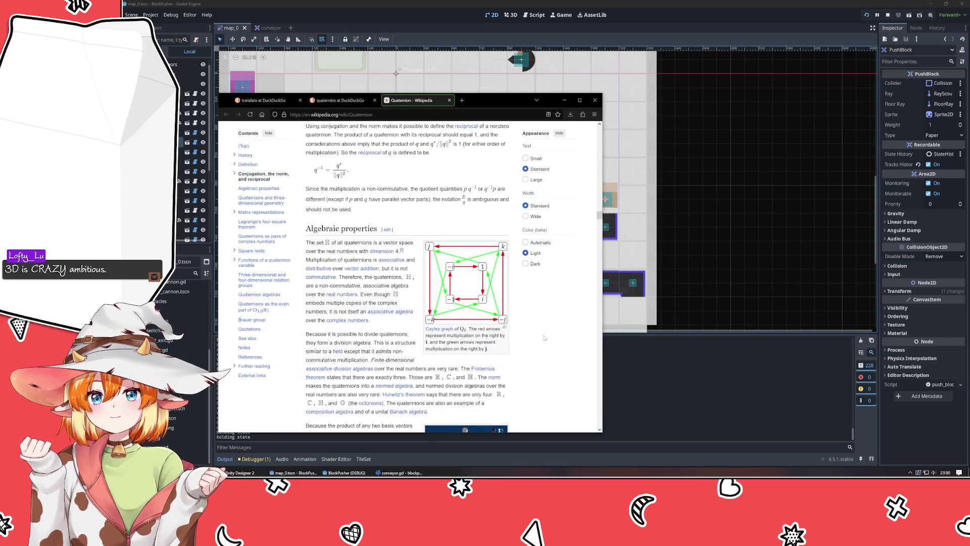
scroll(543, 338, "down", 5)
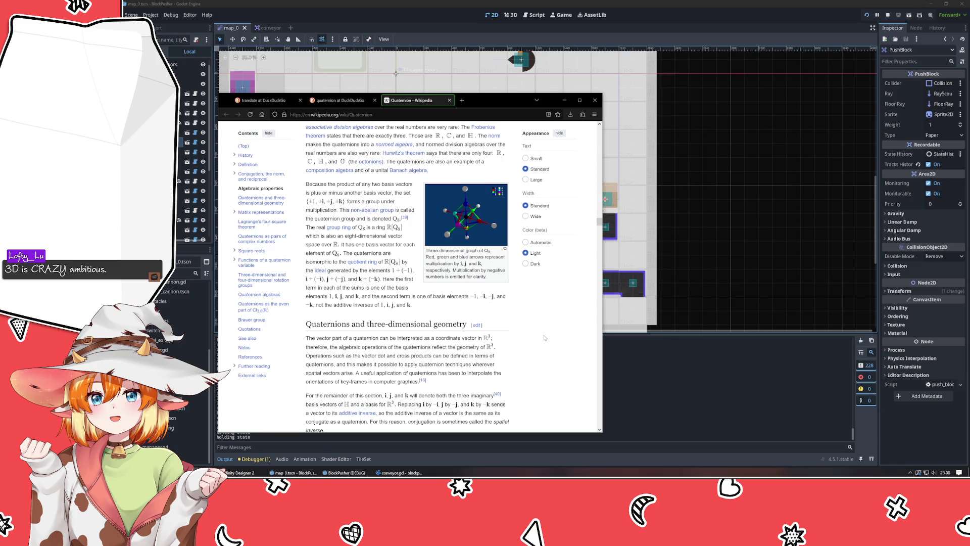
scroll(545, 338, "down", 12)
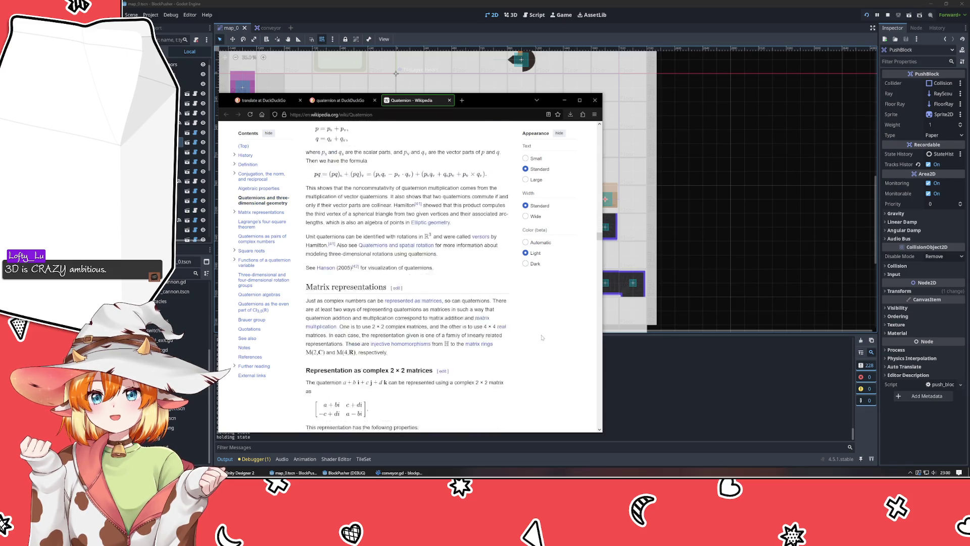
scroll(545, 335, "down", 5)
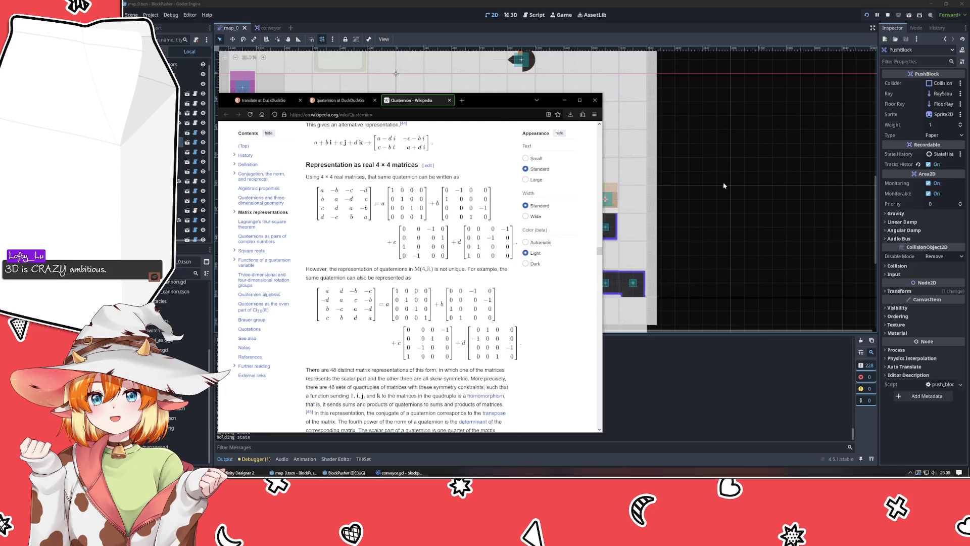
scroll(472, 324, "down", 10)
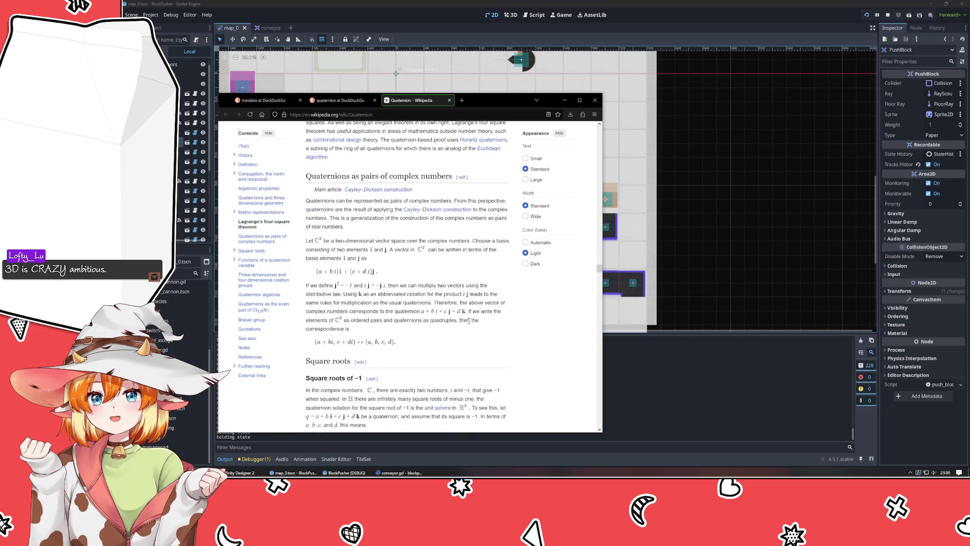
scroll(467, 321, "down", 2)
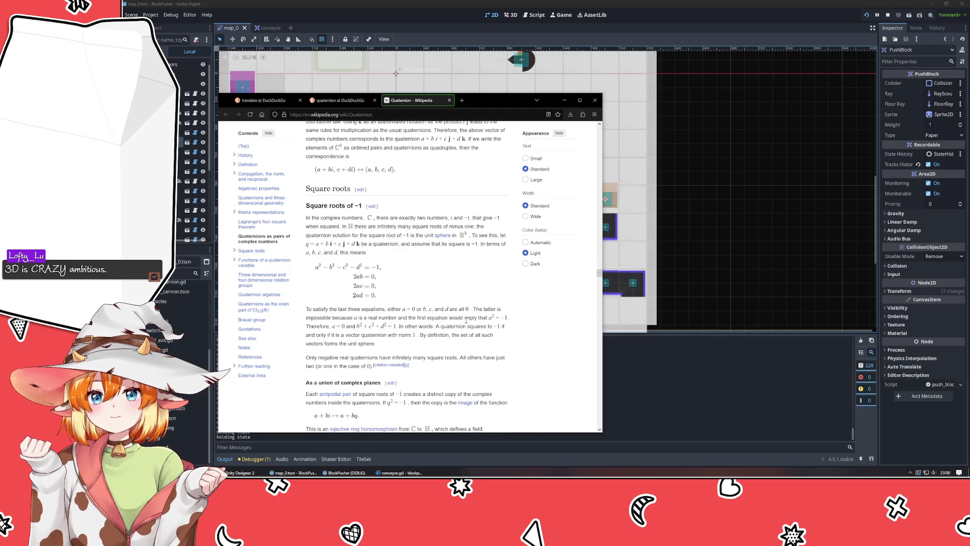
scroll(468, 322, "down", 2)
scroll(467, 321, "down", 3)
scroll(463, 320, "down", 3)
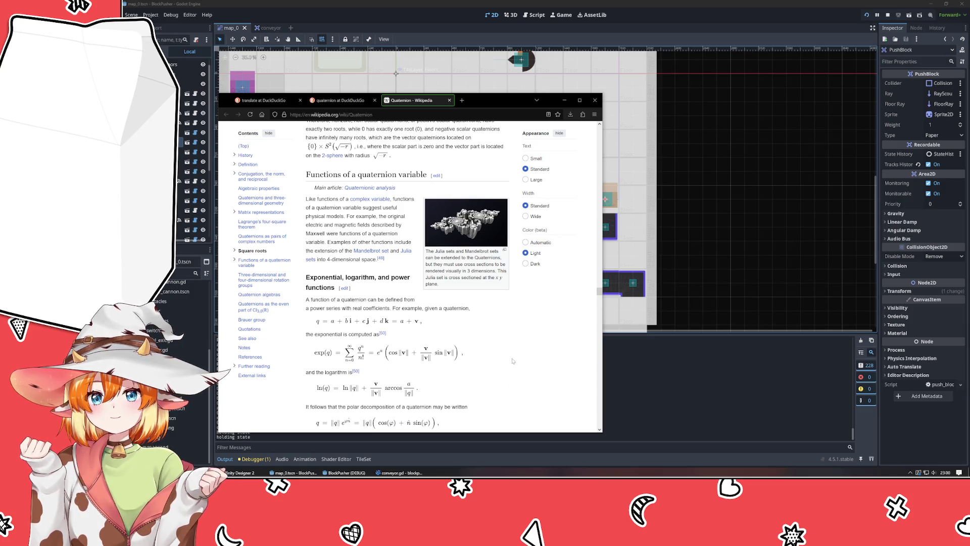
scroll(460, 323, "down", 10)
scroll(512, 361, "down", 3)
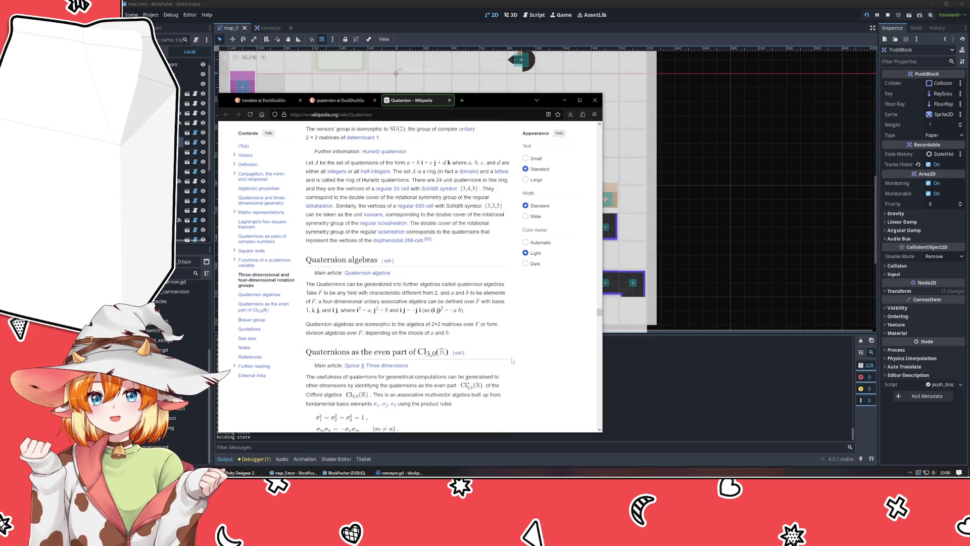
scroll(512, 361, "down", 10)
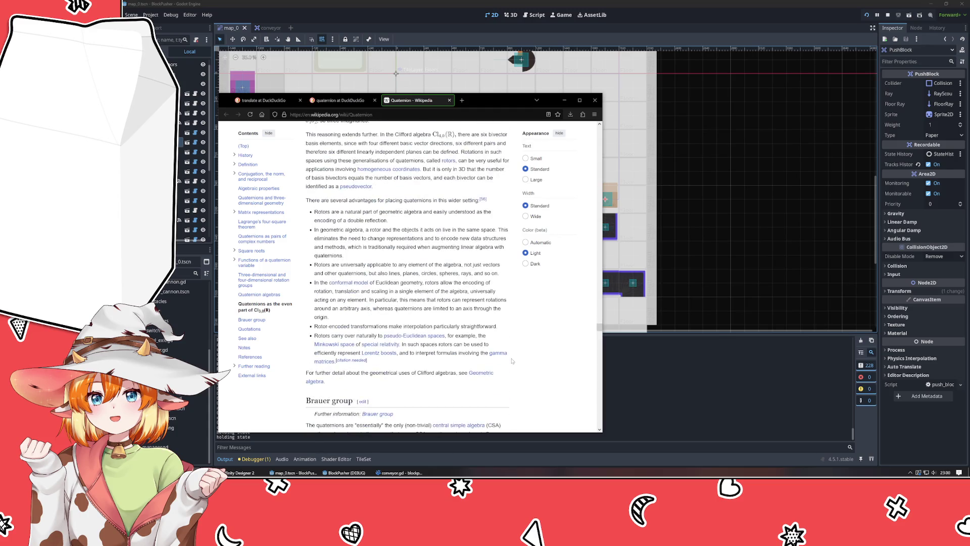
scroll(512, 361, "down", 10)
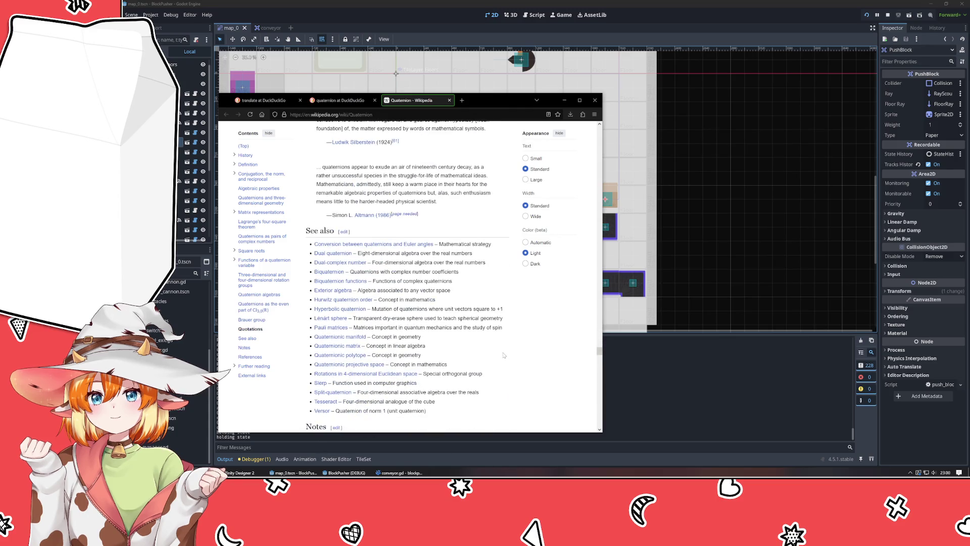
scroll(504, 355, "down", 3)
key("Home")
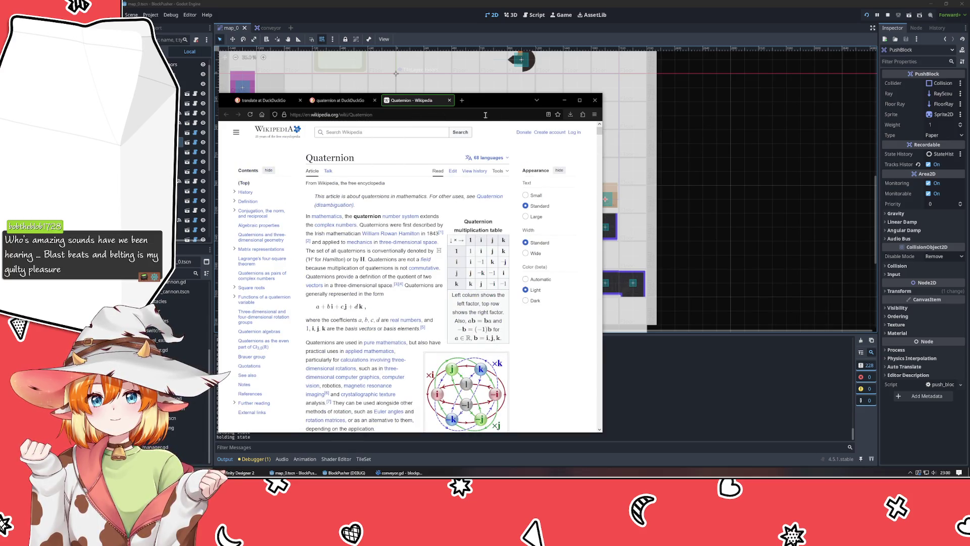
Step: Minimize Firefox and deselect the PushBlock on the Godot map_0 level
left_click(564, 100)
left_click(758, 201)
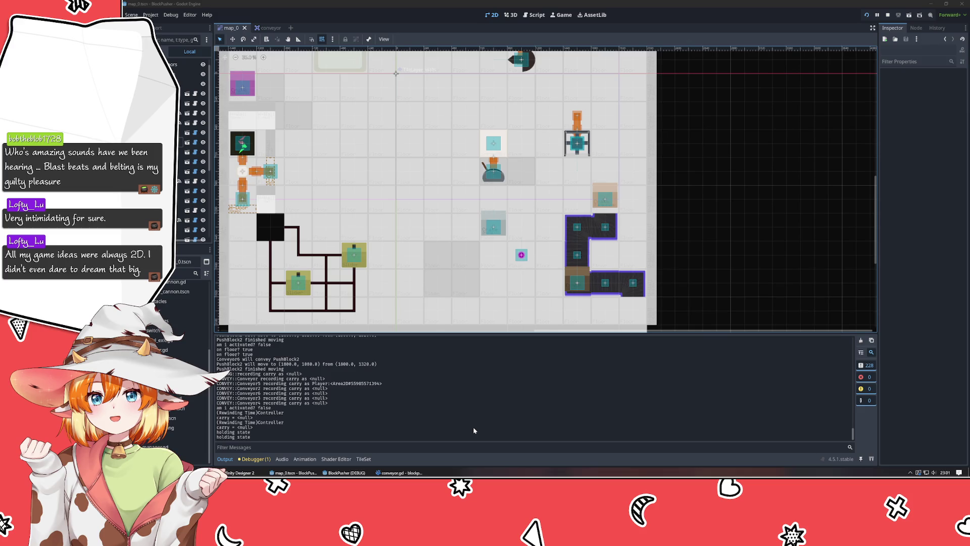
Step: Zoom the map_0 2D view out to about 26% to show the top-edge conveyors and blocks
left_click(750, 264)
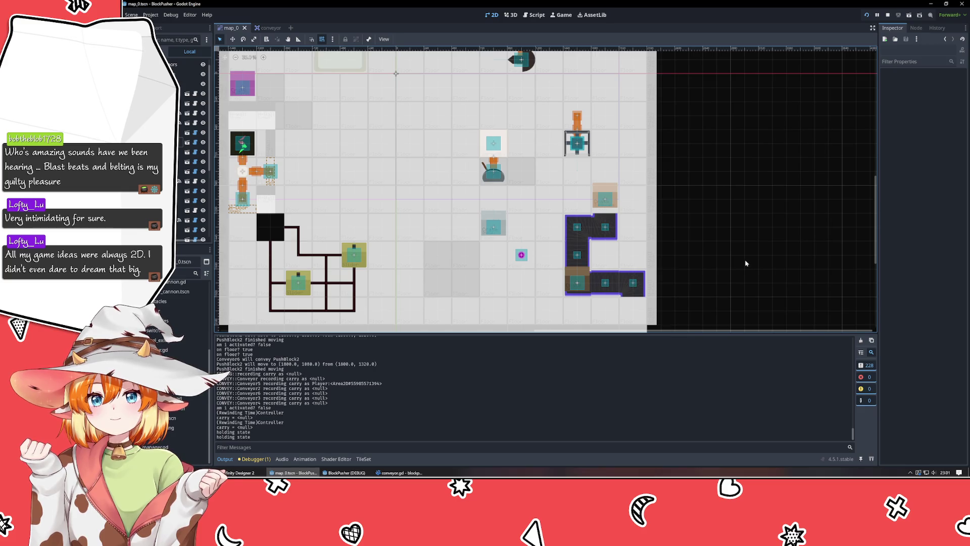
scroll(727, 222, "down", 2)
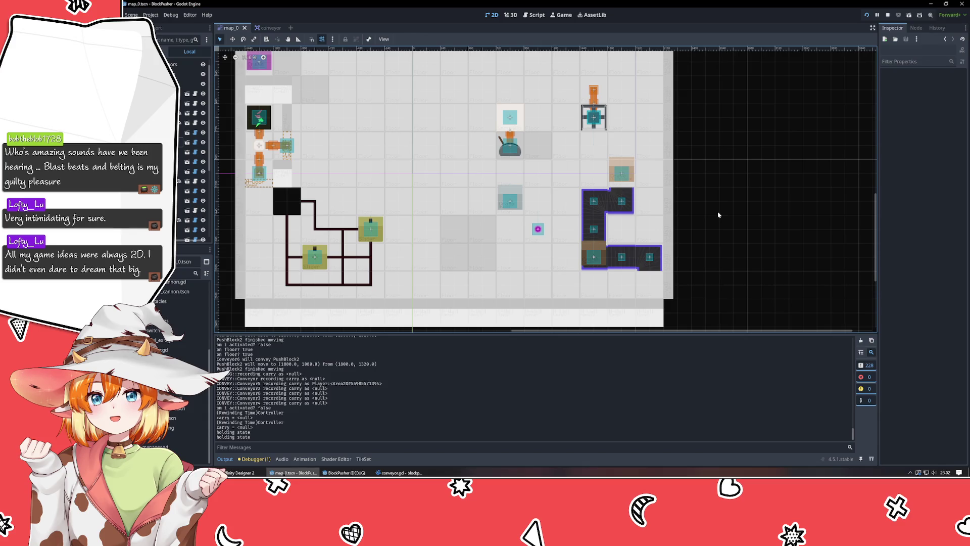
scroll(419, 190, "down", 3)
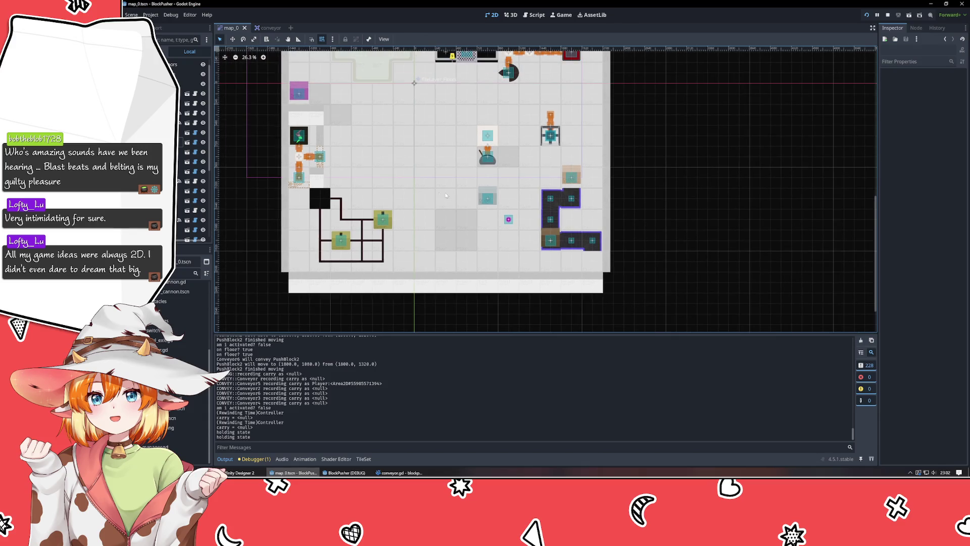
scroll(440, 217, "up", 3)
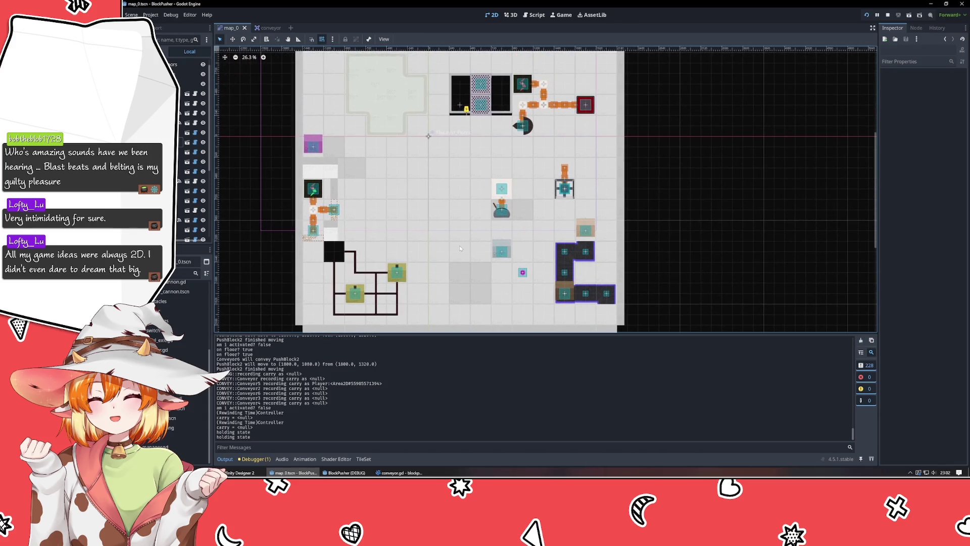
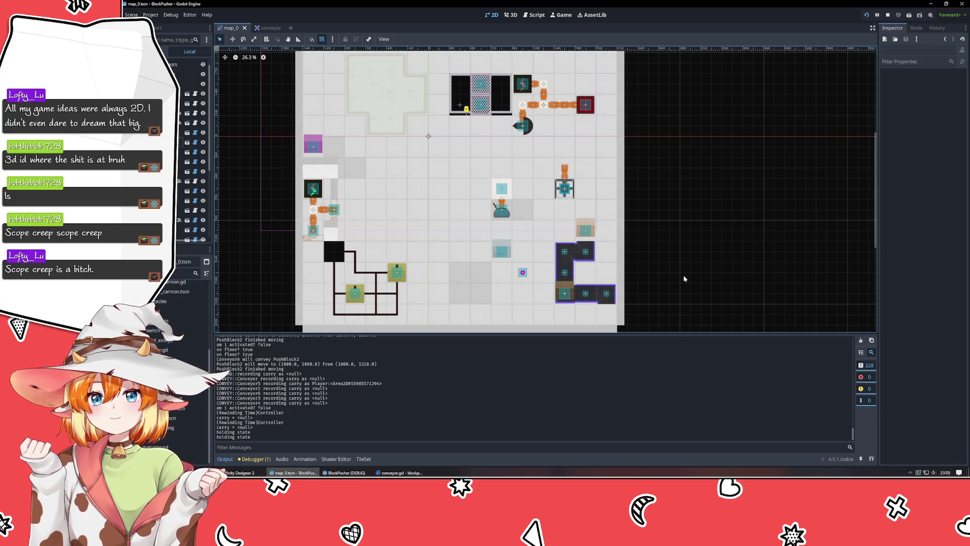
Step: Pan the level view, review conveyor.gd in VSCodium, then bring the Godot editor back
scroll(652, 277, "up", 3)
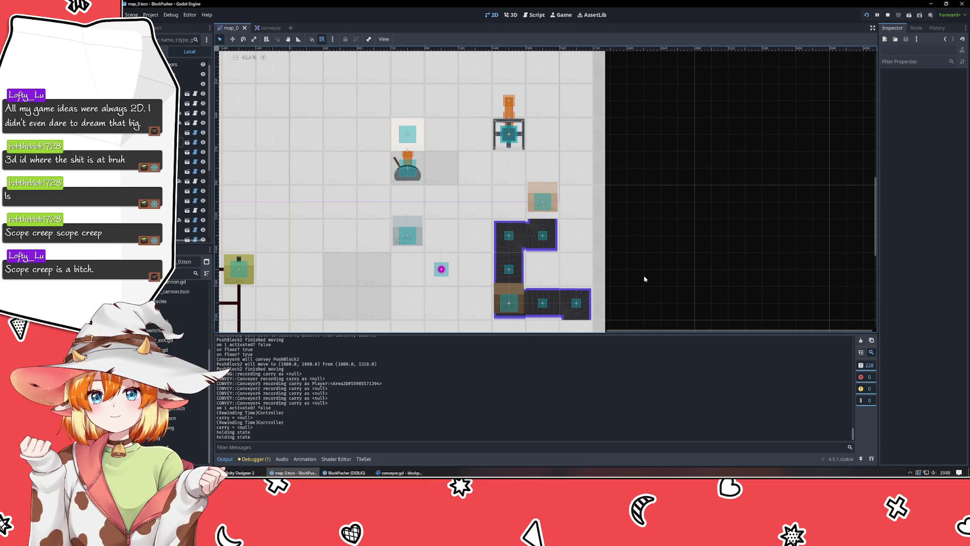
scroll(644, 279, "down", 5)
scroll(635, 278, "up", 1)
scroll(637, 277, "up", 4)
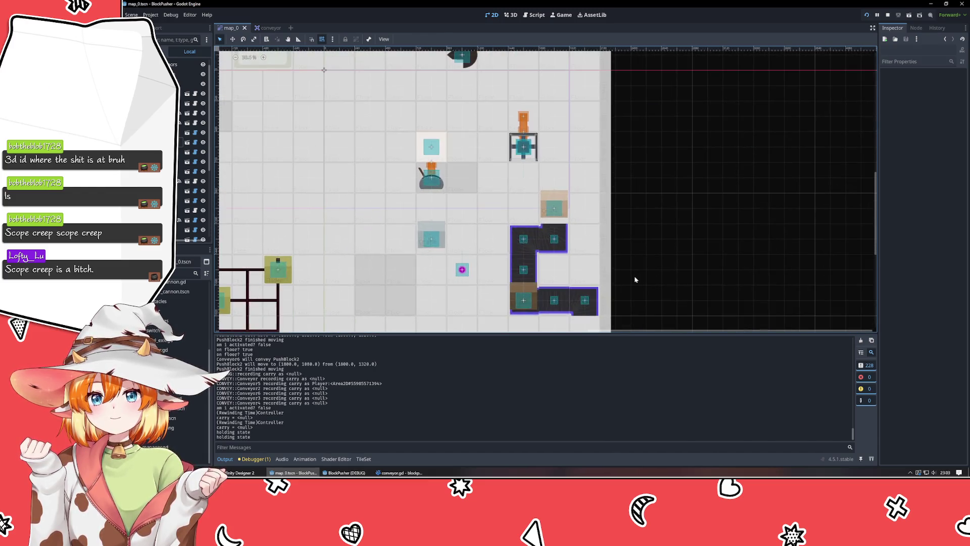
left_click_drag(634, 275, 602, 190)
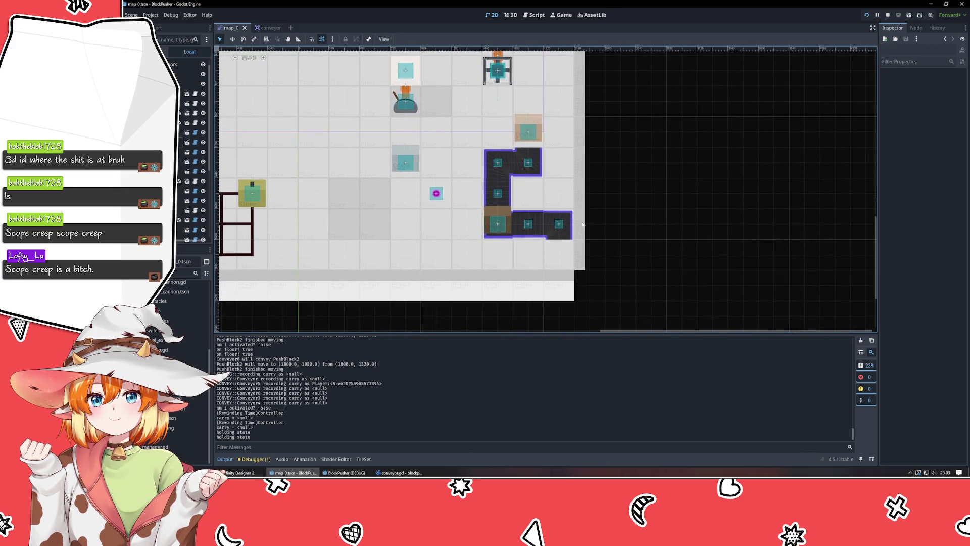
key("alt+Tab")
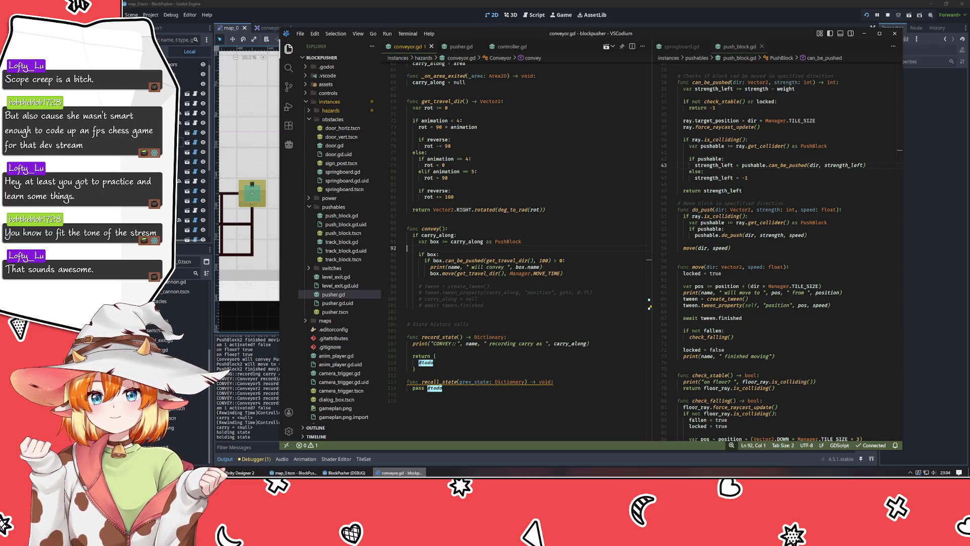
left_click(268, 51)
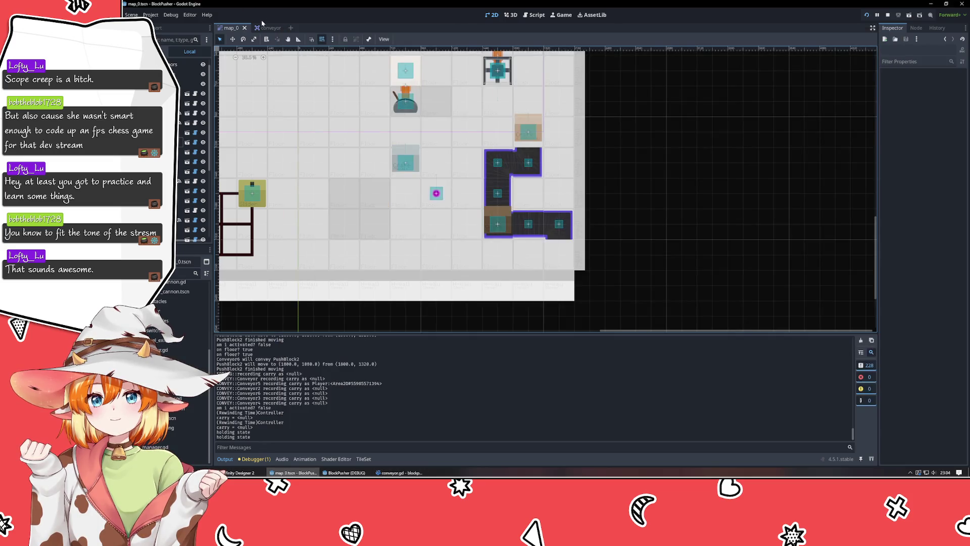
Step: Close the conveyor scene tab and zoom out to show the whole map_0 level
left_click(264, 28)
left_click(278, 27)
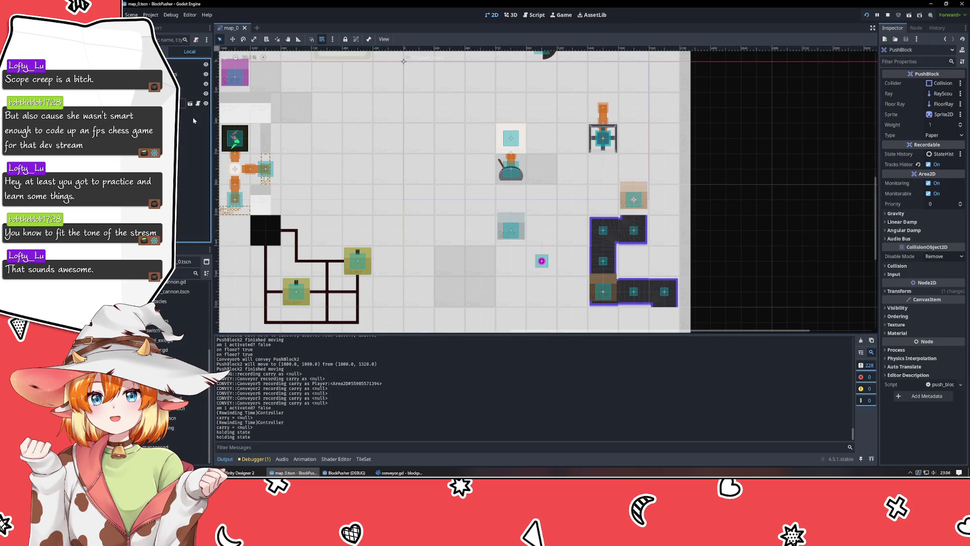
scroll(451, 235, "down", 2)
scroll(451, 236, "down", 1)
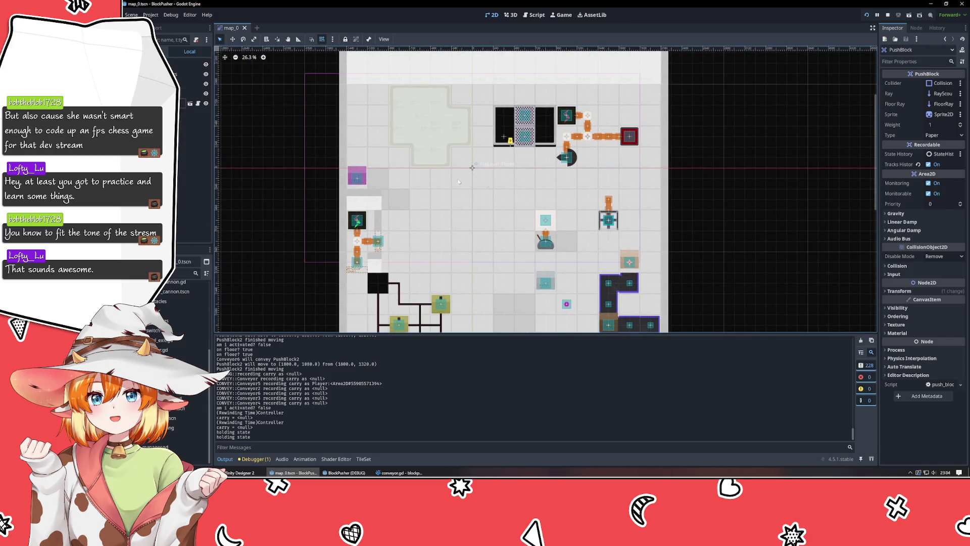
mouse_move(684, 286)
left_mouse_down()
mouse_move(623, 240)
mouse_move(640, 246)
left_mouse_up()
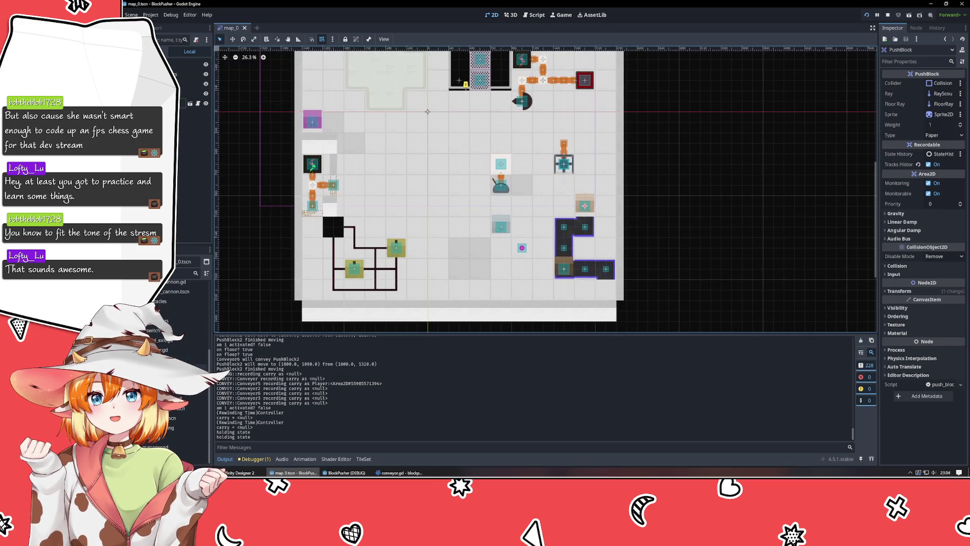
scroll(187, 354, "up", 1)
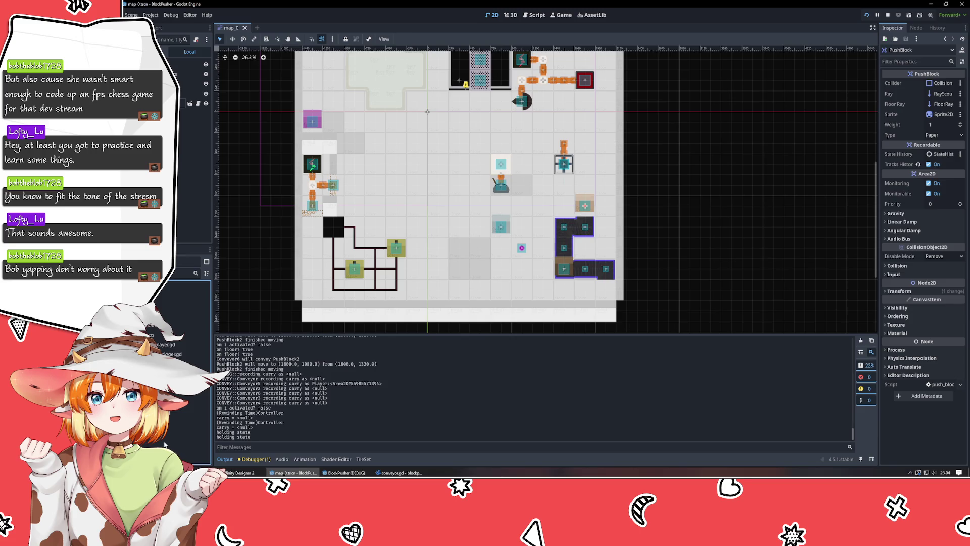
right_click(168, 440)
Step: Start a new scene with a User Interface (Control) root node
left_click(186, 411)
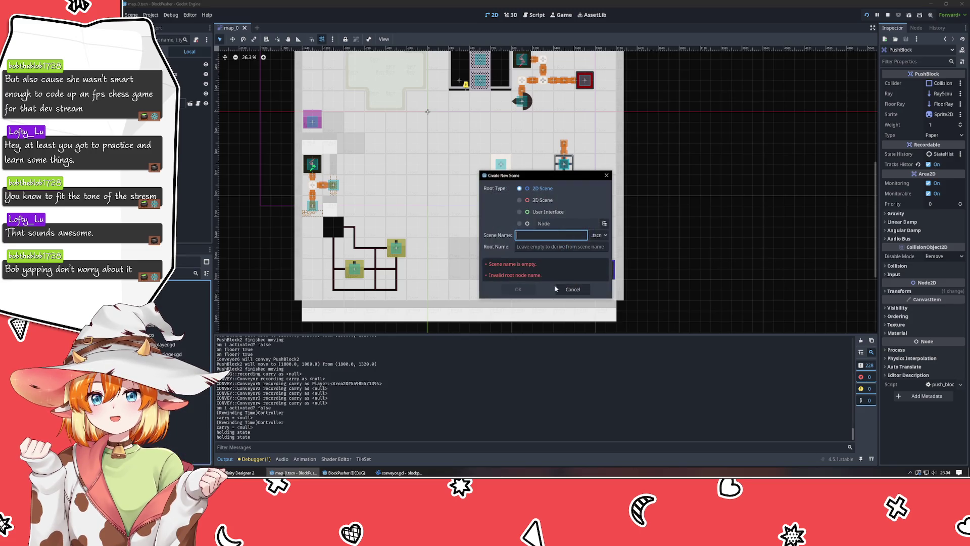
left_click(541, 214)
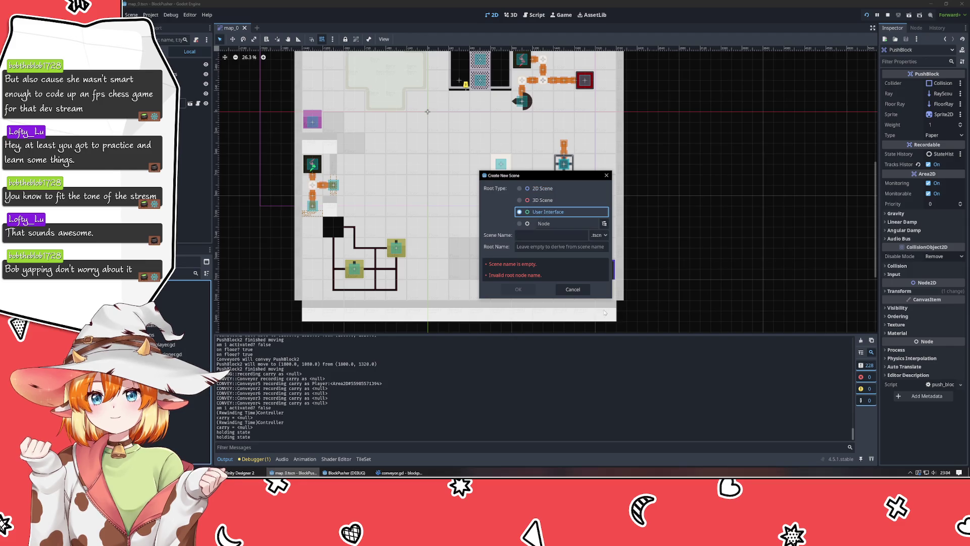
left_click(572, 289)
left_click(256, 27)
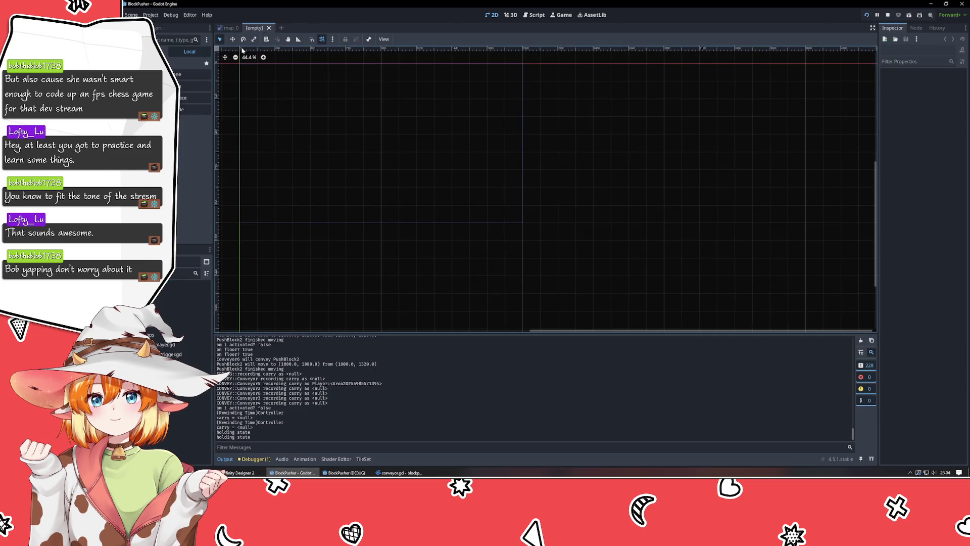
left_click(169, 97)
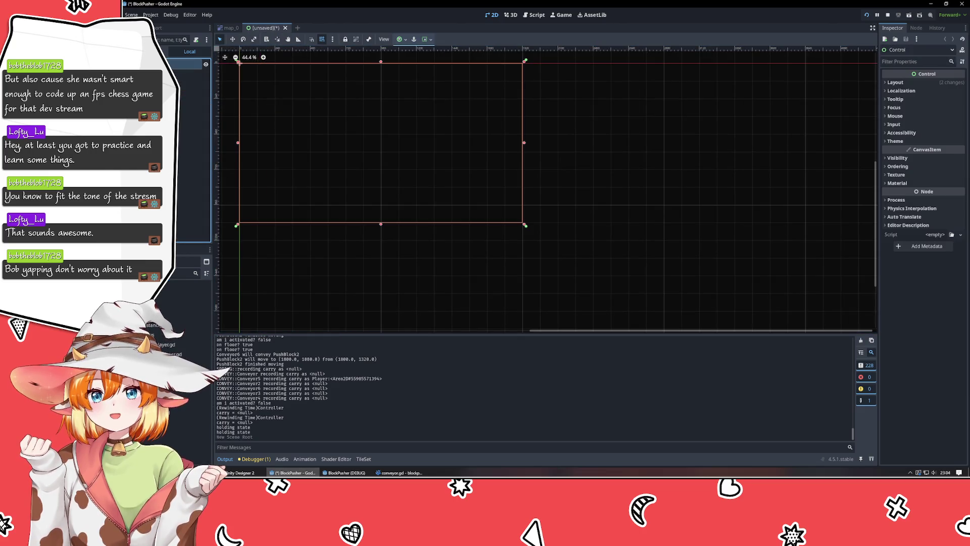
mouse_move(384, 187)
left_mouse_down()
mouse_move(472, 241)
mouse_move(457, 228)
left_mouse_up()
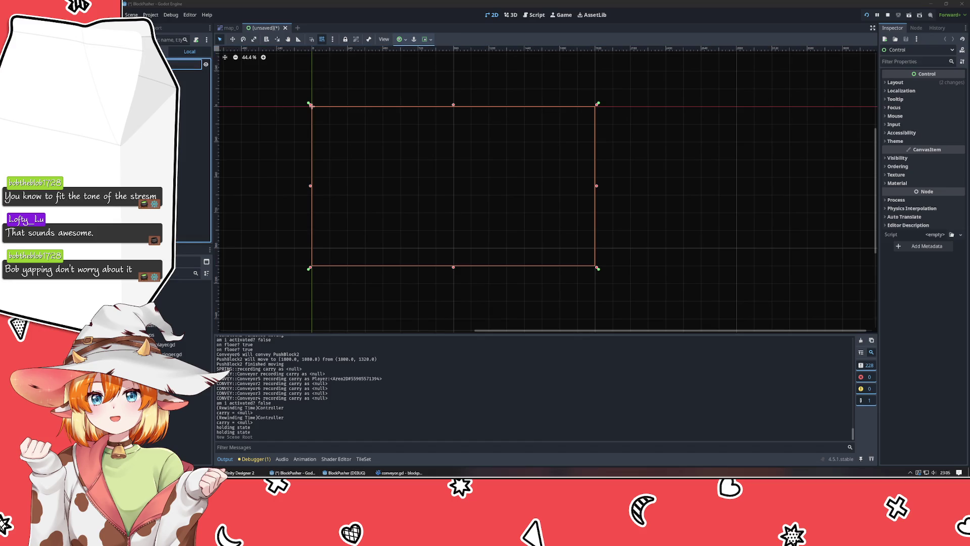
Step: Switch between map_0 and the new scene, then select its Control root node
left_click(229, 29)
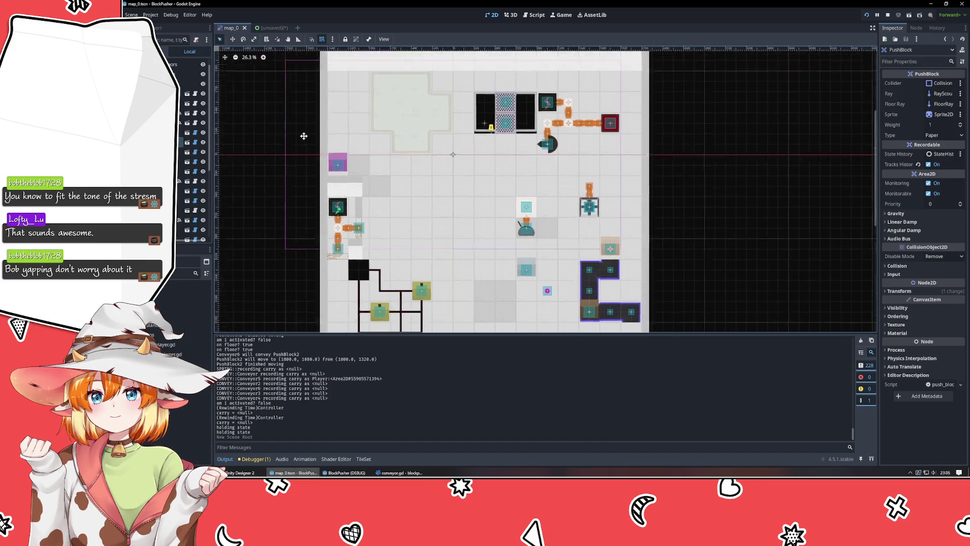
left_click(268, 28)
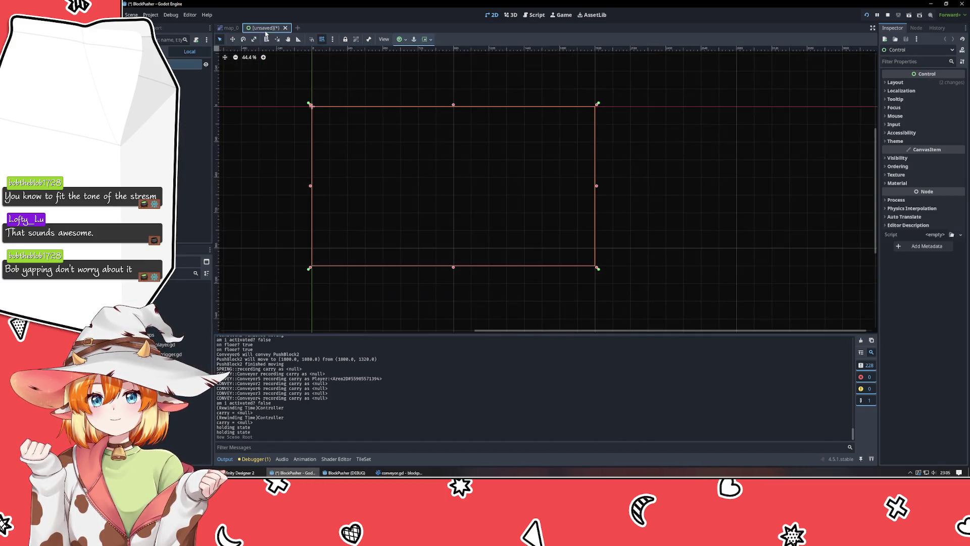
left_click(291, 174)
left_click(353, 181)
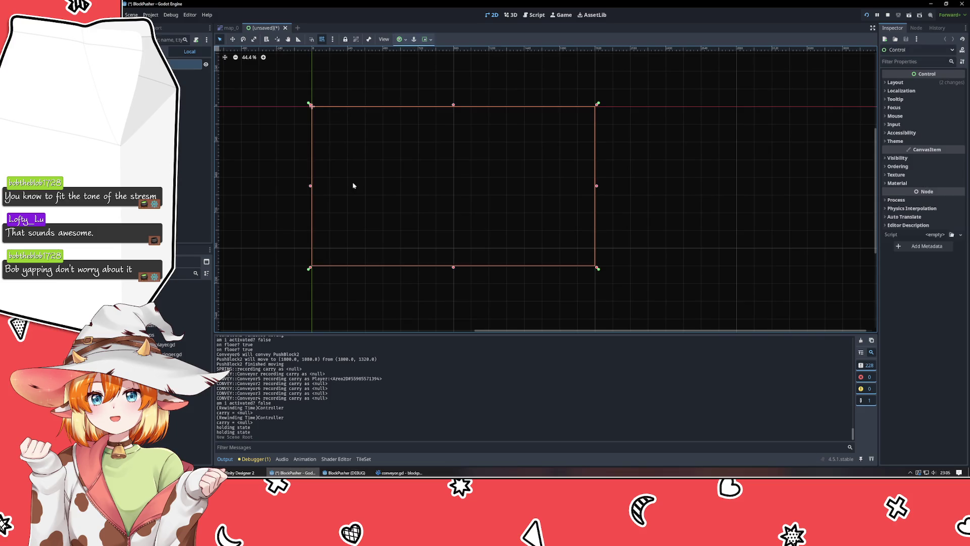
left_click(195, 151)
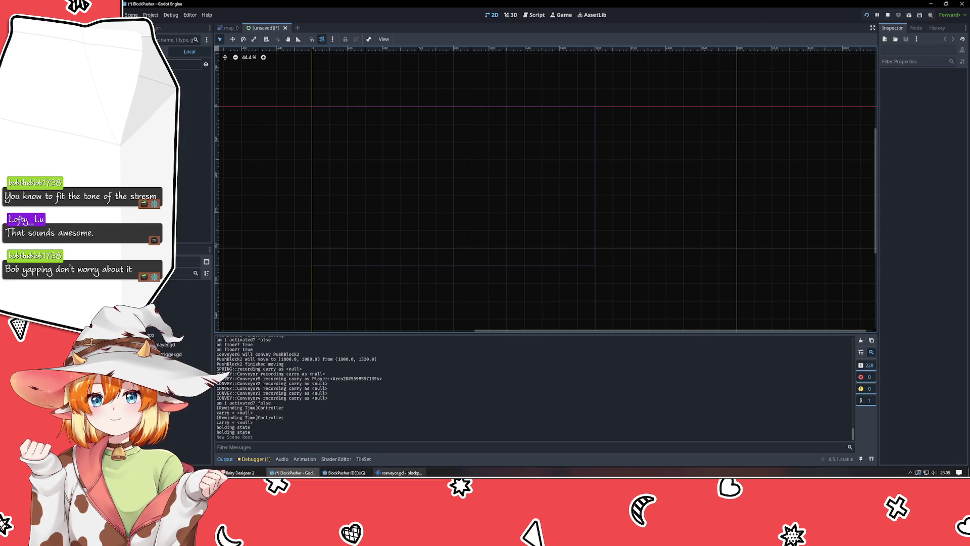
Step: Look over pusher.gd and controller.gd in VSCodium, then return to Godot
left_click(400, 473)
left_click(449, 47)
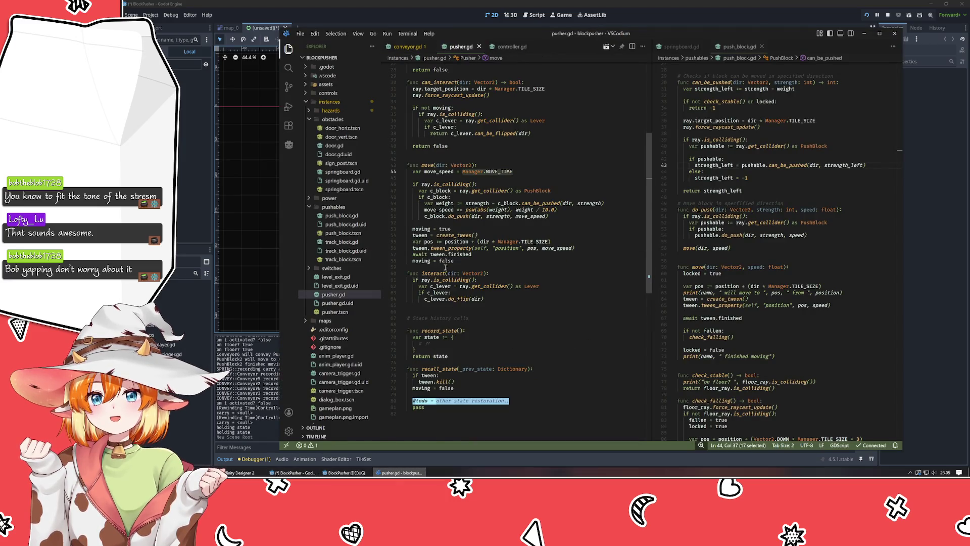
left_click(512, 47)
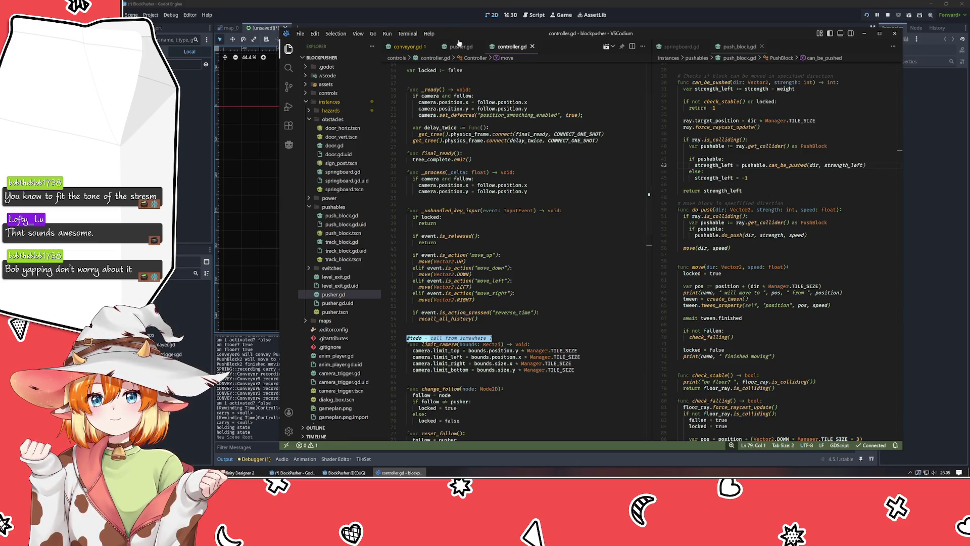
key("ctrl+Tab")
left_click(204, 123)
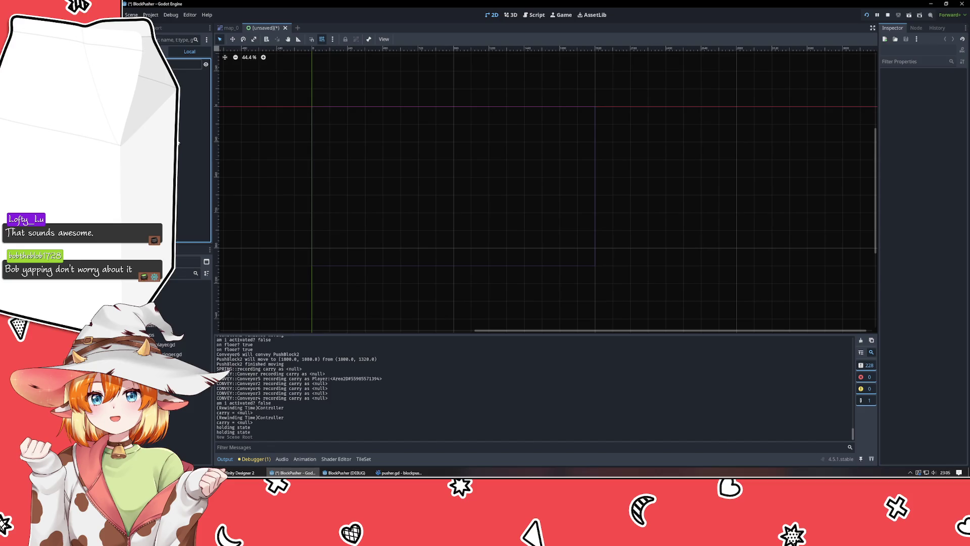
Step: Rename the Control root node and open the Create New Node dialog
scroll(342, 175, "left", 2)
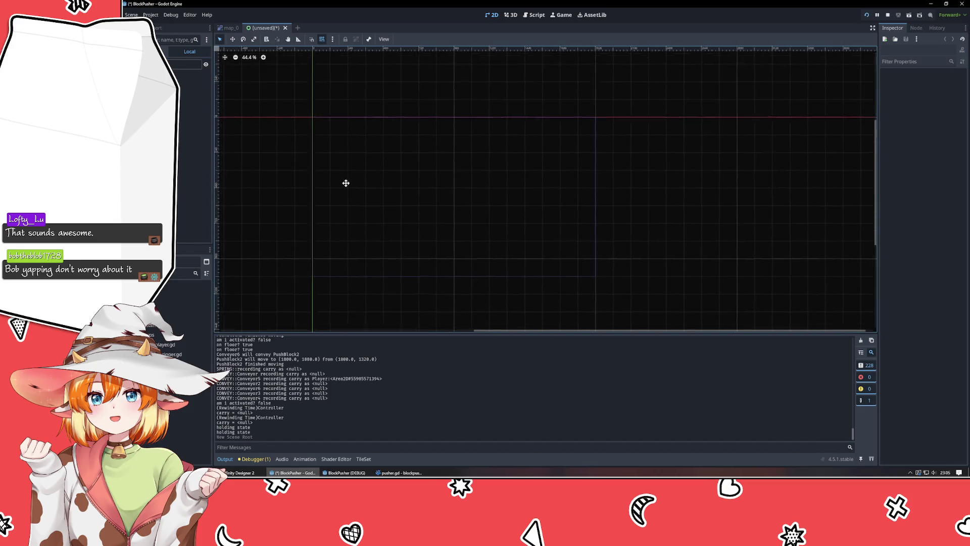
left_click(185, 64)
left_click(185, 64)
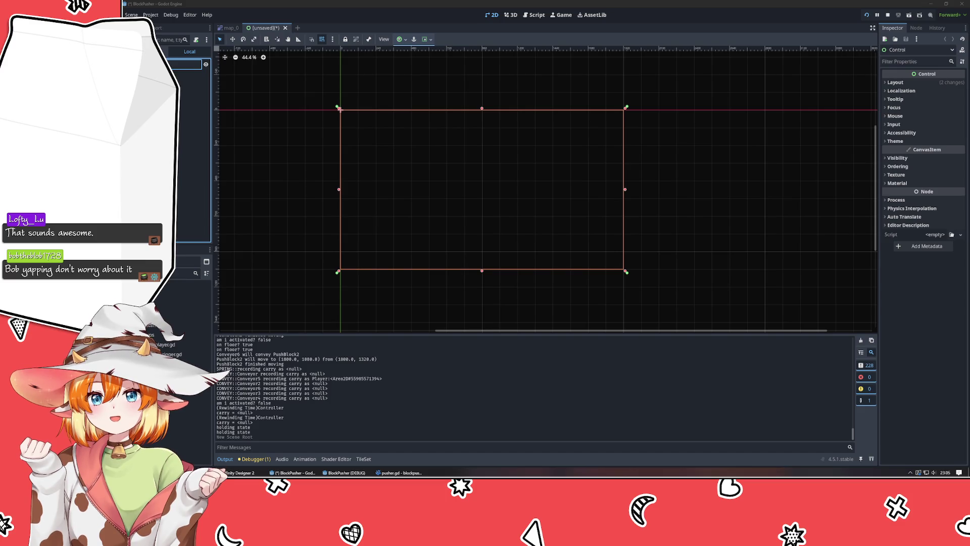
key("Return")
right_click(149, 119)
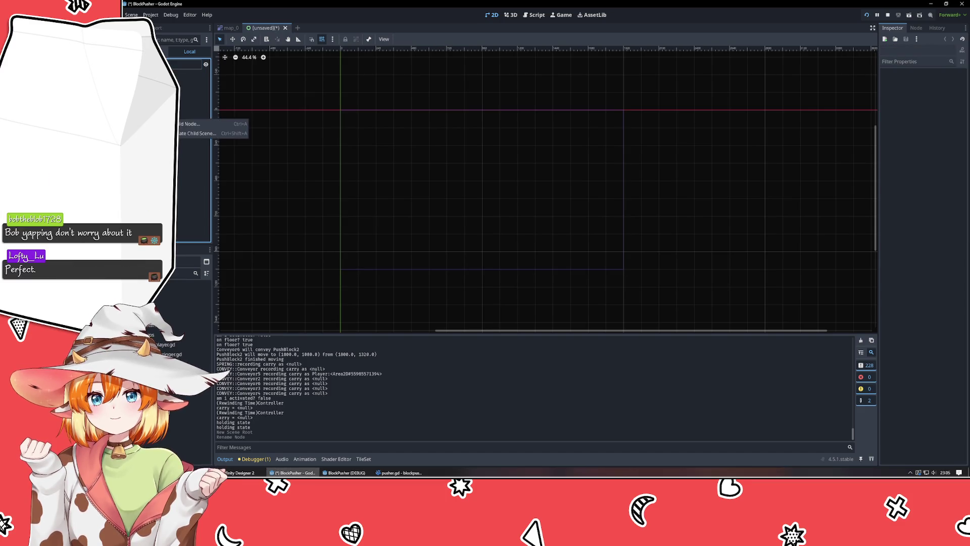
left_click(195, 123)
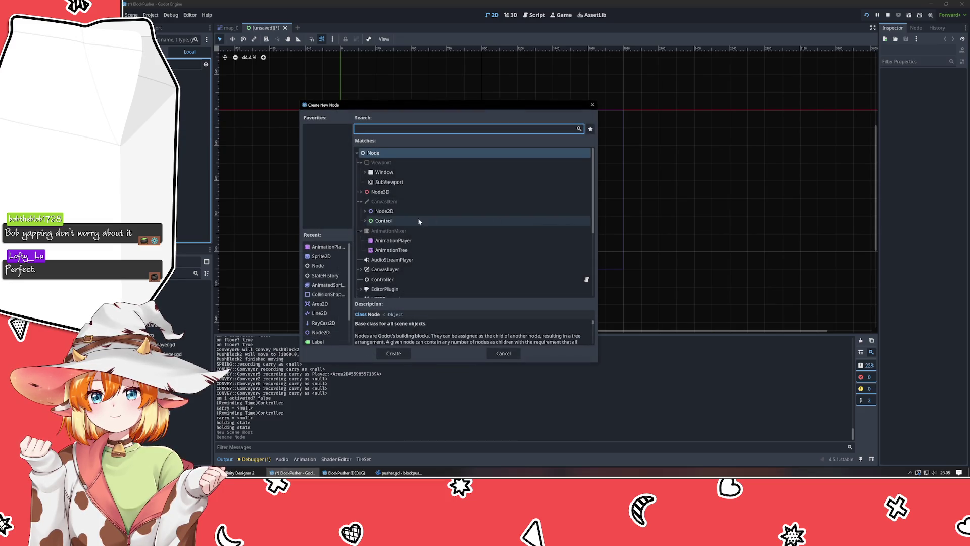
Step: Browse the node Matches list and read the Label node description
scroll(435, 204, "down", 4)
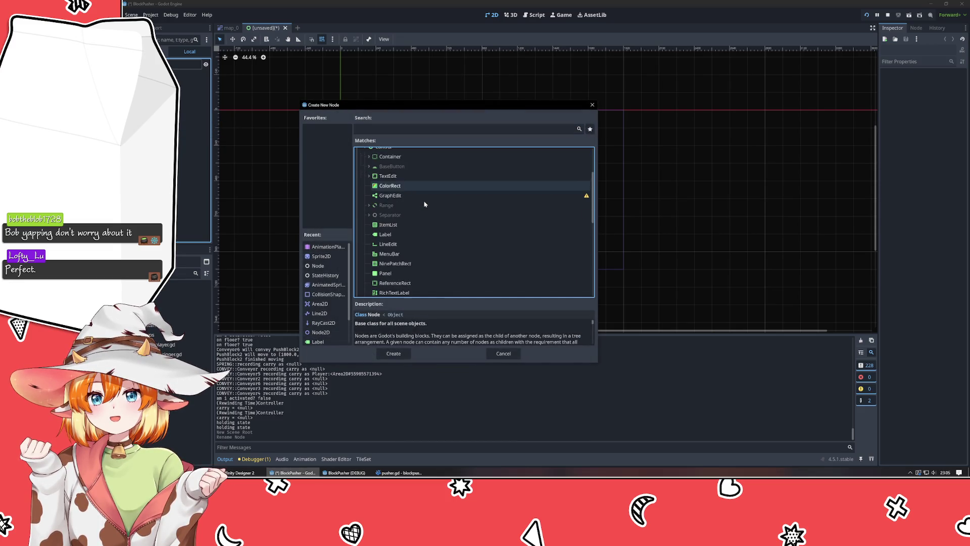
scroll(434, 204, "down", 2)
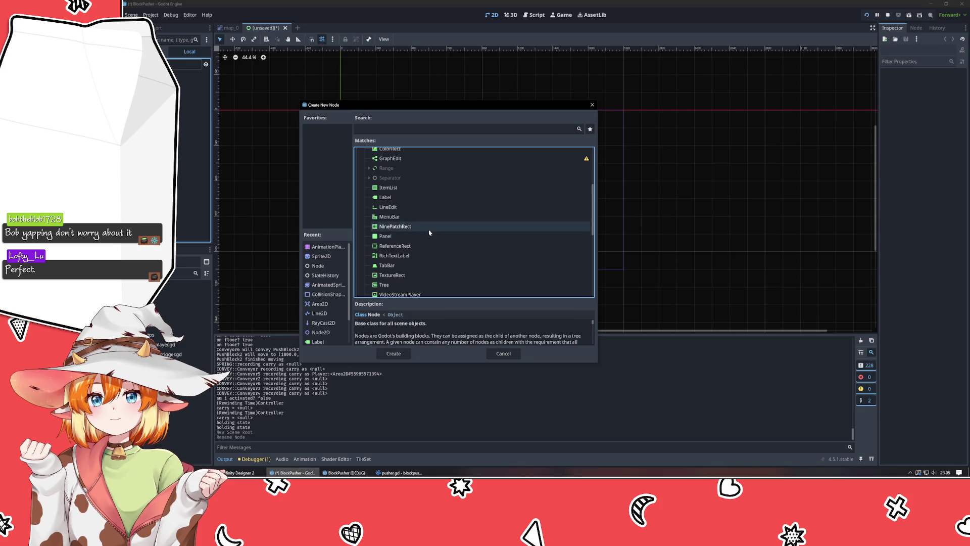
left_click(414, 202)
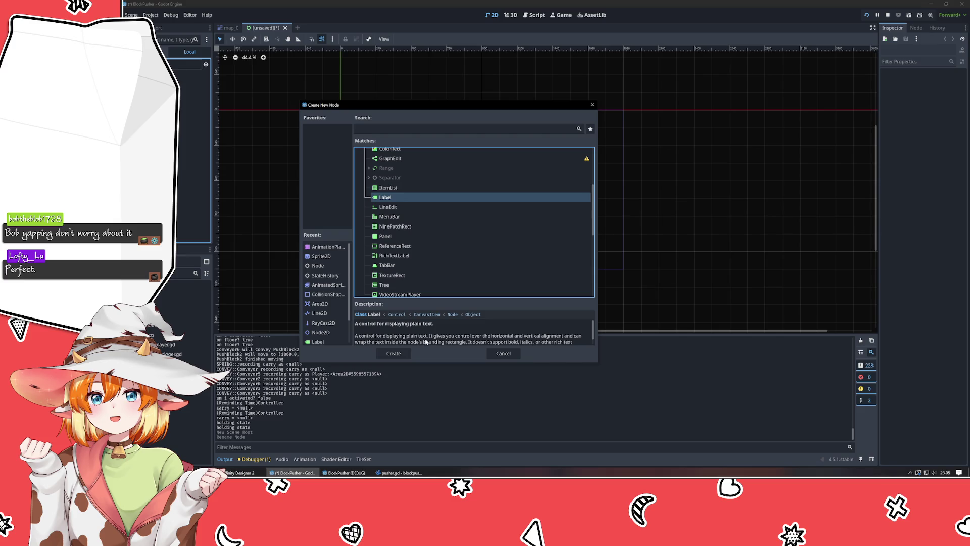
scroll(426, 342, "down", 2)
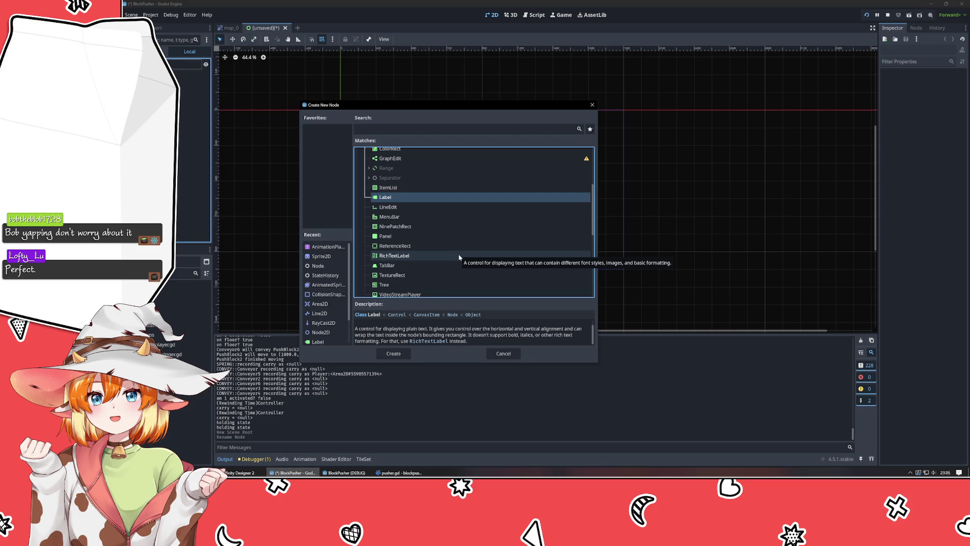
Step: Select RichTextLabel, read its description, and create it in the scene
left_click(418, 256)
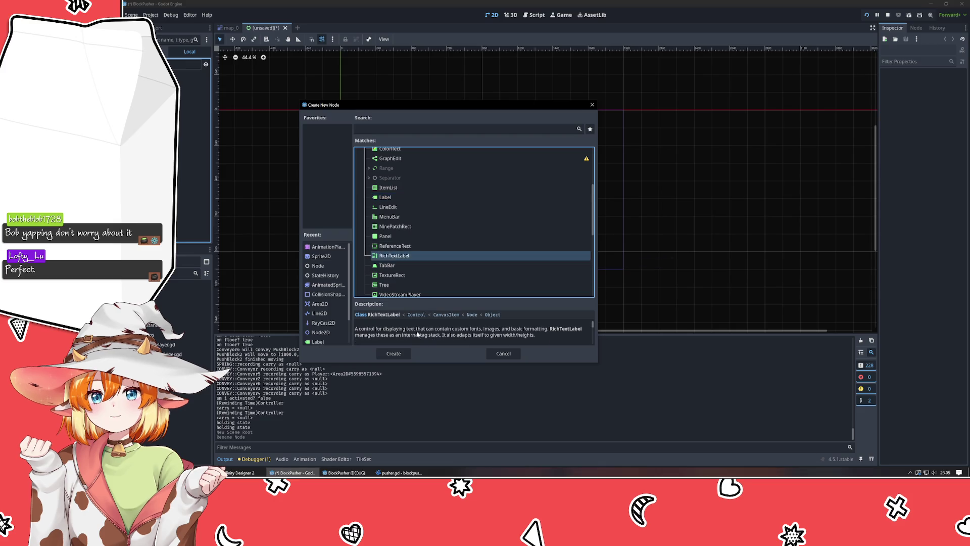
scroll(417, 334, "down", 1)
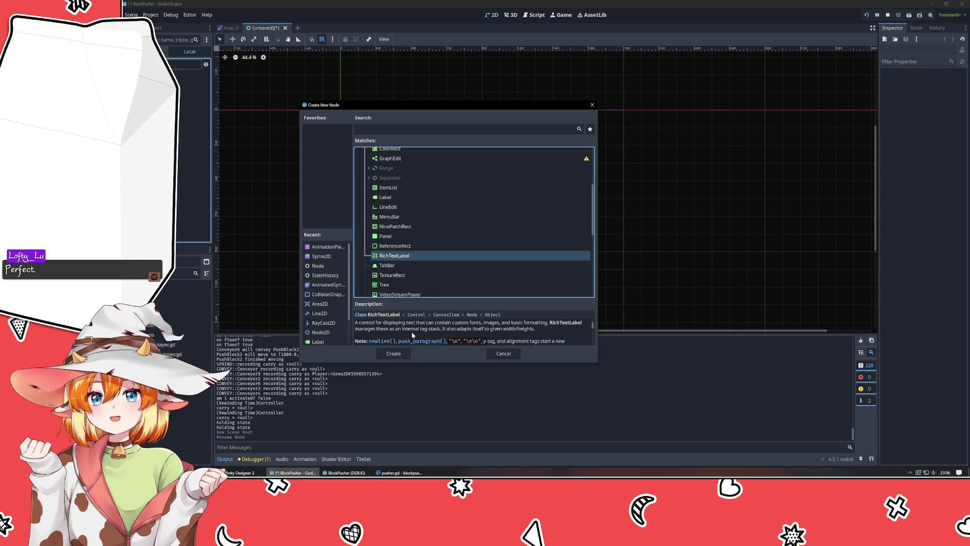
scroll(412, 334, "down", 1)
scroll(412, 335, "down", 2)
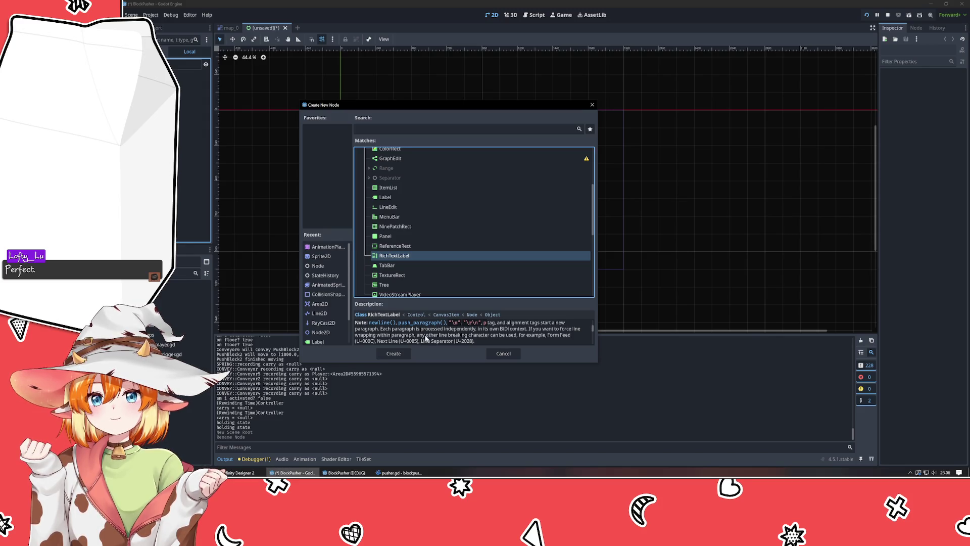
scroll(426, 338, "down", 3)
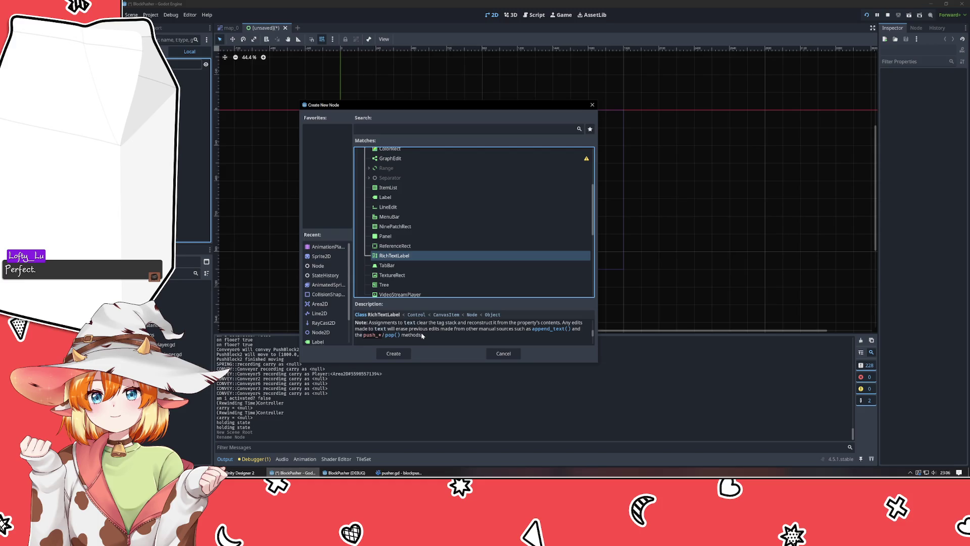
scroll(425, 284, "down", 2)
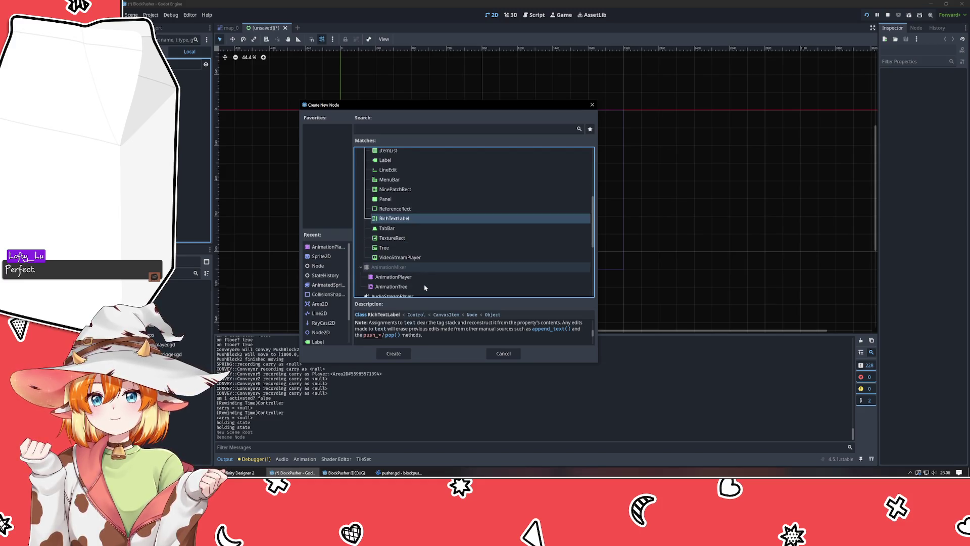
scroll(425, 284, "up", 3)
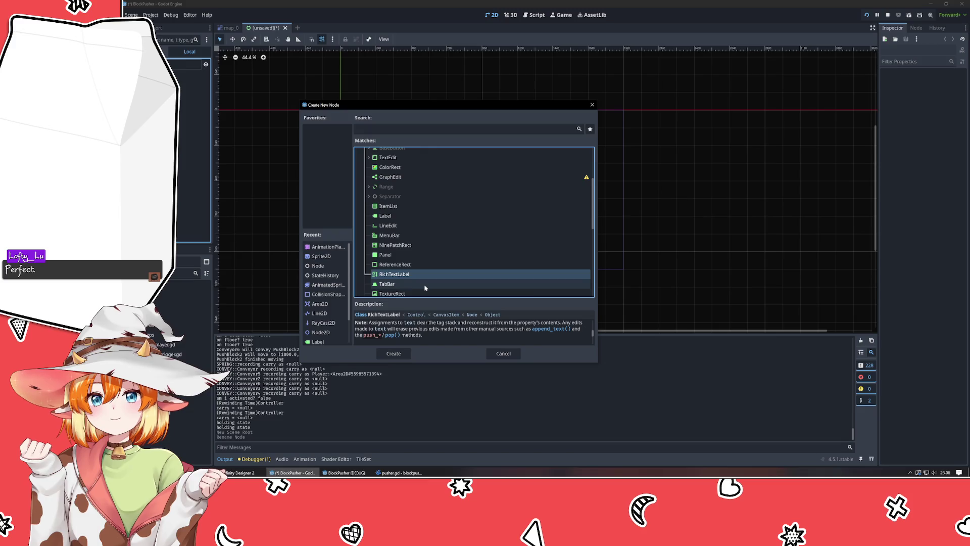
scroll(424, 287, "down", 2)
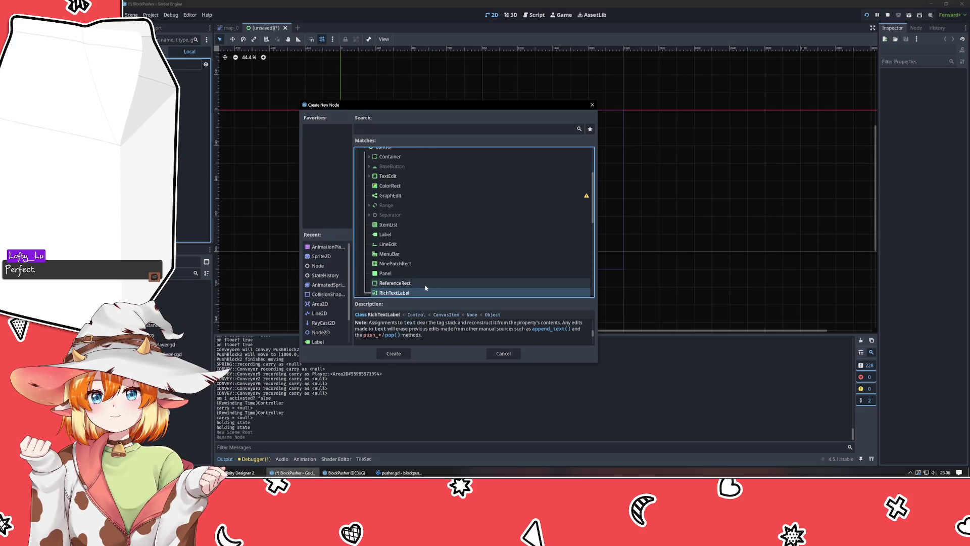
scroll(427, 288, "down", 2)
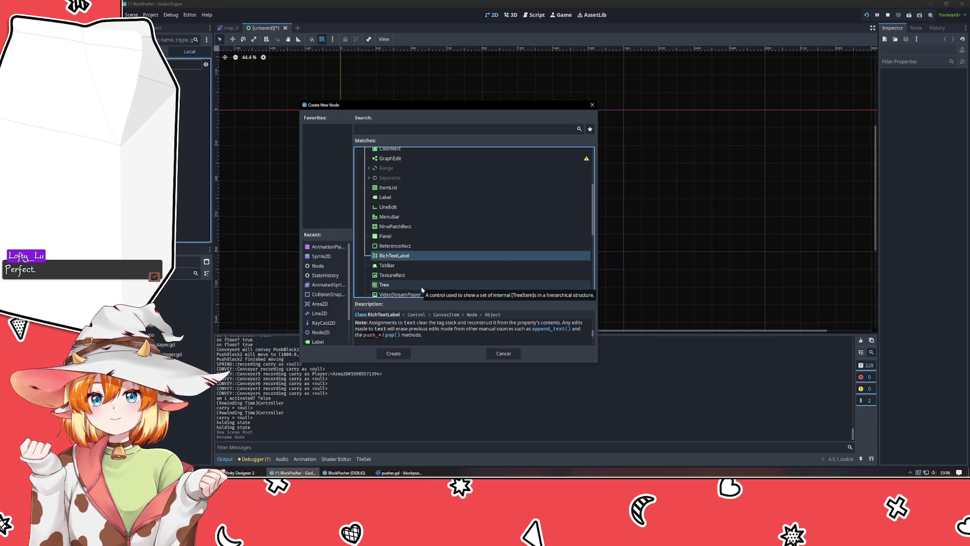
scroll(455, 262, "down", 1)
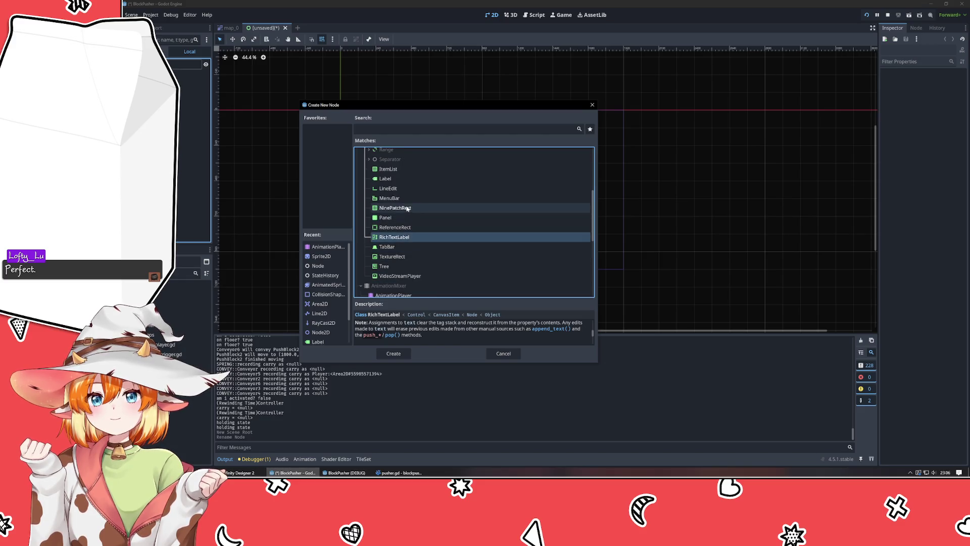
left_click(393, 354)
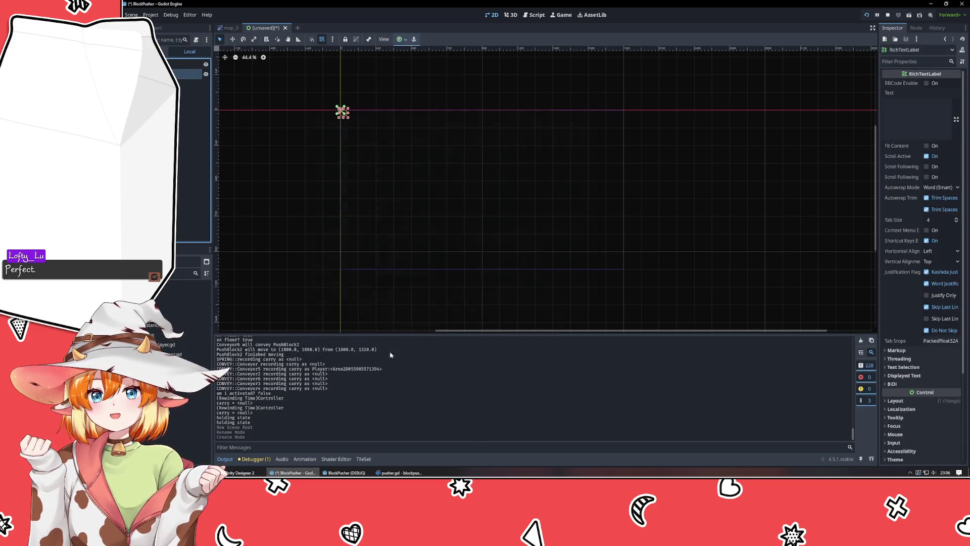
Step: Give the RichTextLabel the text ABCDEF, enlarge it into a wide rectangle, and enable Fit Content
scroll(322, 124, "up", 4)
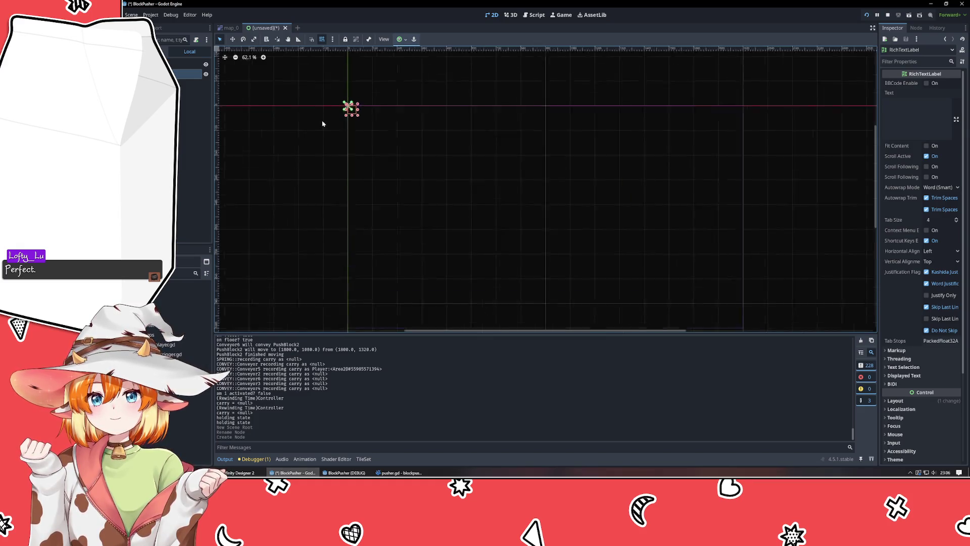
left_click_drag(360, 127, 343, 188)
left_click(925, 113)
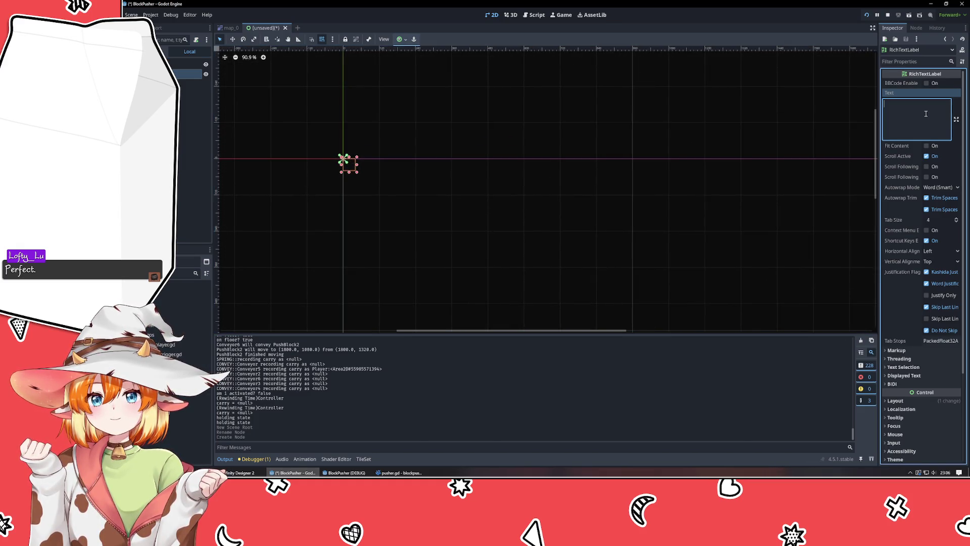
type("ABCDEF")
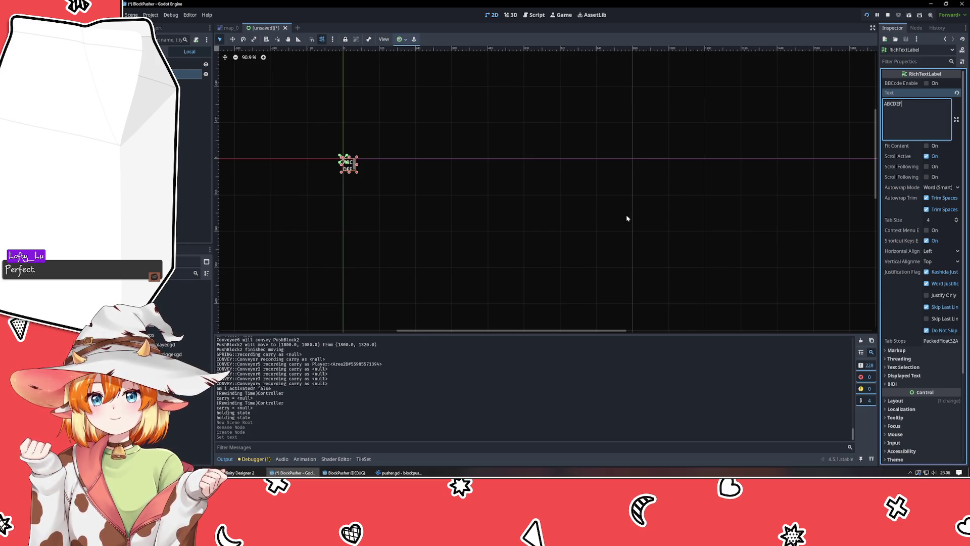
left_click_drag(358, 173, 441, 226)
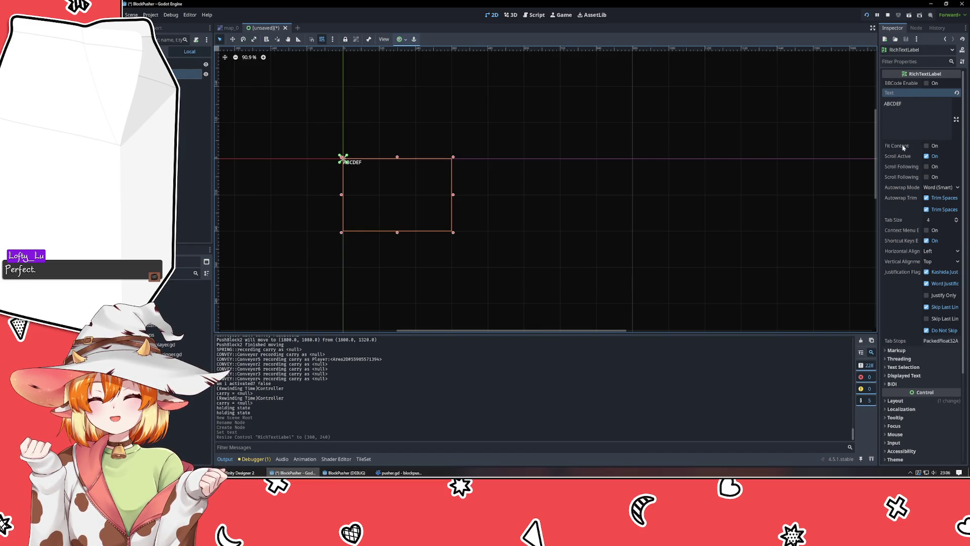
left_click(934, 146)
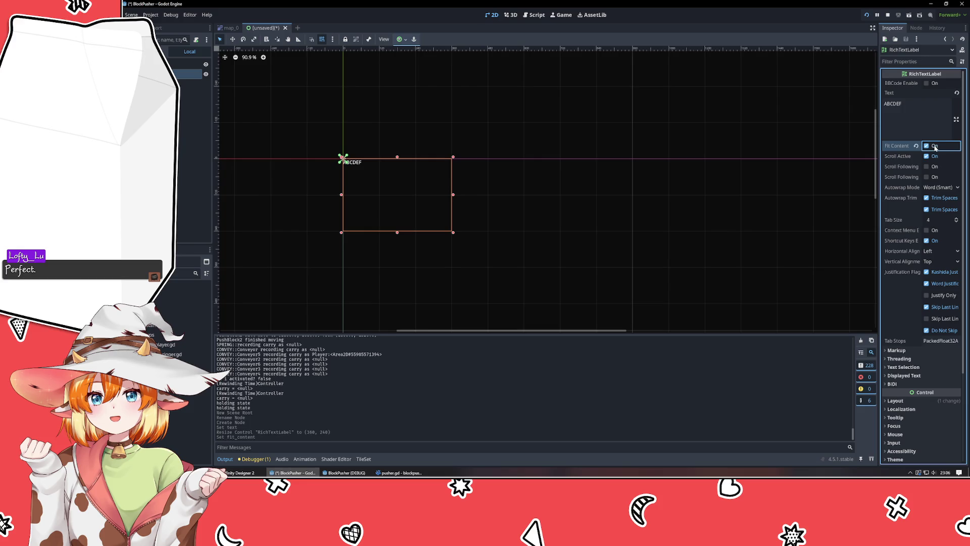
Step: Revert Fit Content, uncheck Scroll Active, and briefly expand Displayed Text and Text Selection
left_click(935, 146)
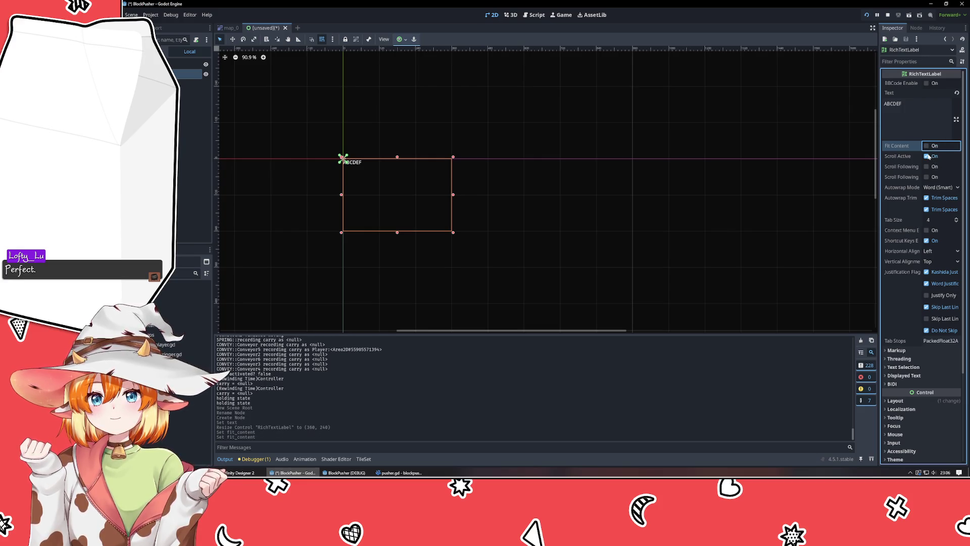
left_click(929, 157)
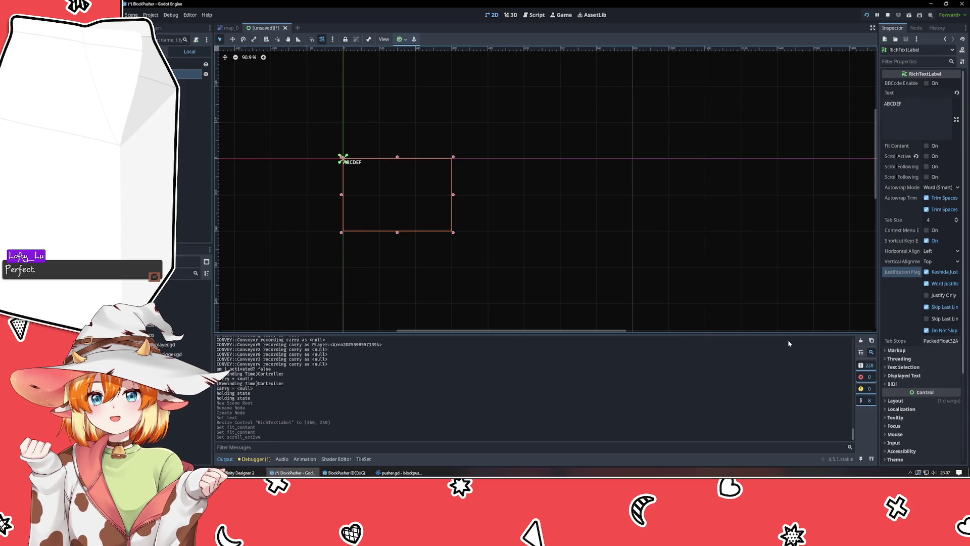
left_click(904, 376)
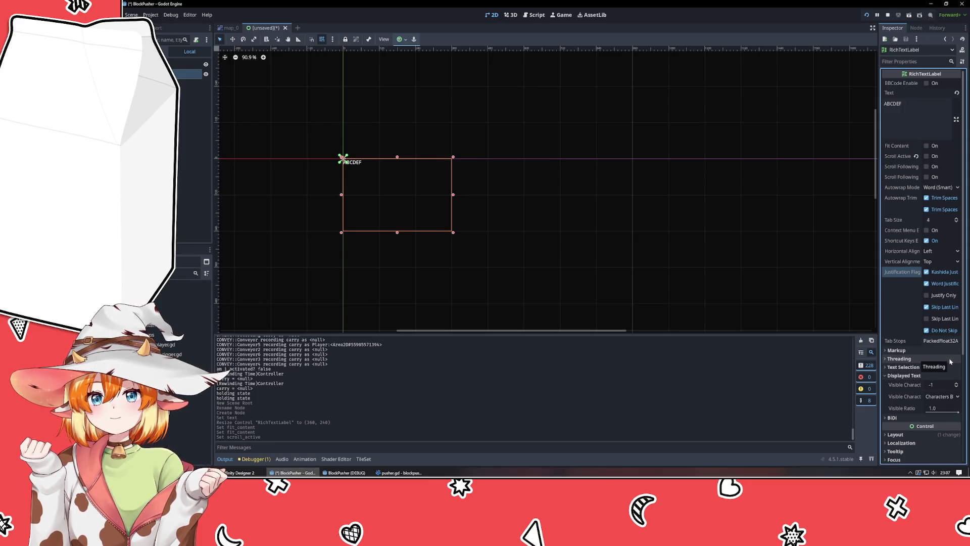
left_click(910, 367)
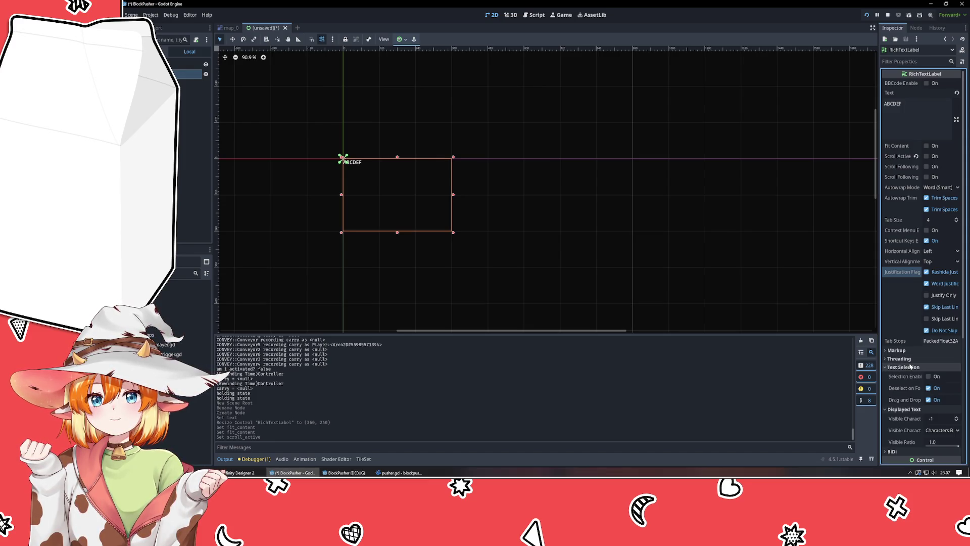
left_click(904, 409)
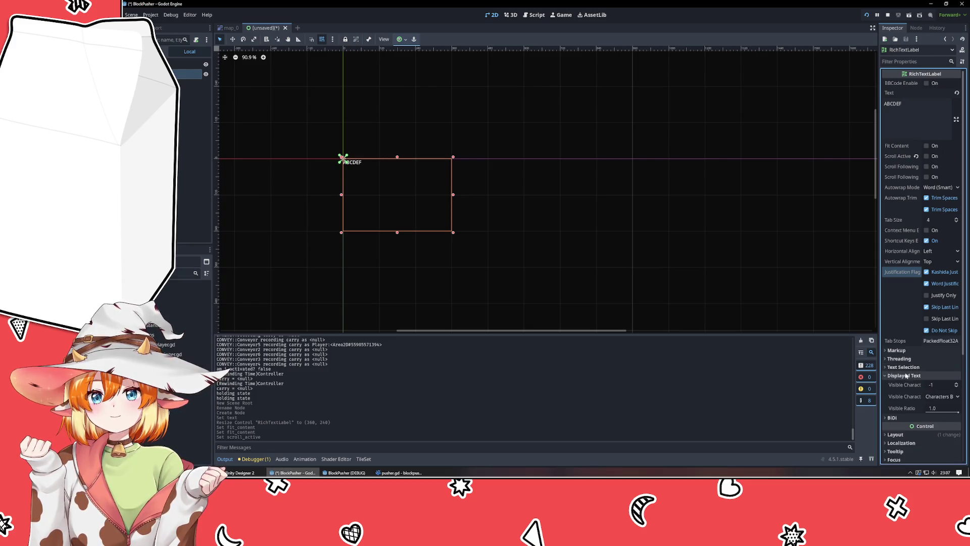
left_click(886, 367)
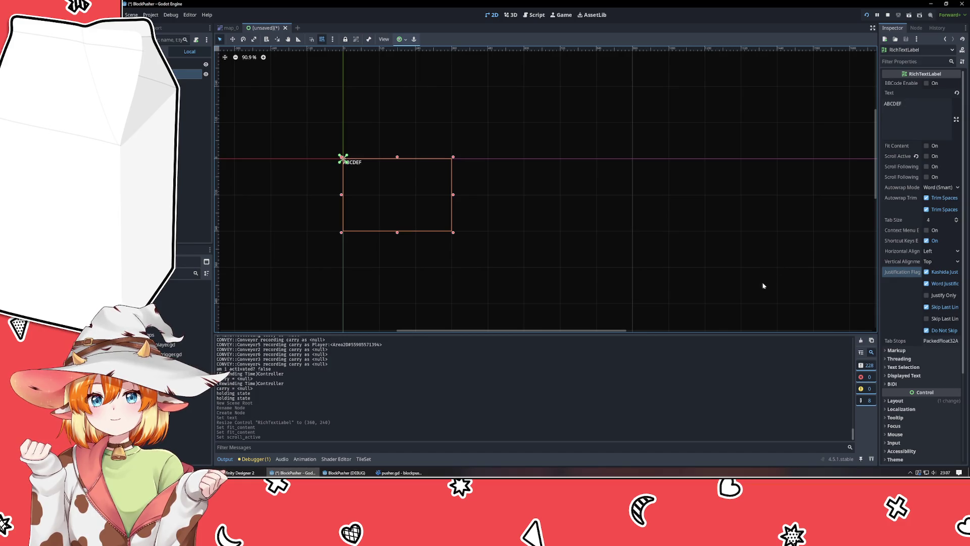
scroll(913, 369, "down", 3)
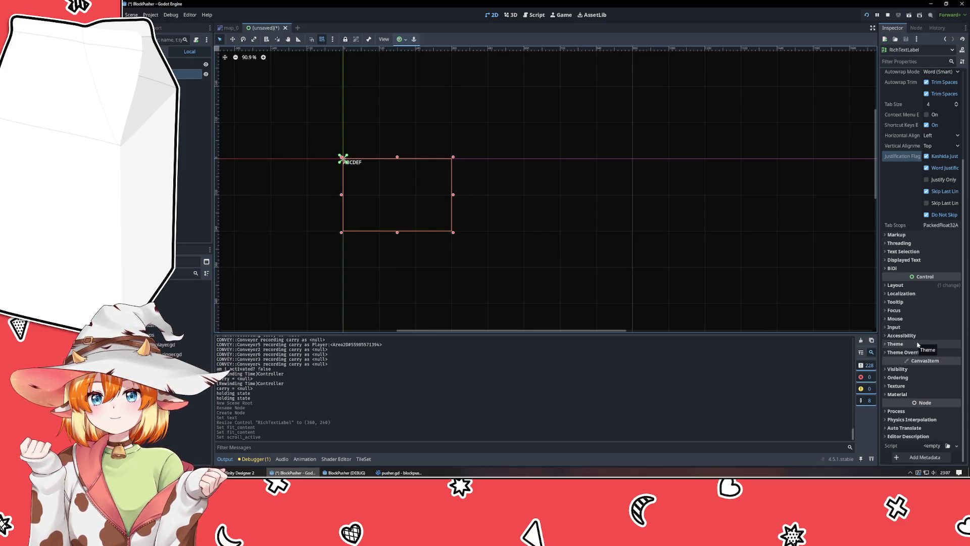
left_click(908, 286)
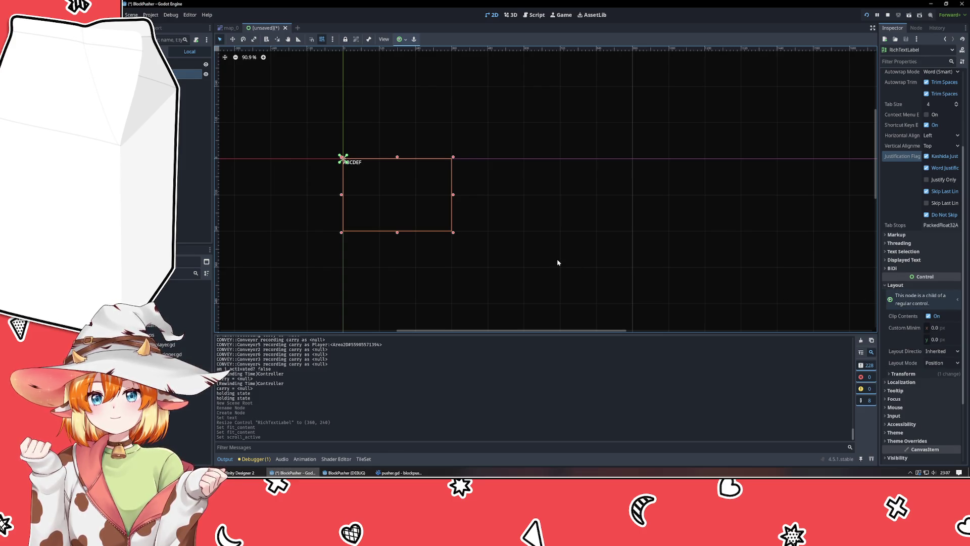
scroll(919, 172, "up", 5)
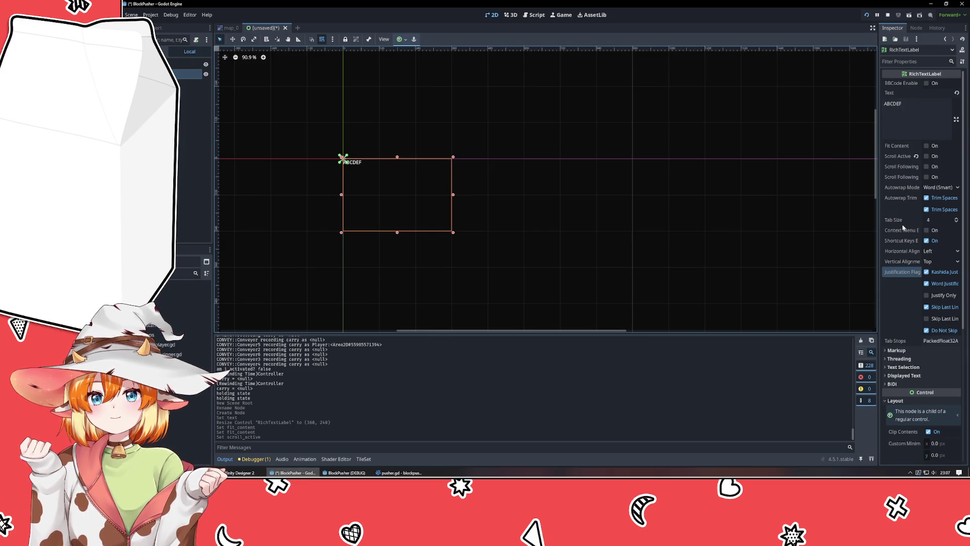
mouse_move(902, 257)
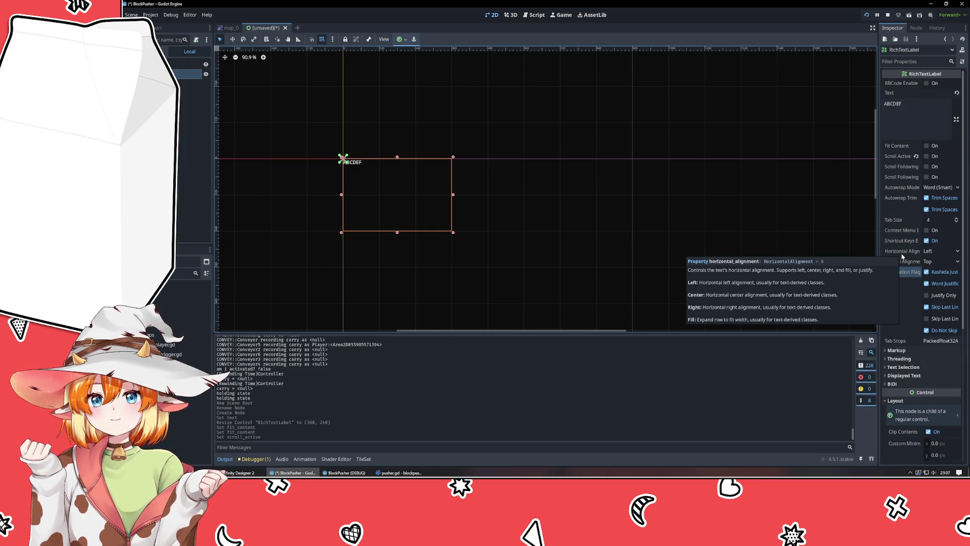
scroll(902, 256, "down", 4)
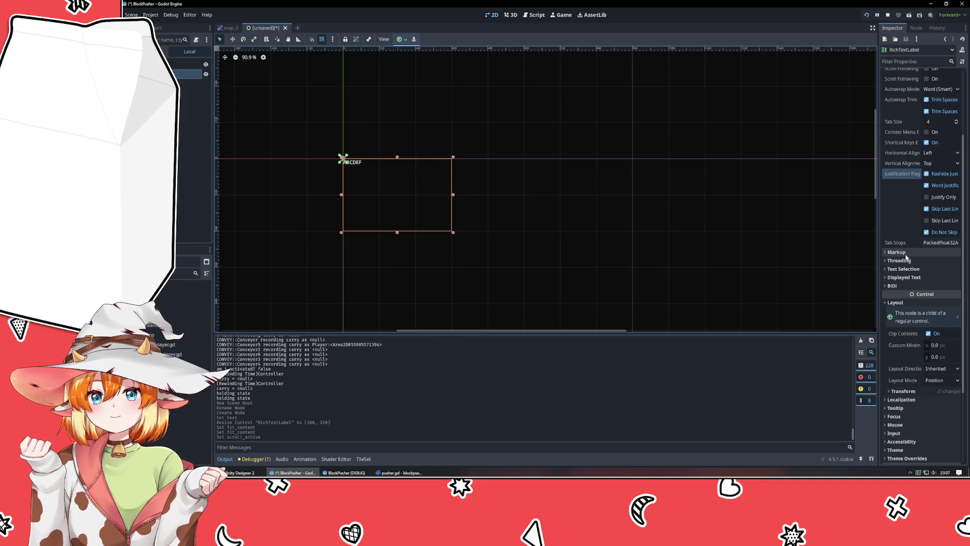
left_click(897, 252)
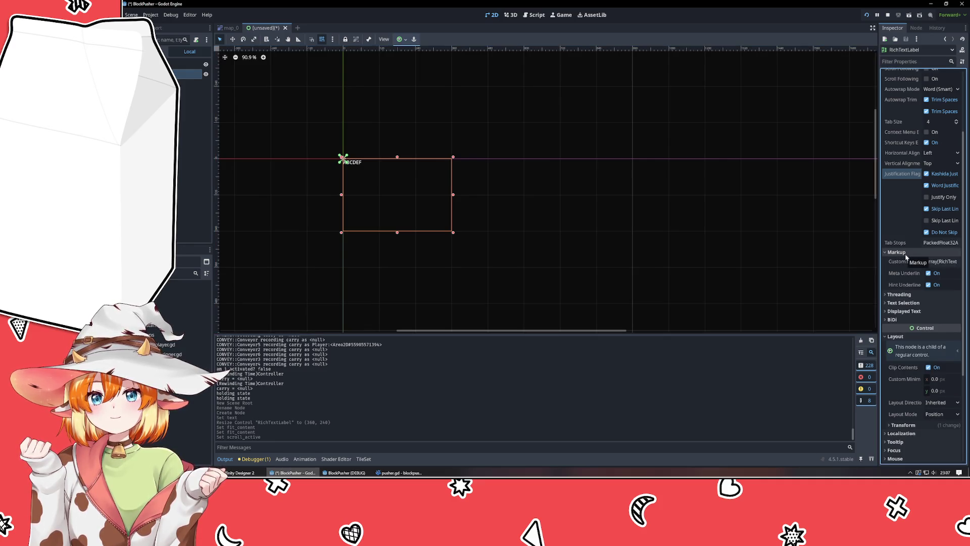
left_click(905, 253)
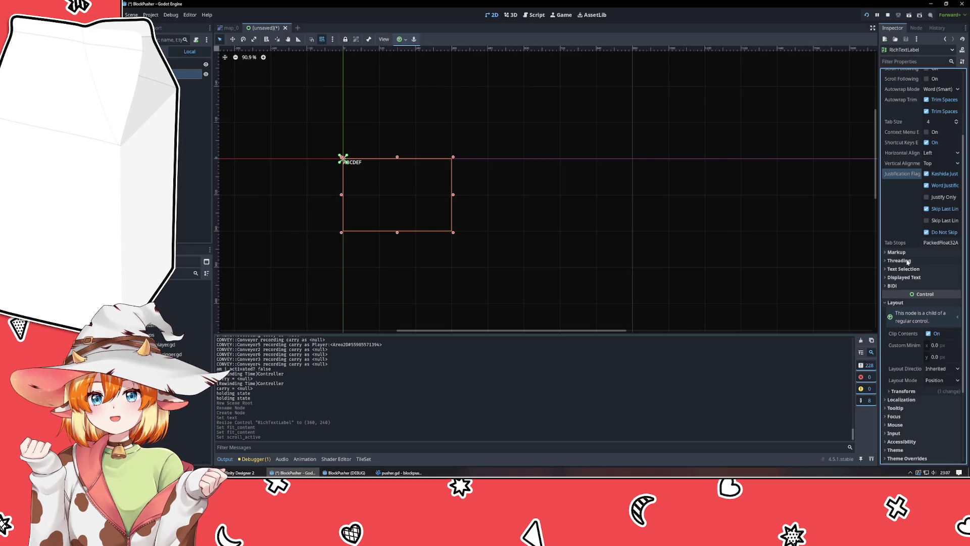
left_click(907, 269)
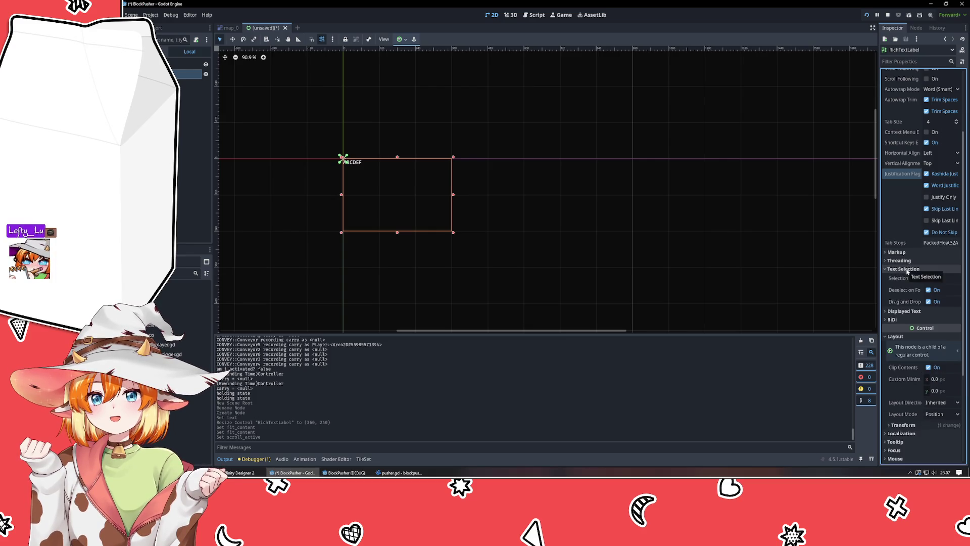
left_click(907, 269)
left_click(908, 278)
left_click(908, 278)
left_click(908, 278)
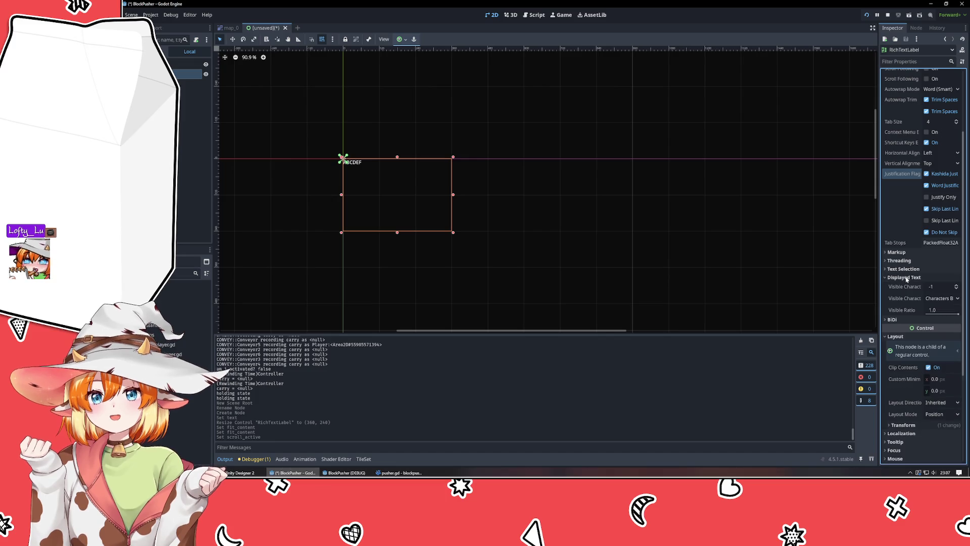
left_click(907, 277)
left_click(906, 286)
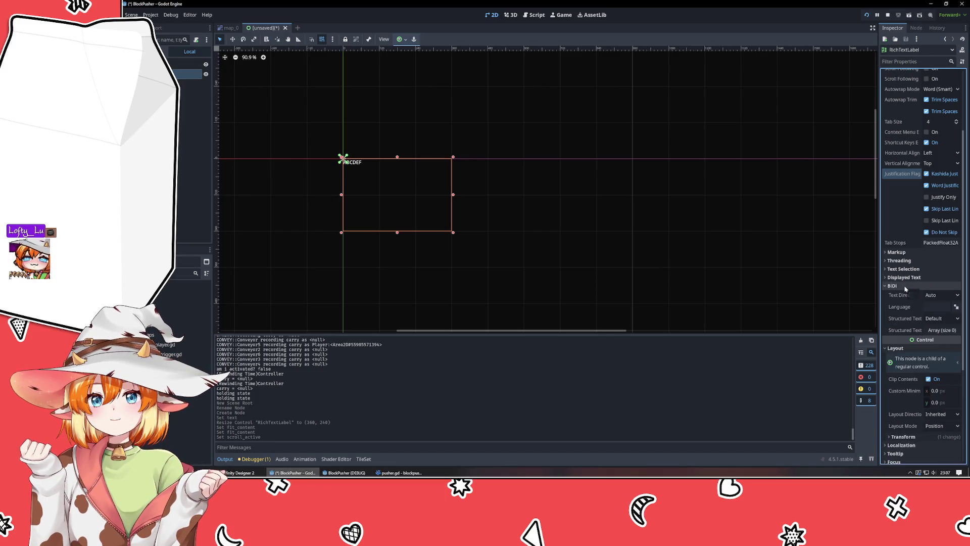
left_click(905, 286)
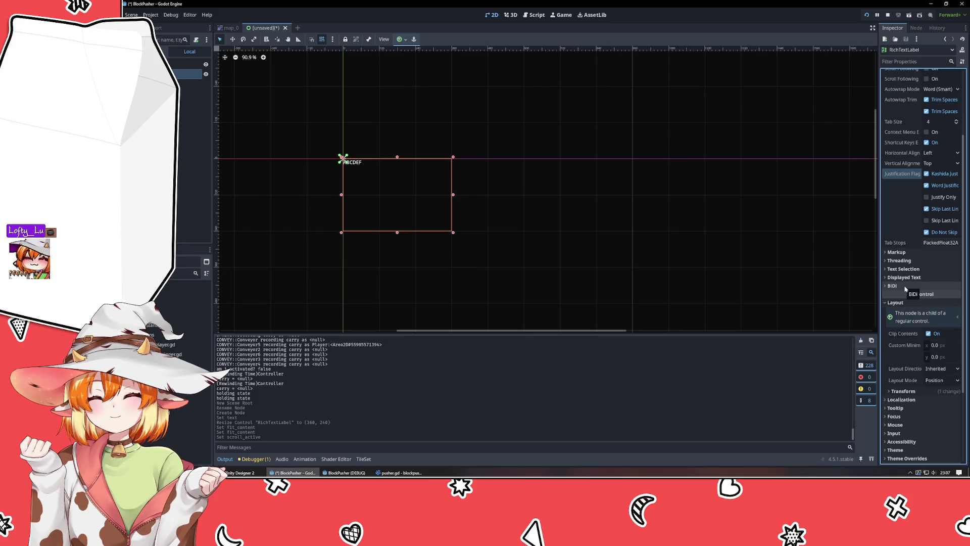
scroll(906, 285, "down", 4)
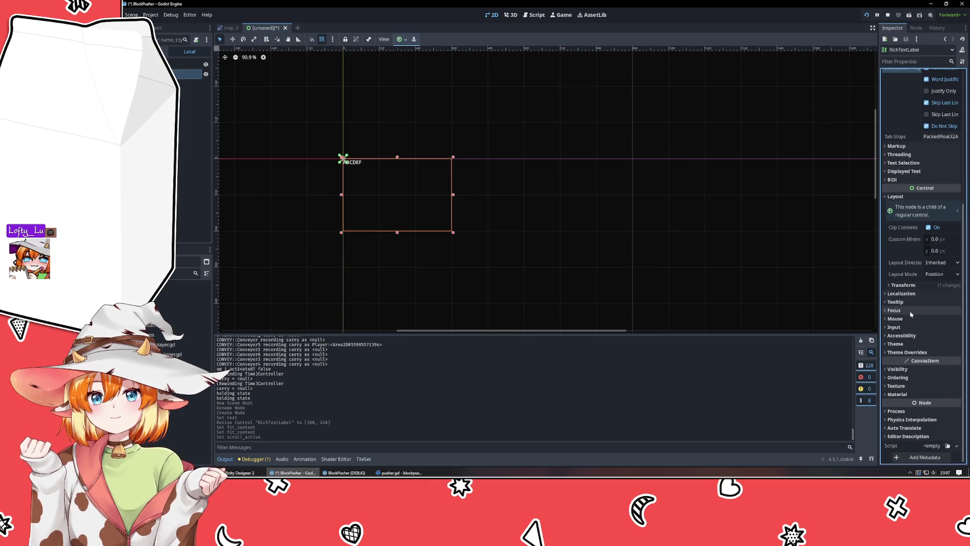
left_click(897, 198)
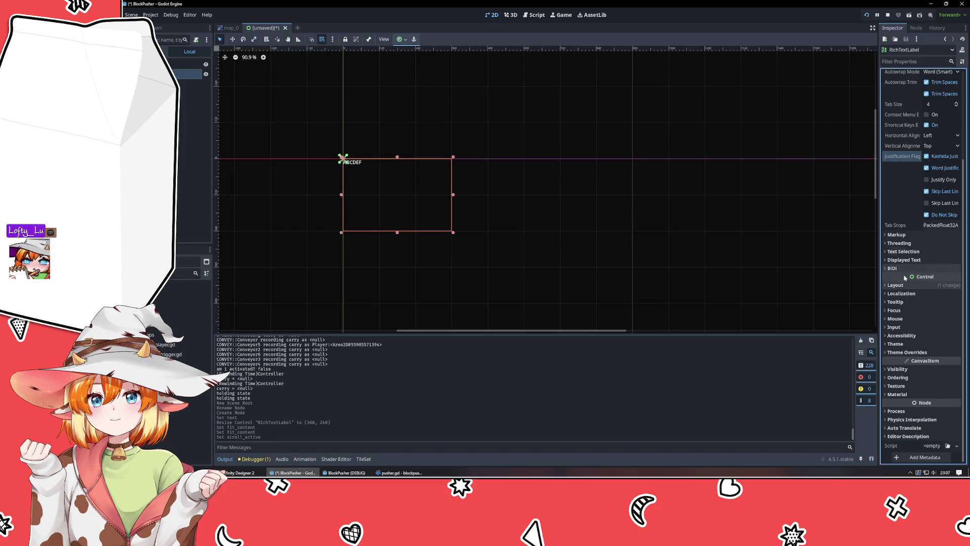
left_click(906, 345)
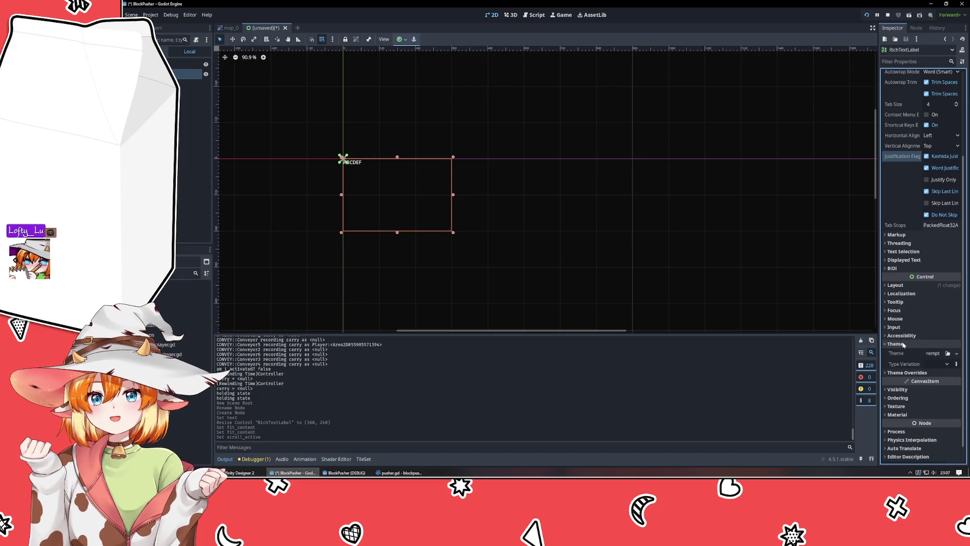
scroll(908, 427, "up", 5)
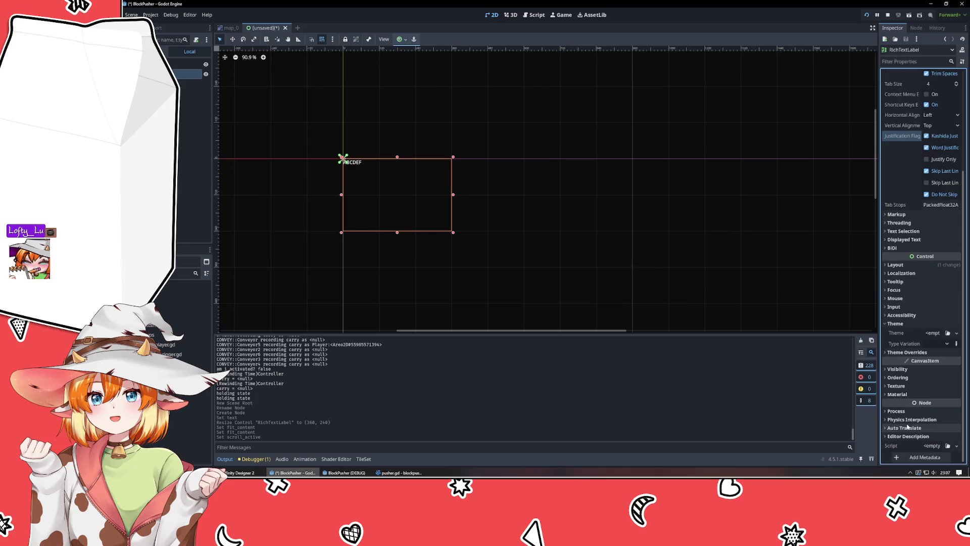